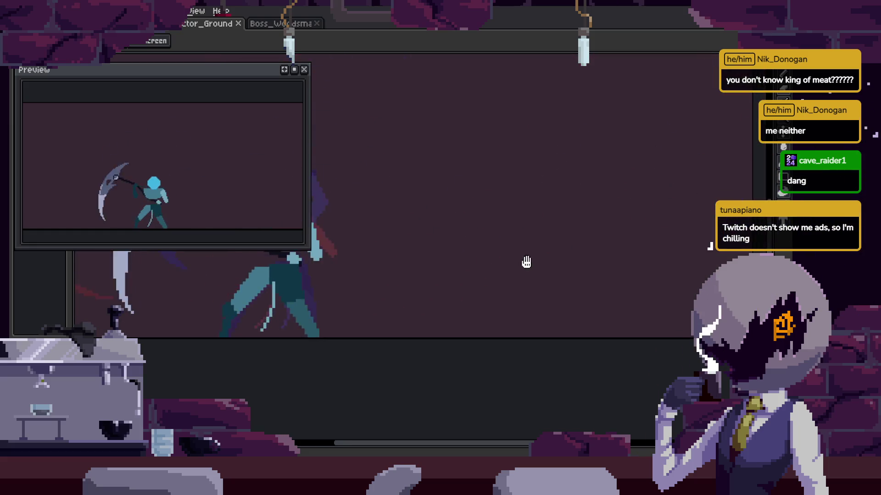
# Show and hide the timeline, zoom in on the sprite, and save it.
pyautogui.scroll(-3, 551, 243)
pyautogui.press('Tab')
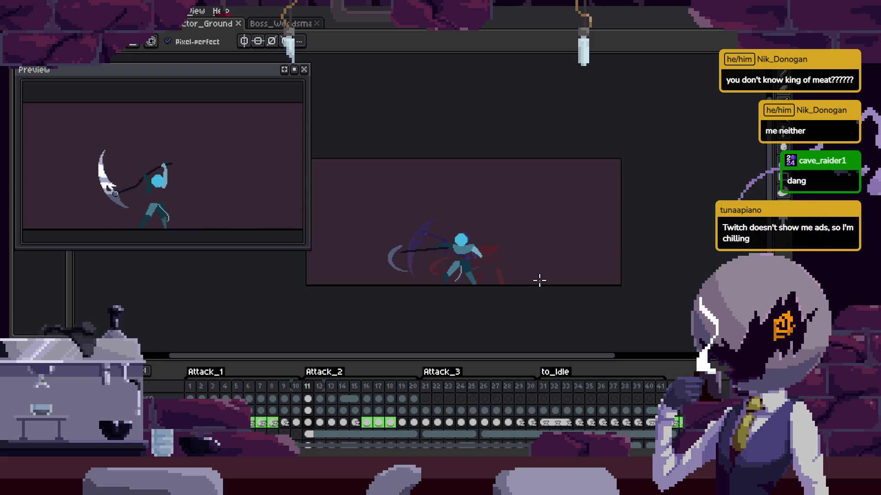
pyautogui.scroll(3, 403, 231)
pyautogui.scroll(1, 476, 199)
pyautogui.scroll(-2, 505, 198)
pyautogui.press('Tab')
pyautogui.hotkey('ctrl', 's')
# Play the scythe attack animation, hiding the timeline during playback and then restoring it.
pyautogui.press('Tab')
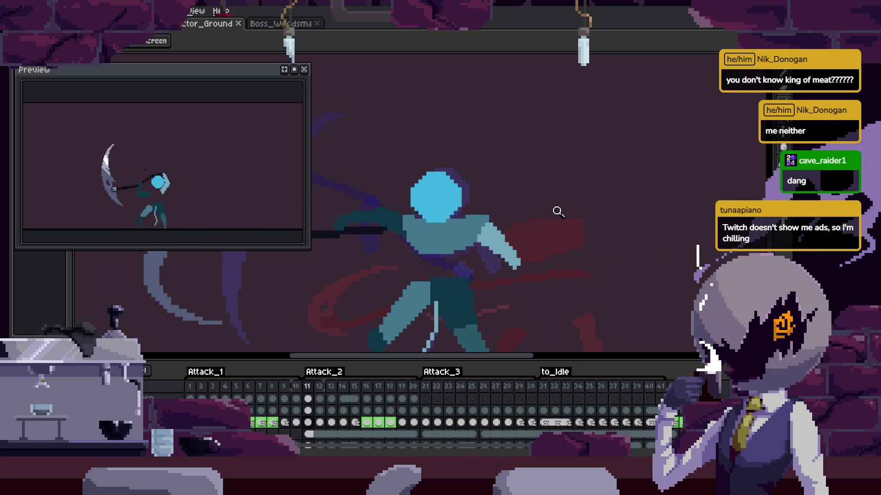
pyautogui.scroll(1, 522, 221)
pyautogui.press('Return')
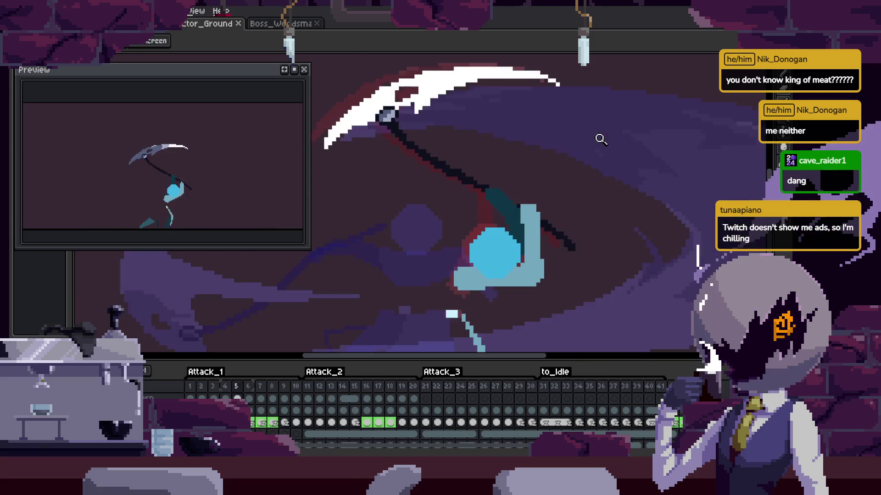
pyautogui.press('Tab')
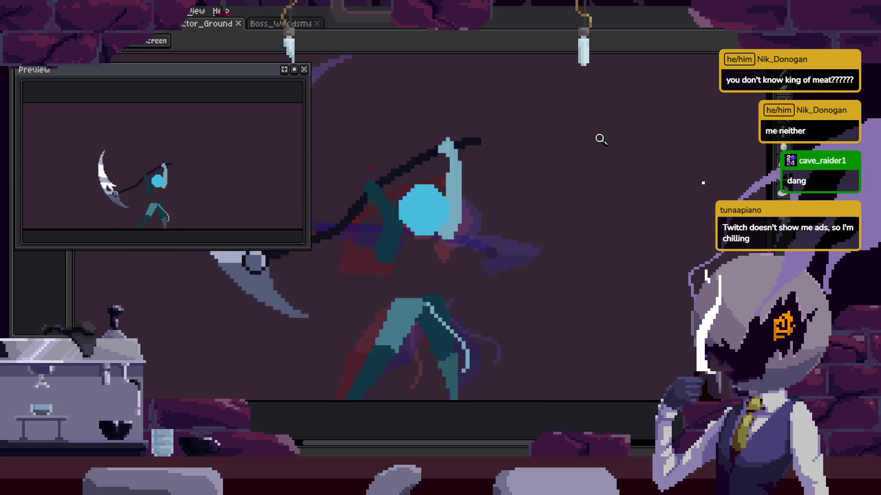
pyautogui.press('Tab')
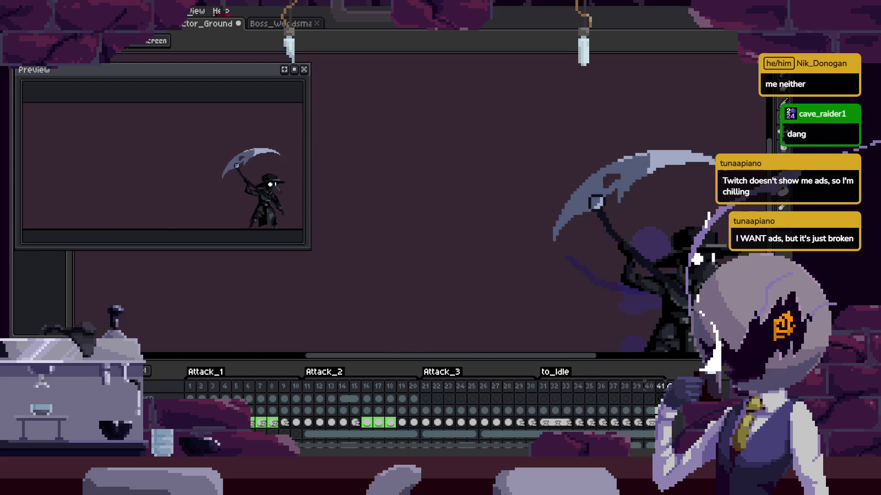
# Reposition the canvas view and save the sprite.
pyautogui.moveTo(546, 311); pyautogui.dragTo(557, 267)
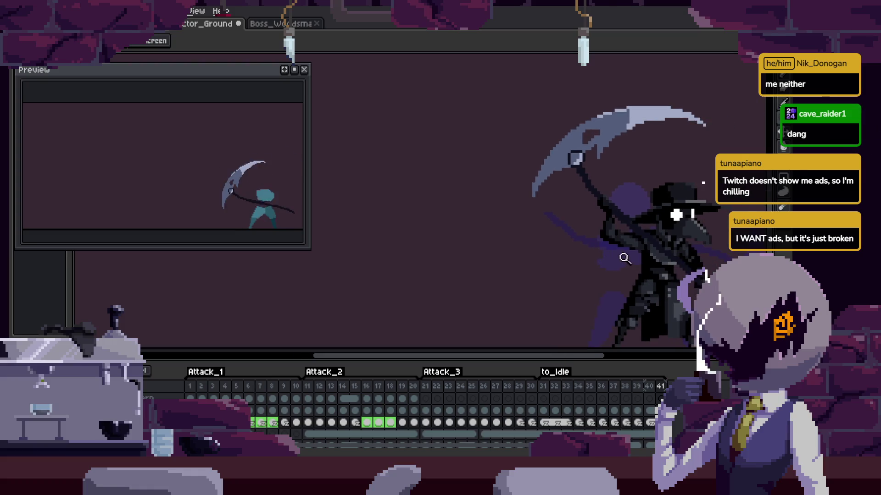
pyautogui.scroll(-2, 617, 256)
pyautogui.hotkey('ctrl', 's')
pyautogui.scroll(3, 646, 271)
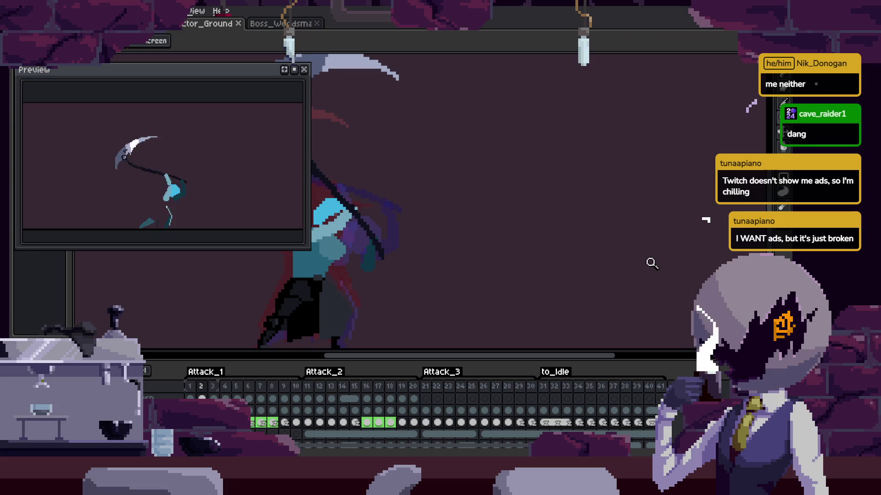
# Step to the big slash smear frame, then replay the animation while zooming in.
pyautogui.press('Right')
pyautogui.press('Right')
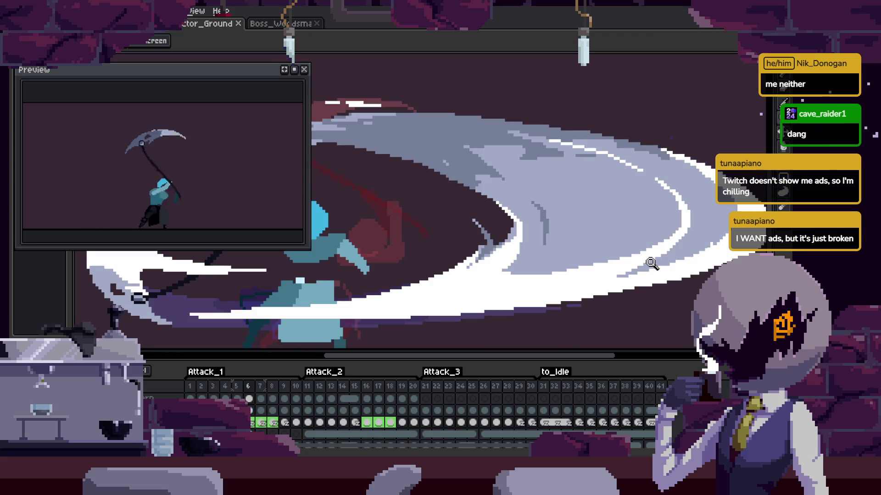
pyautogui.press('b')
pyautogui.press('Tab')
pyautogui.press('Return')
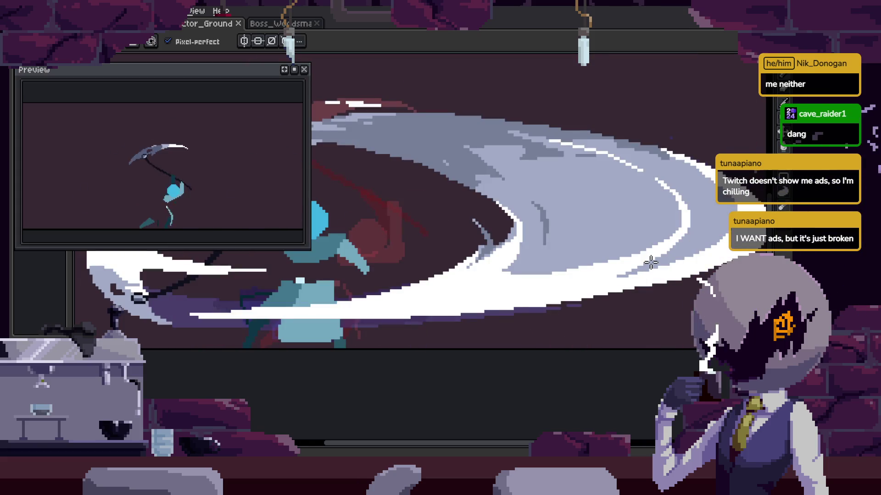
pyautogui.press('z')
pyautogui.scroll(-5, 513, 203)
pyautogui.press('Tab')
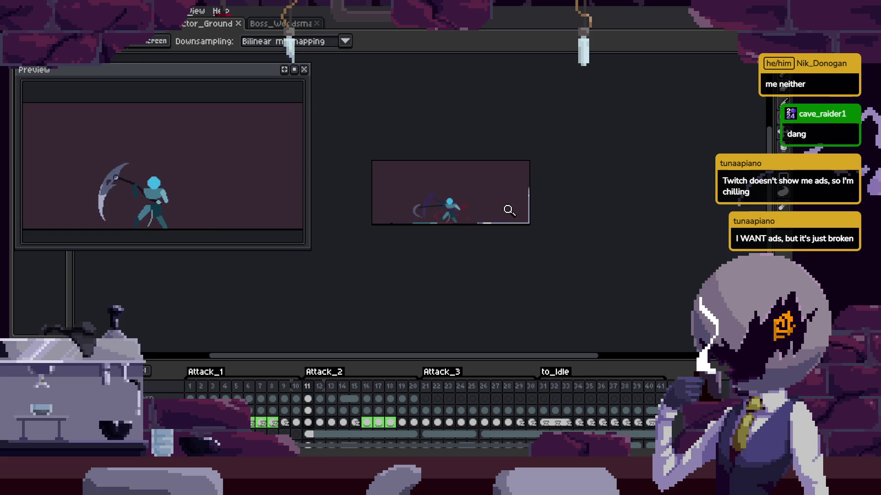
pyautogui.scroll(5, 500, 200)
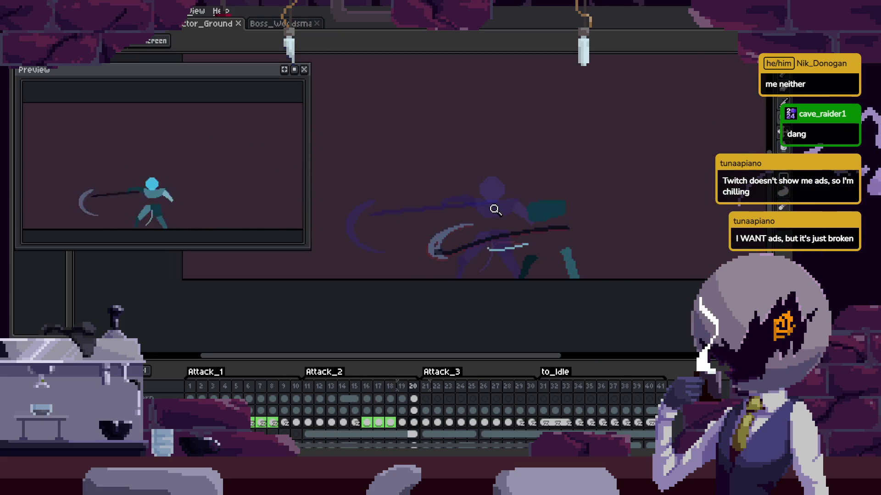
pyautogui.scroll(3, 494, 208)
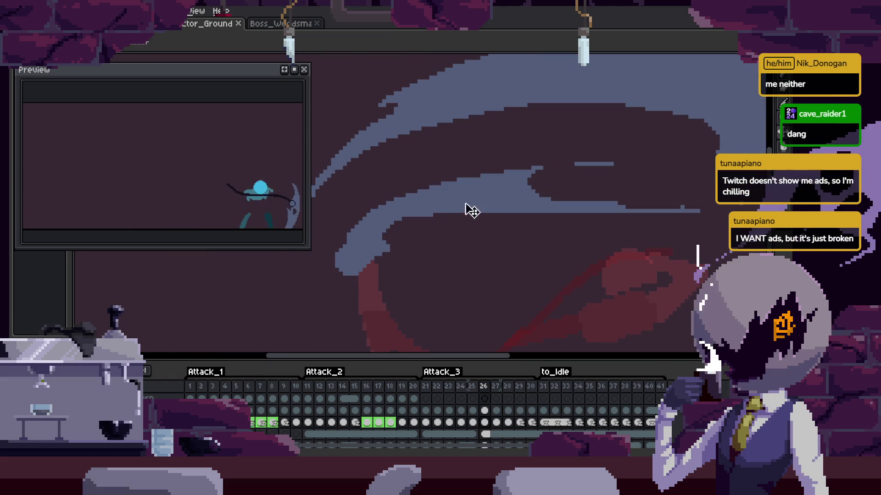
# Hide the timeline and zoom in closely on the scythe swing smear.
pyautogui.press('Tab')
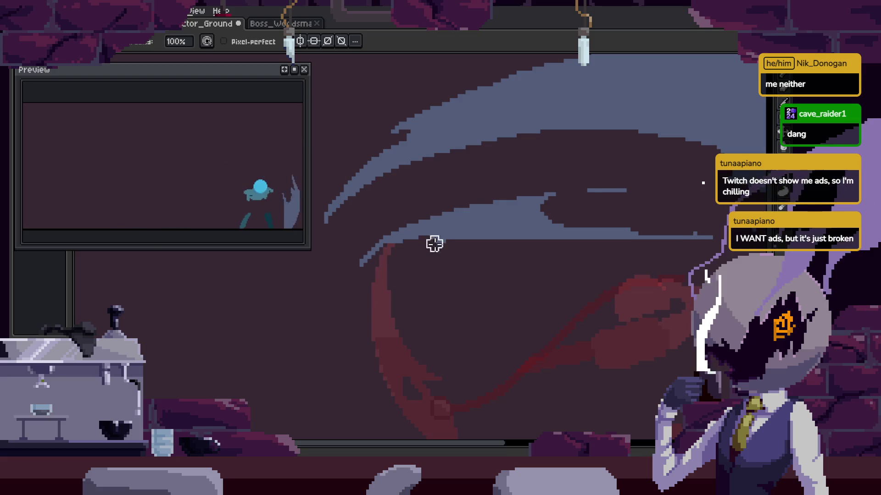
pyautogui.press('z')
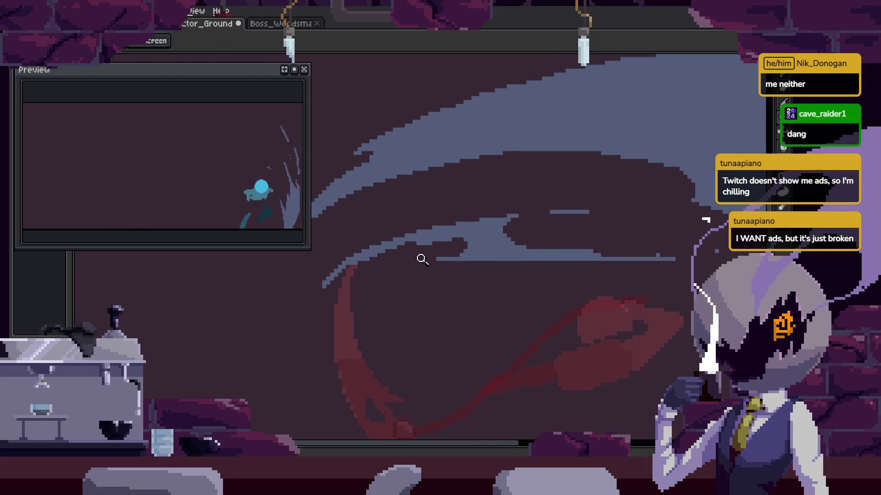
pyautogui.click(509, 217)
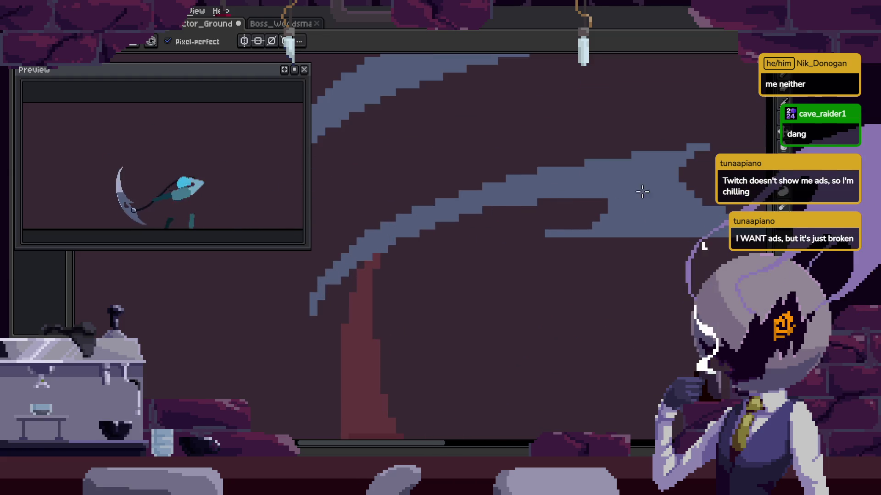
pyautogui.press('z')
pyautogui.scroll(-2, 570, 203)
pyautogui.scroll(-1, 604, 199)
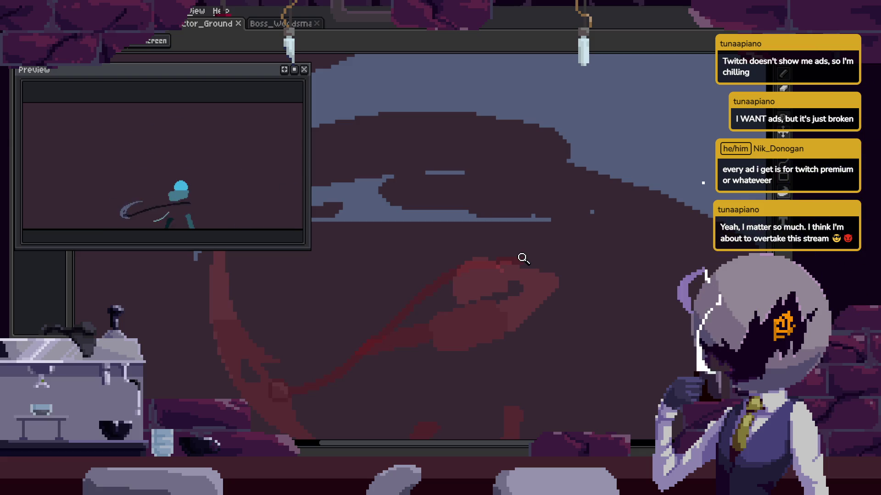
pyautogui.scroll(2, 523, 258)
pyautogui.scroll(2, 491, 196)
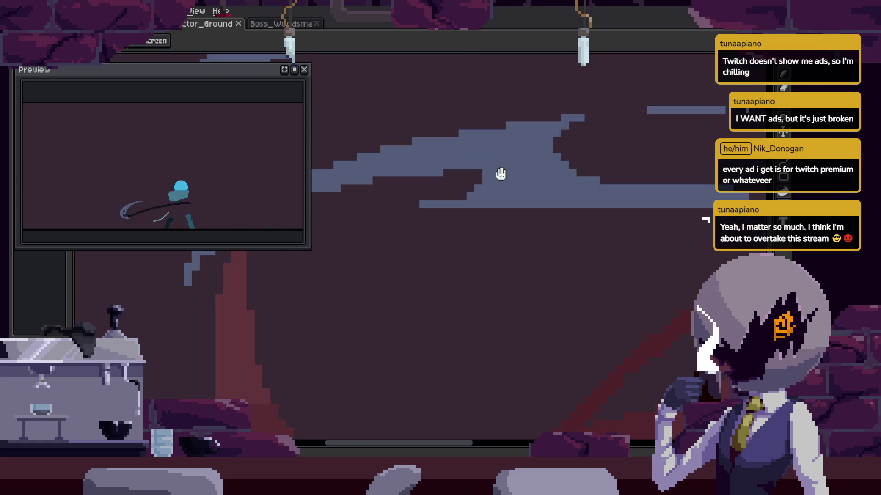
pyautogui.scroll(2, 507, 177)
# Paint a few pixels onto the pale blue-grey smear with the Pencil.
pyautogui.press('b')
pyautogui.click(495, 258)
pyautogui.press('z')
pyautogui.scroll(-2, 482, 226)
pyautogui.scroll(2, 560, 206)
pyautogui.moveTo(489, 227); pyautogui.dragTo(574, 225)
pyautogui.press('b')
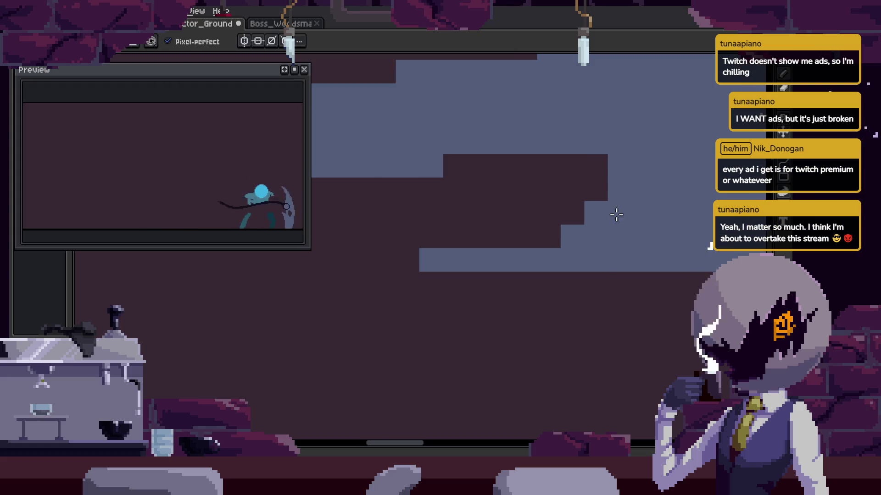
pyautogui.scroll(-1, 587, 218)
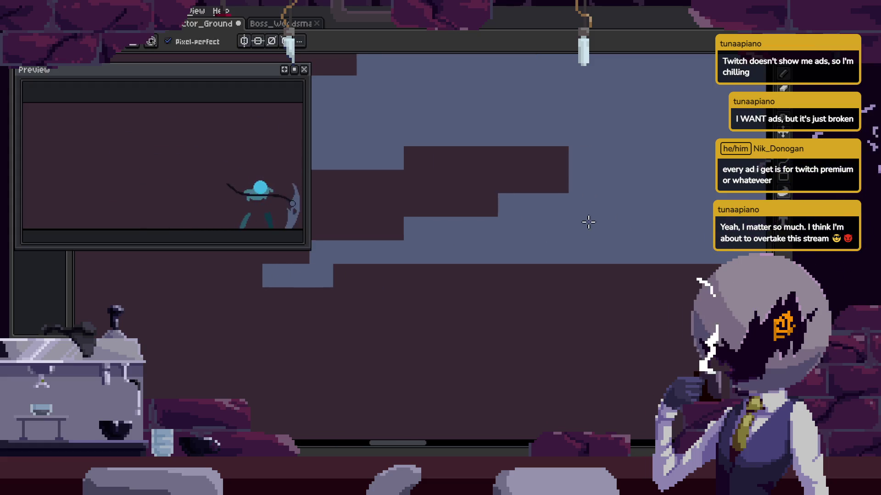
pyautogui.scroll(-2, 507, 254)
pyautogui.scroll(2, 485, 244)
# Erase stray pixels from the smear band and draw a light horizontal streak across it.
pyautogui.press('h')
pyautogui.moveTo(515, 198); pyautogui.dragTo(477, 234)
pyautogui.press('b')
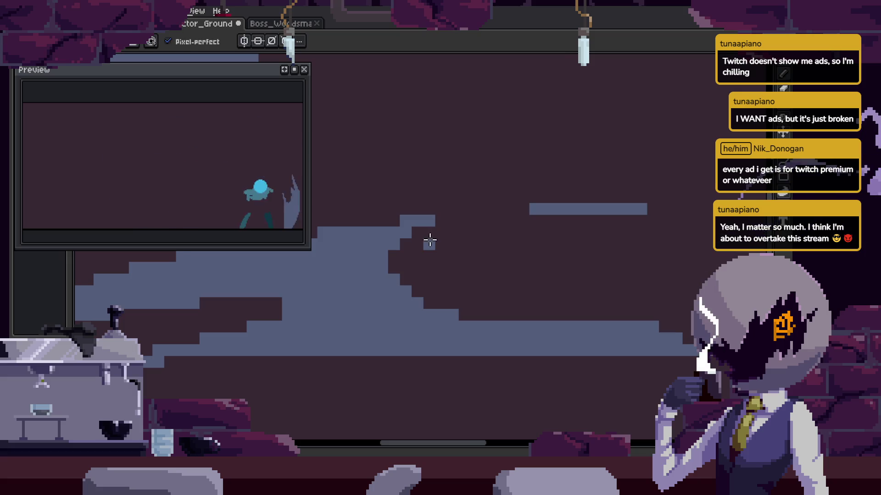
pyautogui.scroll(-1, 615, 220)
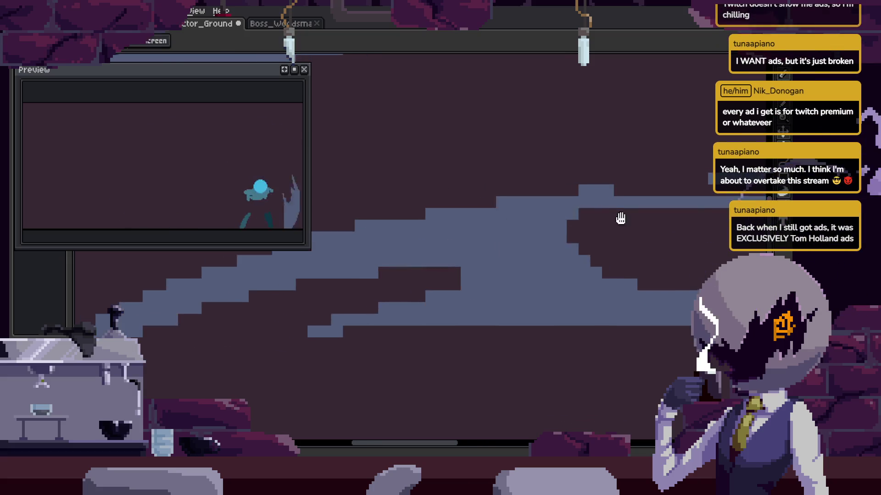
pyautogui.scroll(1, 515, 246)
pyautogui.press('e')
pyautogui.moveTo(410, 216); pyautogui.dragTo(502, 210)
pyautogui.press('b')
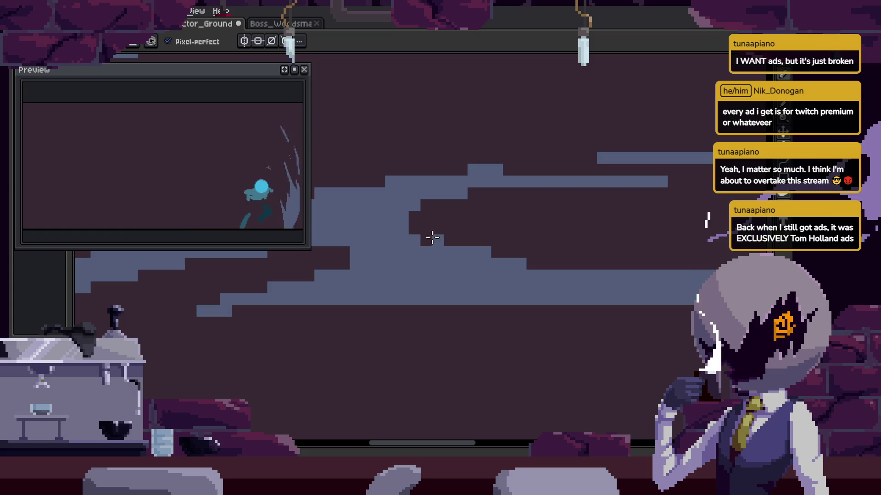
pyautogui.moveTo(414, 228); pyautogui.dragTo(569, 229)
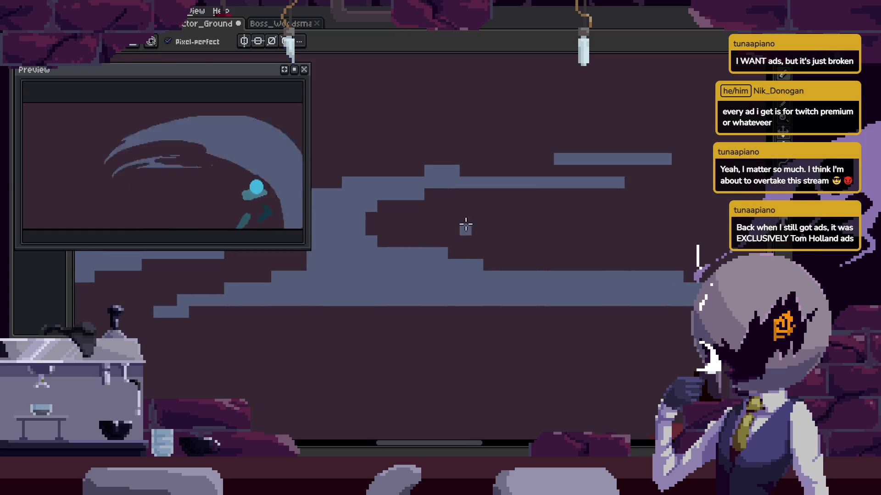
pyautogui.press('h')
pyautogui.hscroll(2, 585, 232)
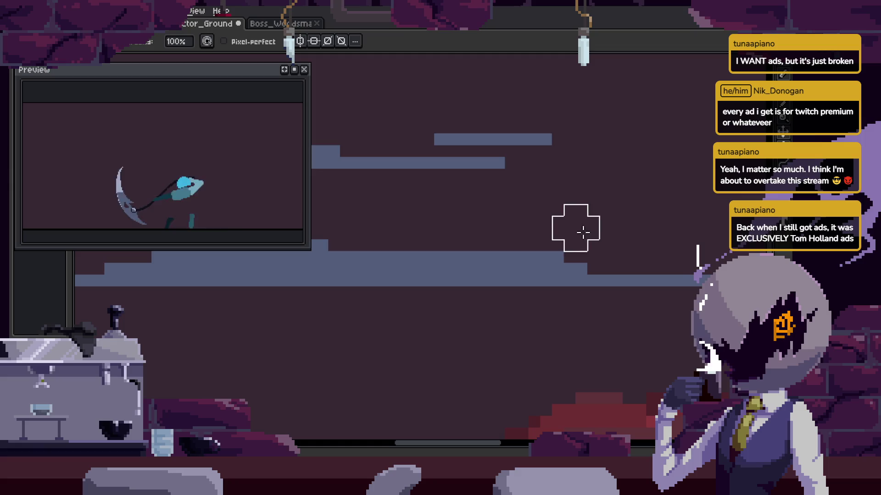
# Paste two copied chunks of smear pixels into the swing band and commit them.
pyautogui.hotkey('ctrl', 'v')
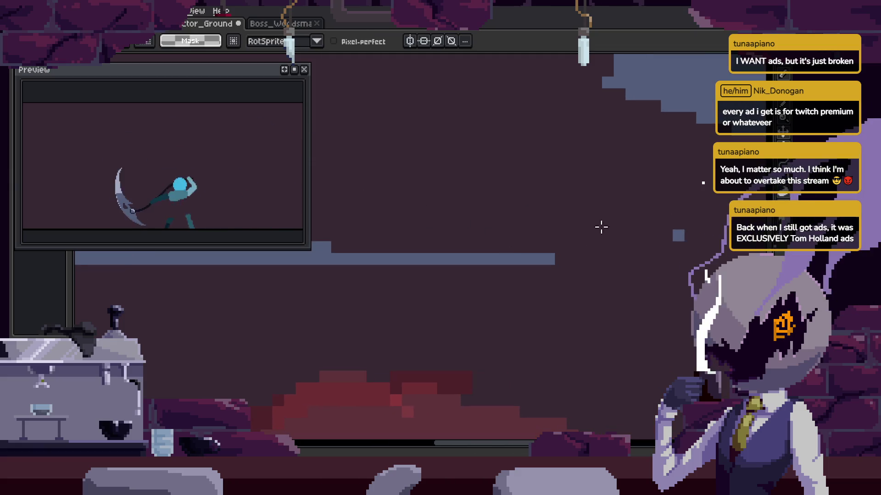
pyautogui.press('Return')
pyautogui.hotkey('ctrl', 'v')
pyautogui.press('Return')
pyautogui.scroll(-3, 580, 290)
pyautogui.scroll(-2, 598, 277)
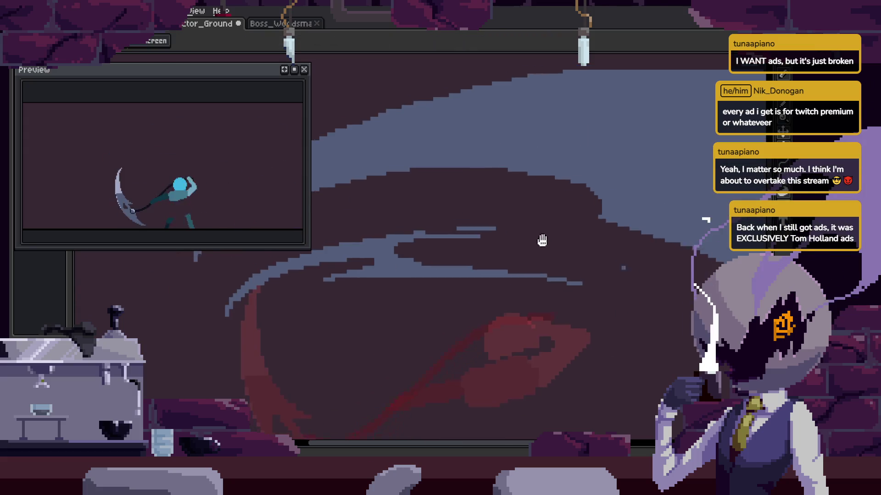
pyautogui.scroll(-2, 562, 255)
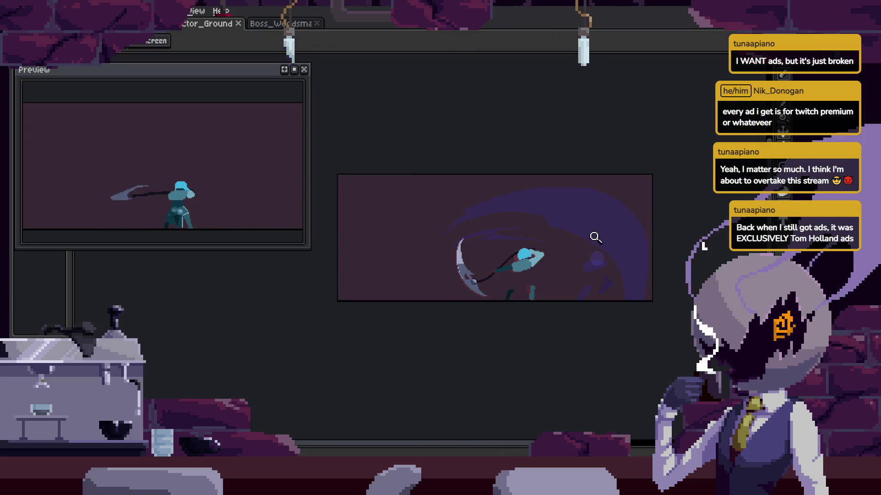
pyautogui.scroll(3, 568, 199)
pyautogui.scroll(2, 522, 227)
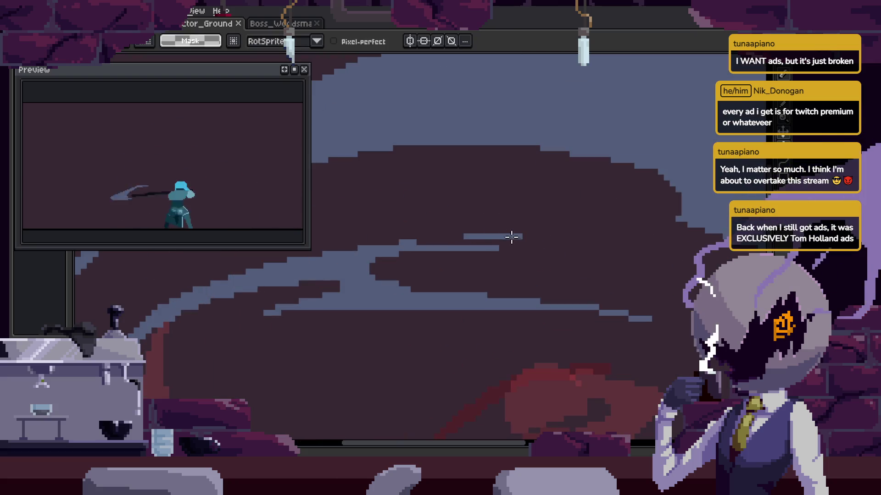
pyautogui.scroll(2, 505, 238)
# Select a strip of smear pixels, deselect, and save the sprite.
pyautogui.moveTo(379, 201); pyautogui.dragTo(610, 248)
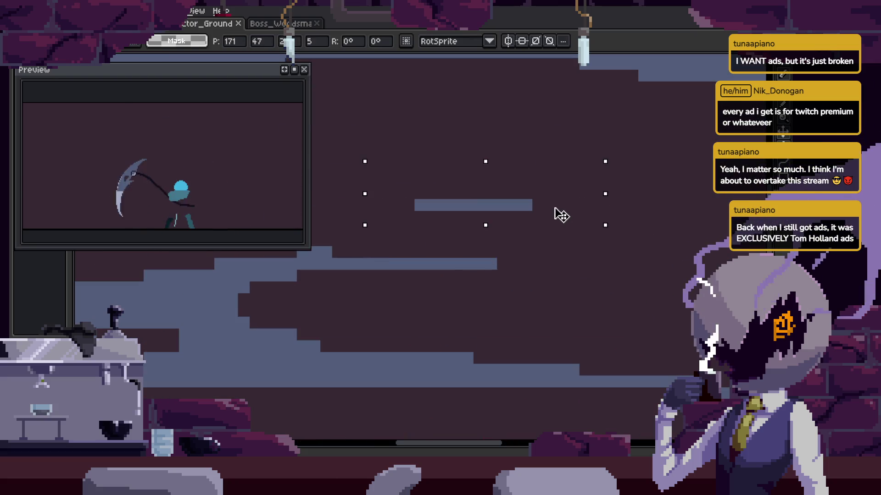
pyautogui.hotkey('ctrl', 'd')
pyautogui.scroll(-2, 403, 226)
pyautogui.scroll(-2, 471, 233)
pyautogui.scroll(-3, 522, 218)
pyautogui.hotkey('ctrl', 's')
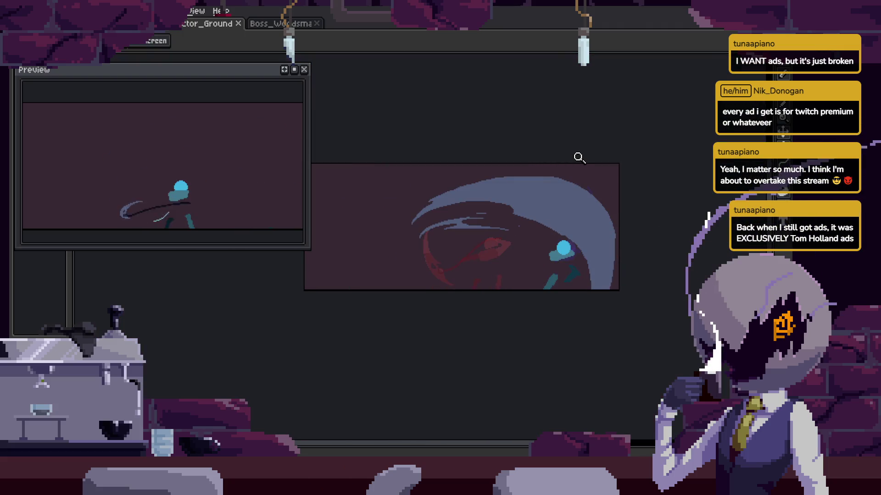
pyautogui.scroll(2, 564, 193)
pyautogui.scroll(2, 554, 228)
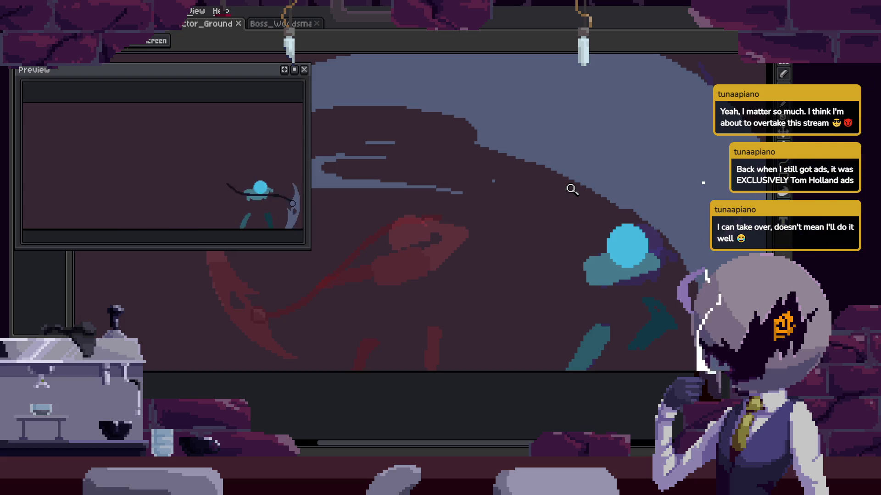
# Step through the swing frames and play them to check the motion.
pyautogui.scroll(-4, 614, 220)
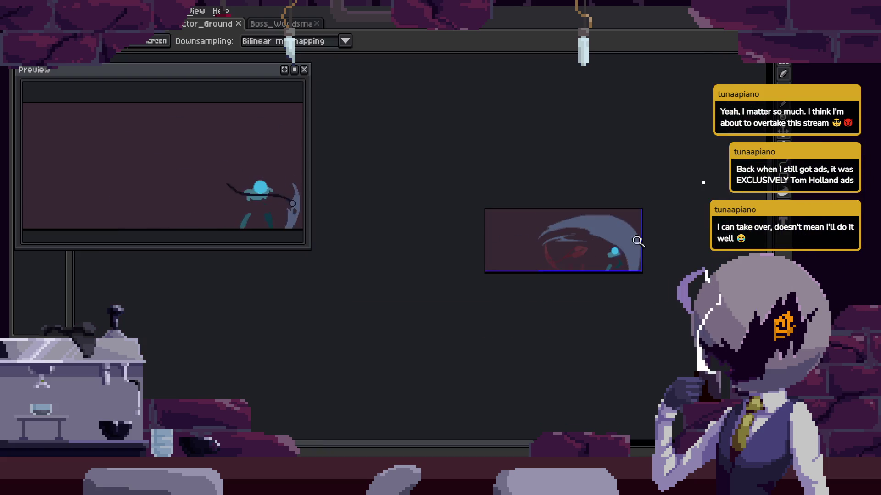
pyautogui.scroll(4, 640, 234)
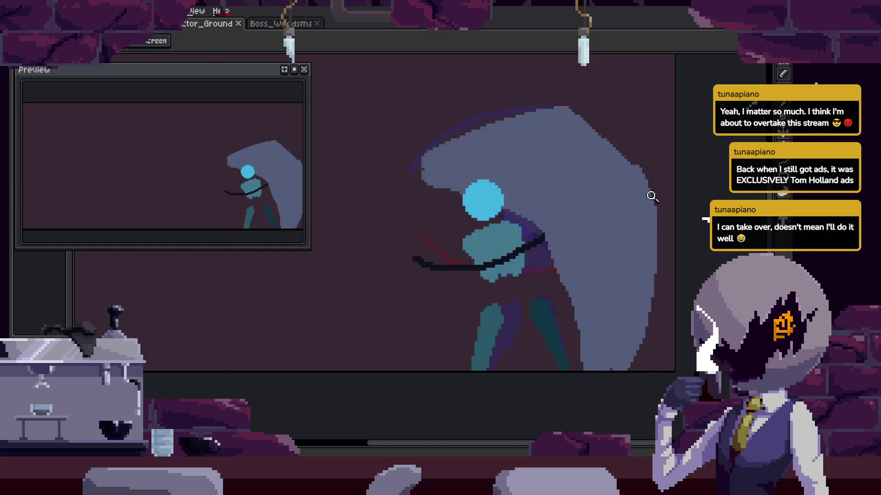
pyautogui.press('Right')
pyautogui.press('Right')
pyautogui.scroll(-1, 529, 236)
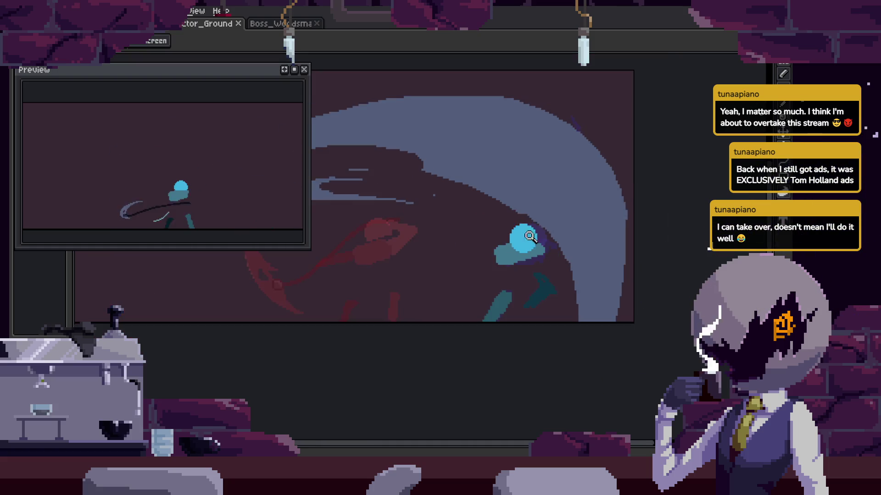
pyautogui.press('Up')
pyautogui.press('Left')
pyautogui.press('Left')
pyautogui.press('Right')
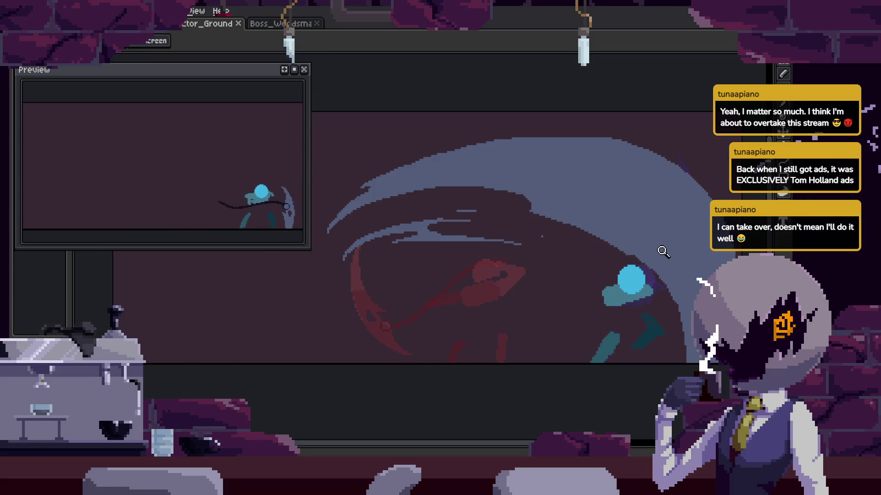
pyautogui.click(612, 228)
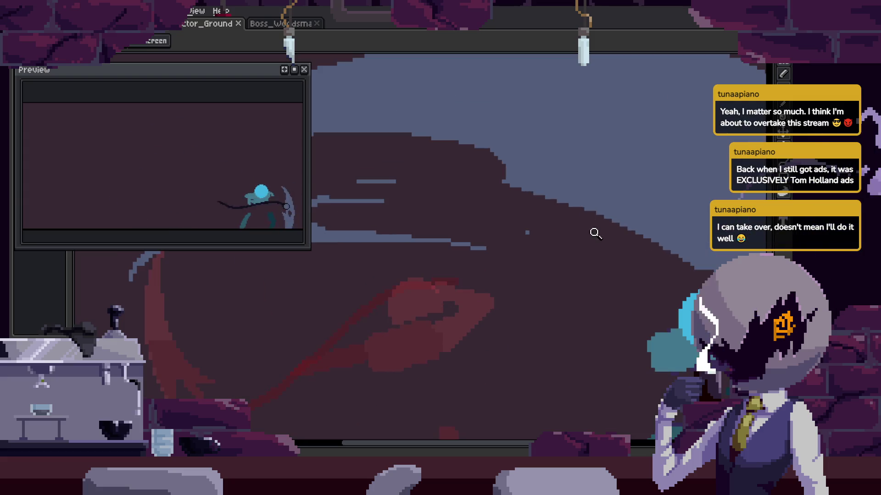
pyautogui.press('Right')
pyautogui.press('Right')
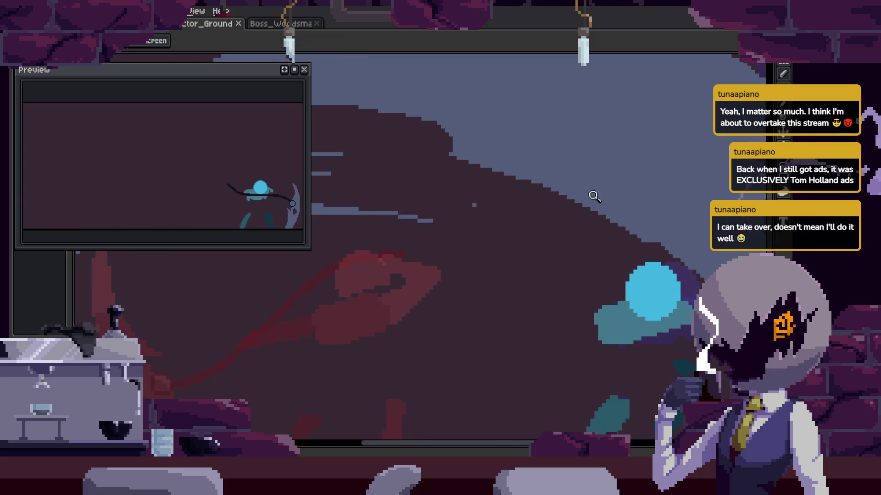
pyautogui.press('Right')
pyautogui.press('Return')
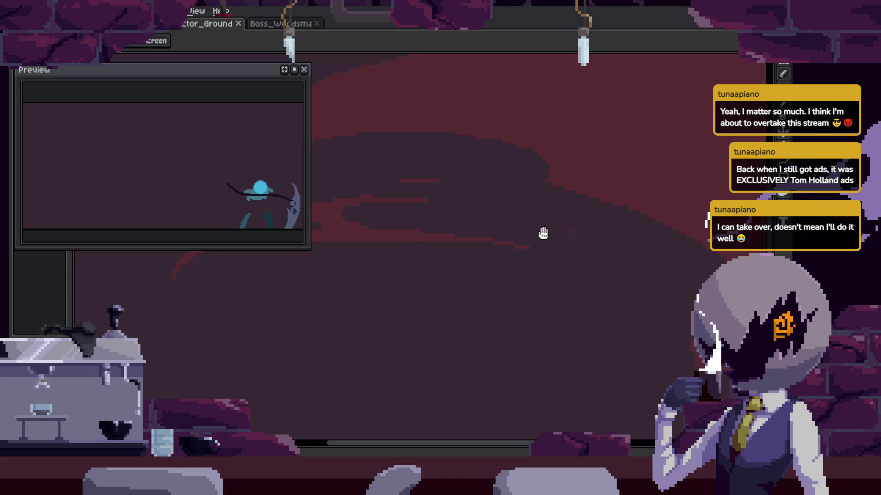
pyautogui.press('Return')
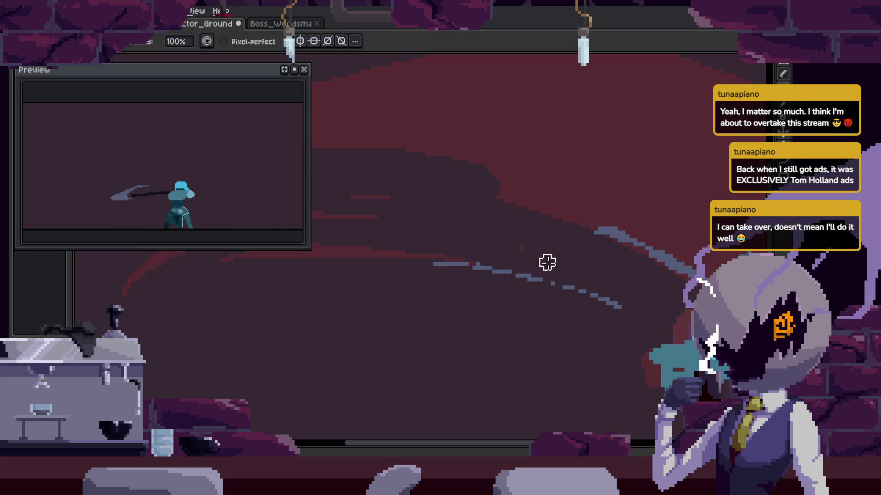
# Zoom in along the dashed streak lines and save the sprite.
pyautogui.press('z')
pyautogui.click(502, 256)
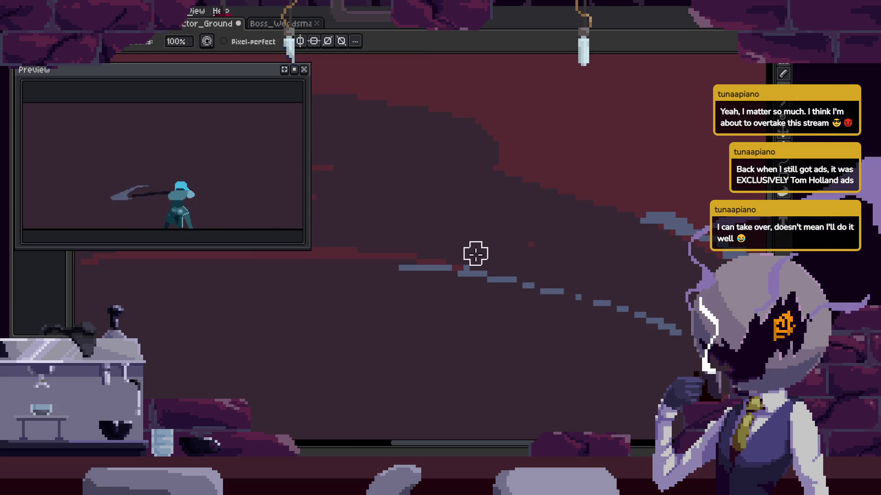
pyautogui.moveTo(632, 268); pyautogui.dragTo(485, 255)
pyautogui.press('b')
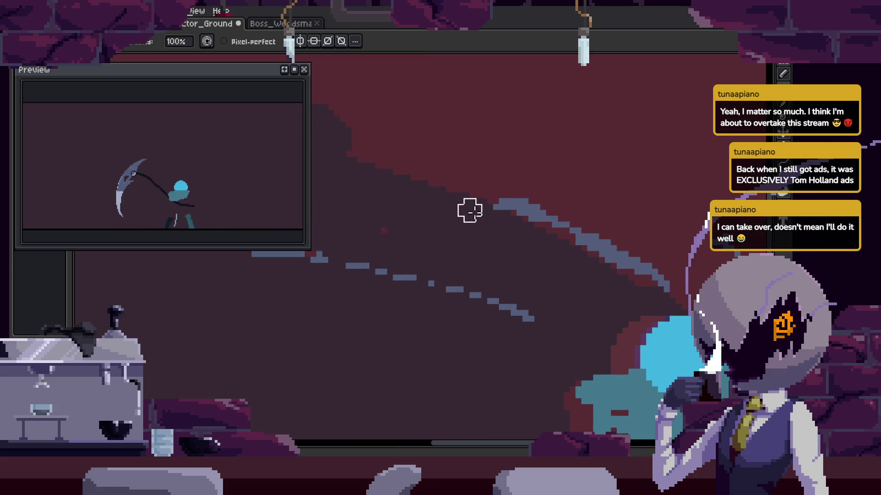
pyautogui.hotkey('ctrl', 's')
pyautogui.scroll(-3, 552, 235)
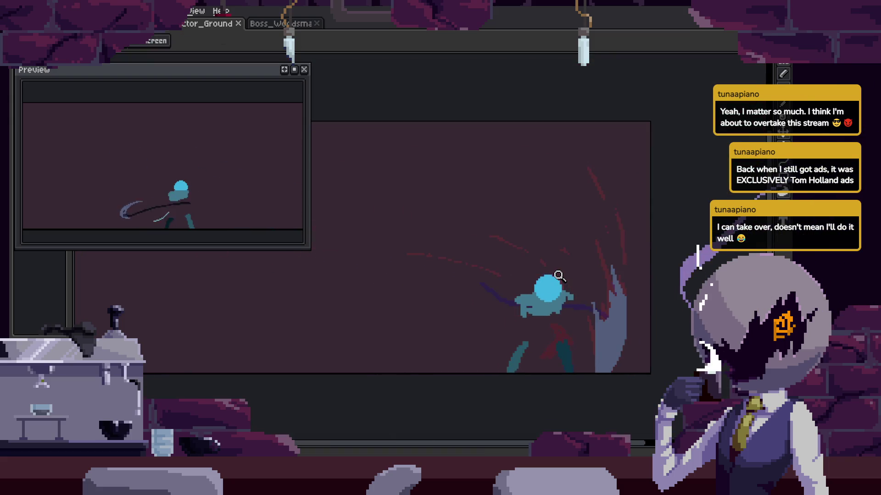
# Redraw pixels in the dashed streak on the red swoosh frame.
pyautogui.press('Right')
pyautogui.press('Right')
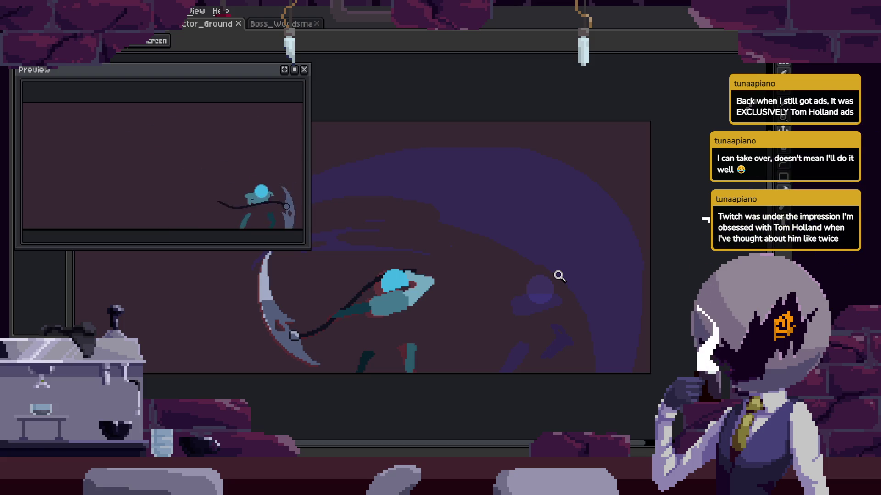
pyautogui.press('Right')
pyautogui.press('Right')
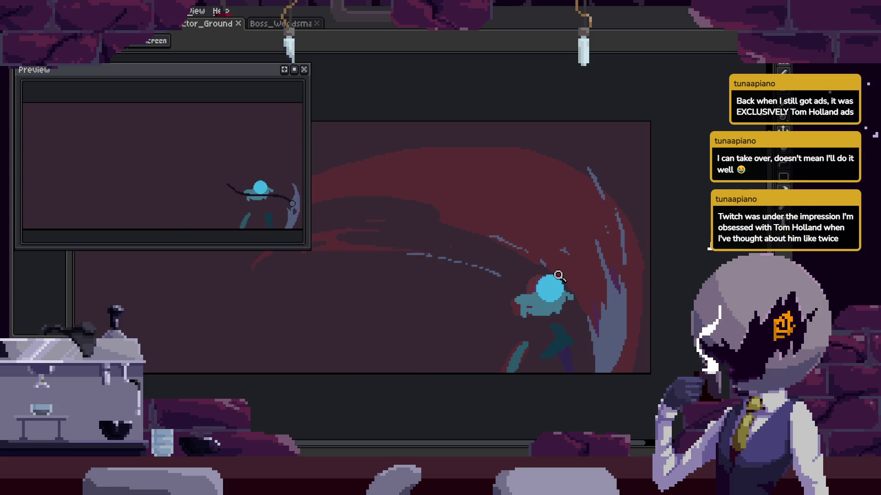
pyautogui.scroll(3, 454, 244)
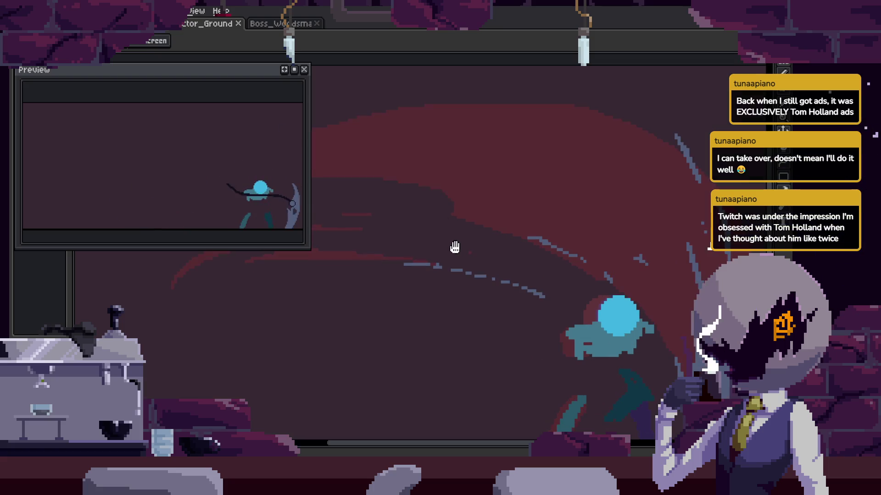
pyautogui.moveTo(407, 245); pyautogui.dragTo(397, 247)
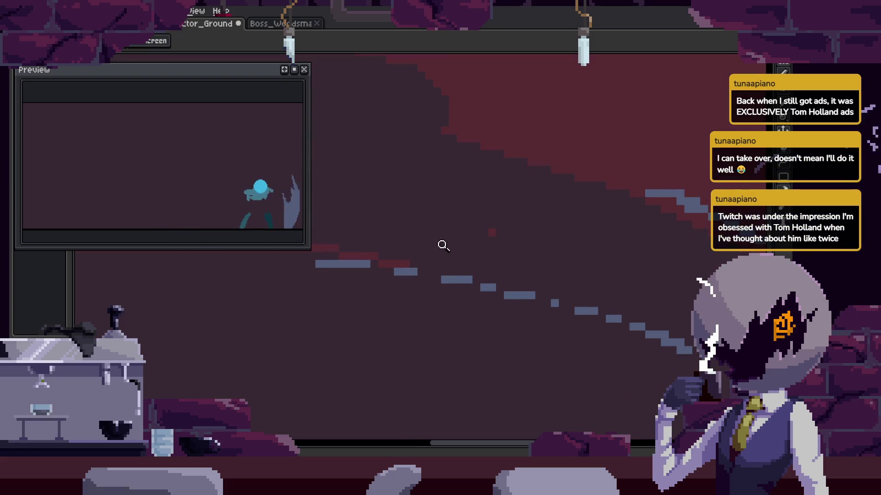
pyautogui.press('Right')
pyautogui.press('Right')
pyautogui.press('Right')
pyautogui.press('b')
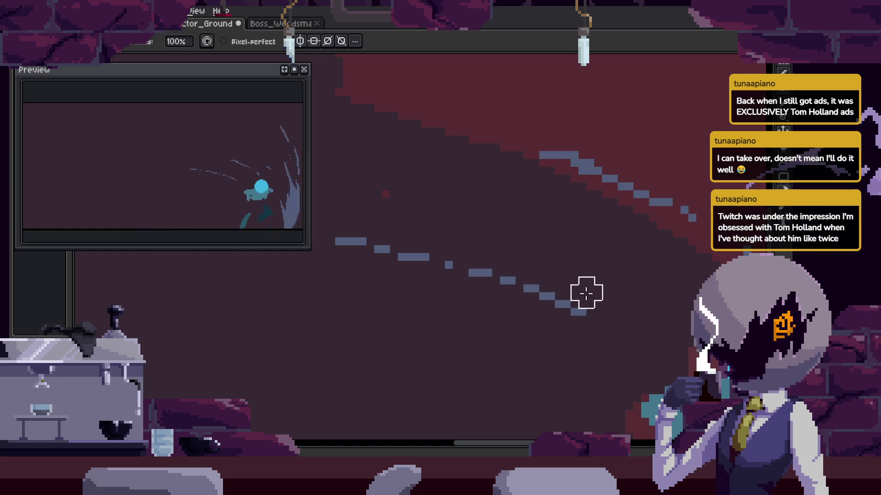
pyautogui.press('Right')
pyautogui.press('Right')
pyautogui.press('Right')
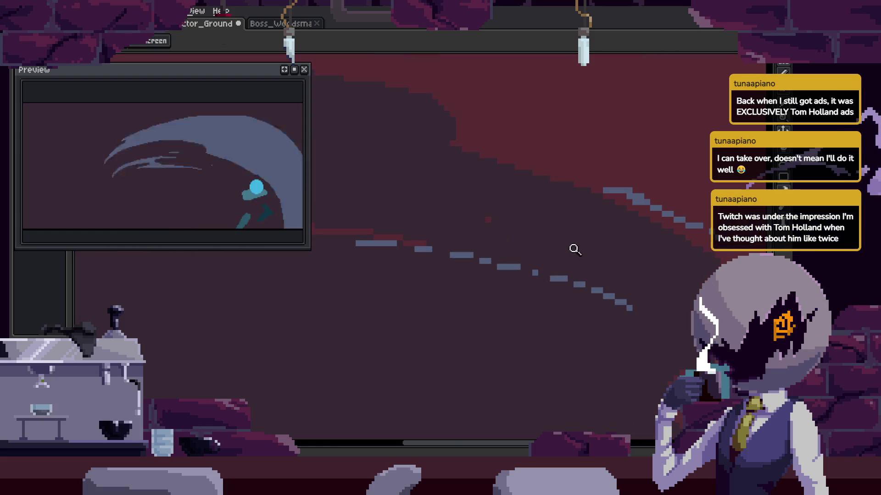
pyautogui.press('Right')
pyautogui.press('Right')
# Lasso a region around the streak lines and commit its transform.
pyautogui.press('q')
pyautogui.moveTo(574, 270)
pyautogui.mouseDown()
pyautogui.moveTo(386, 290)
pyautogui.moveTo(635, 292)
pyautogui.mouseUp()
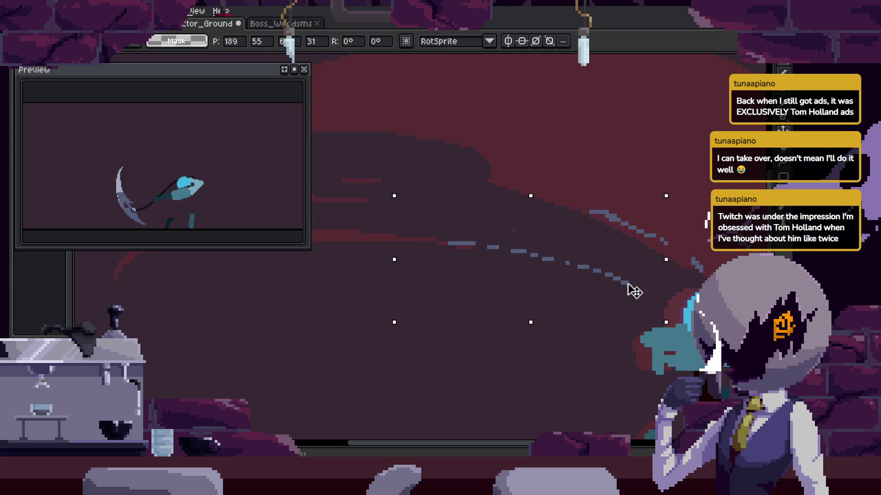
pyautogui.press('Return')
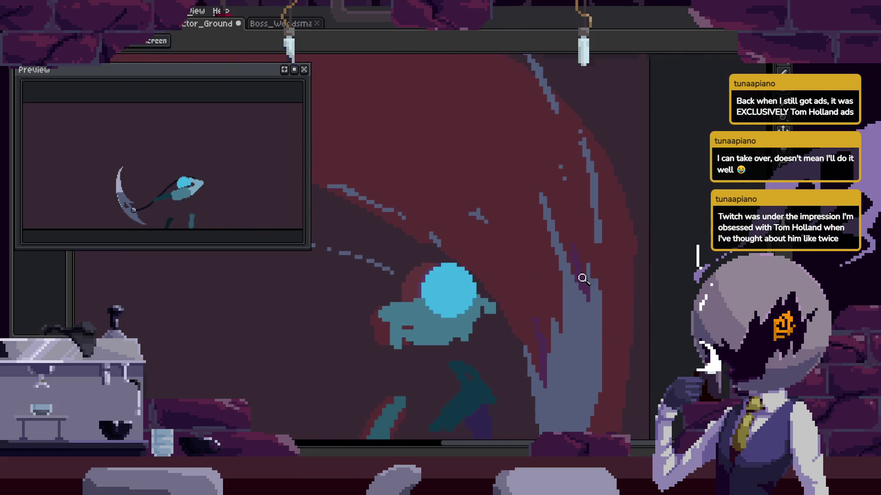
pyautogui.scroll(-3, 617, 283)
pyautogui.hscroll(2, 595, 287)
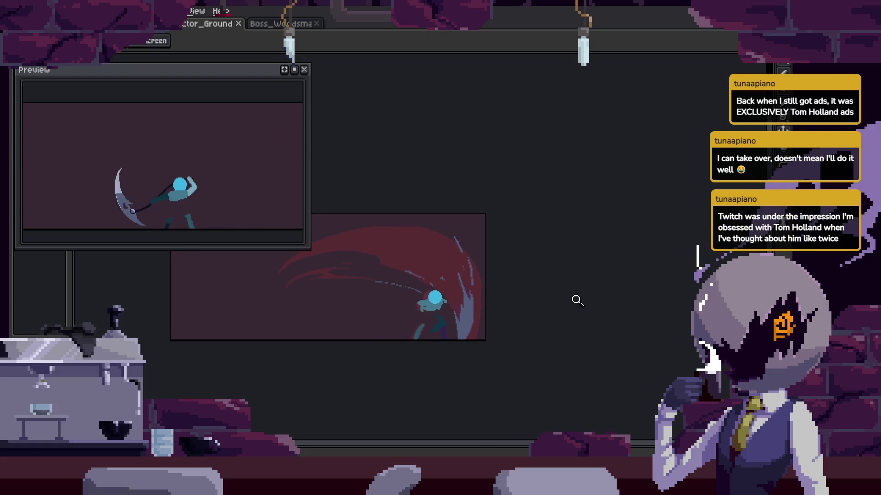
pyautogui.scroll(1, 604, 234)
# Draw a thin blue curve along the grey smear's top edge.
pyautogui.click(492, 226)
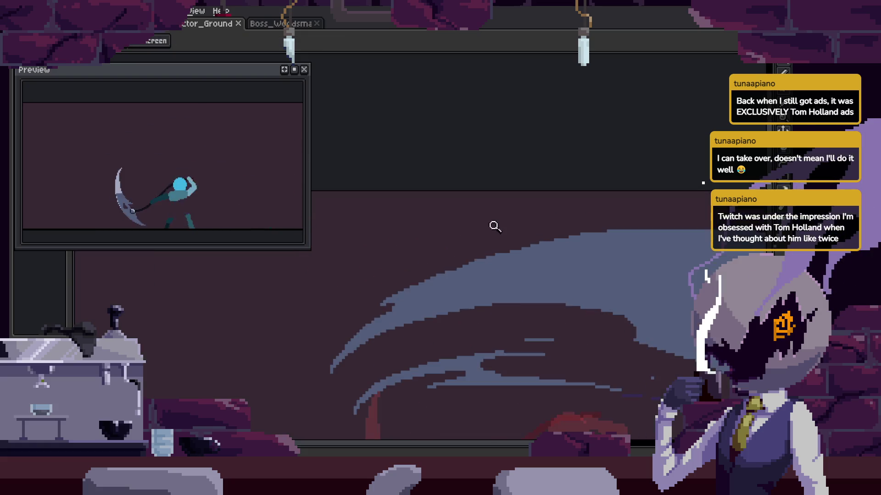
pyautogui.scroll(3, 542, 221)
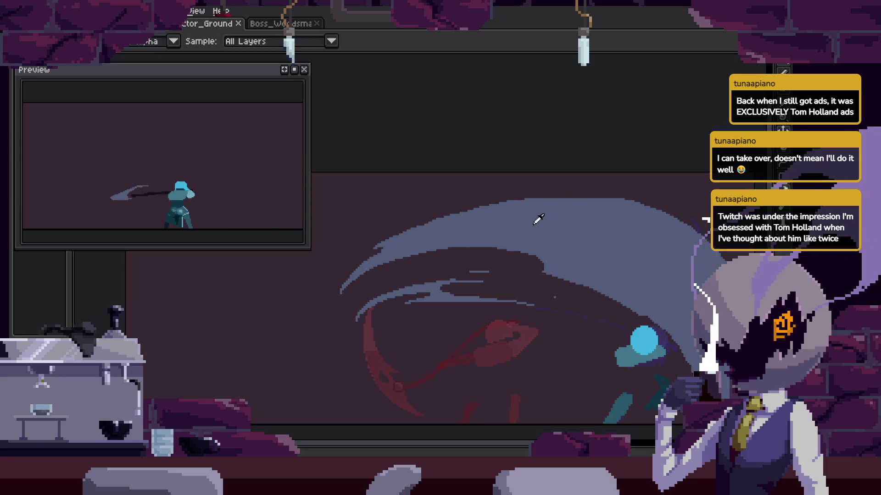
pyautogui.press('v')
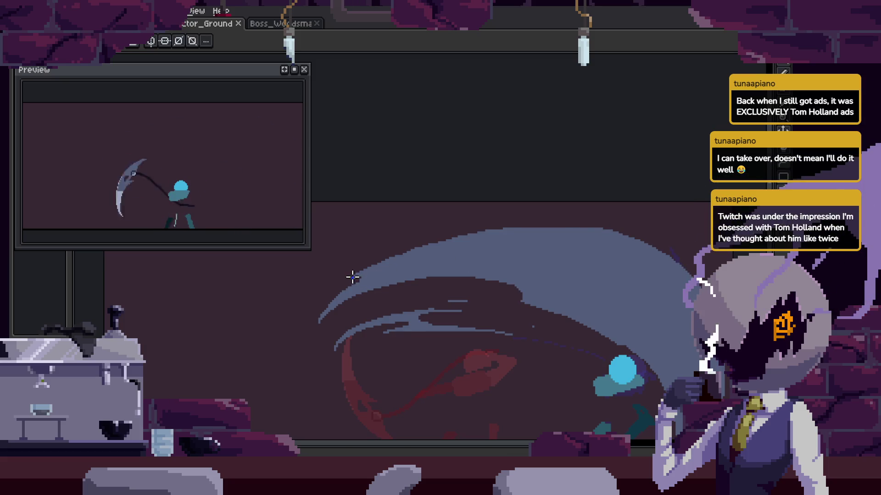
pyautogui.moveTo(594, 227); pyautogui.dragTo(607, 232)
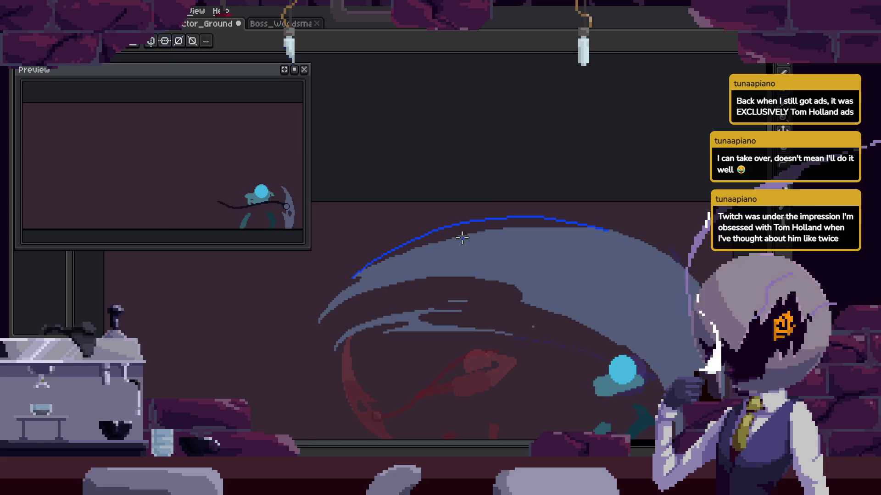
# Zoom in on the smear arc edge and save the sprite.
pyautogui.scroll(2, 509, 196)
pyautogui.scroll(2, 477, 220)
pyautogui.scroll(1, 455, 253)
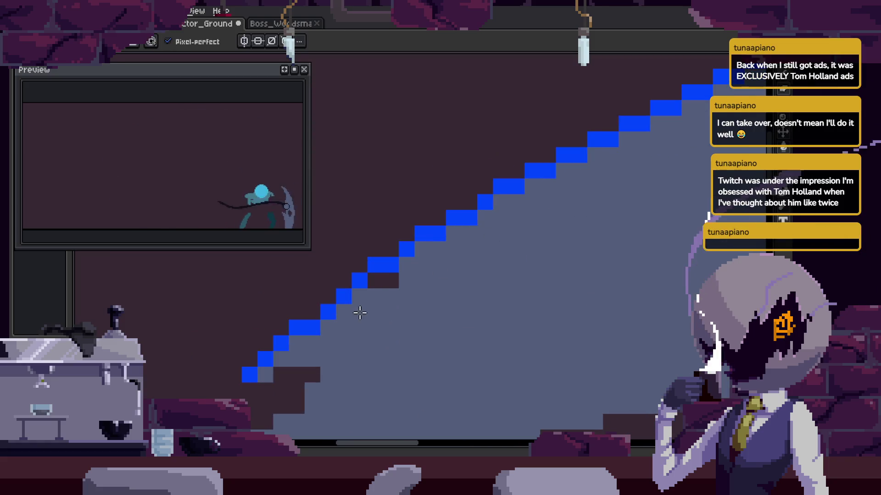
pyautogui.scroll(-2, 667, 253)
pyautogui.scroll(1, 661, 252)
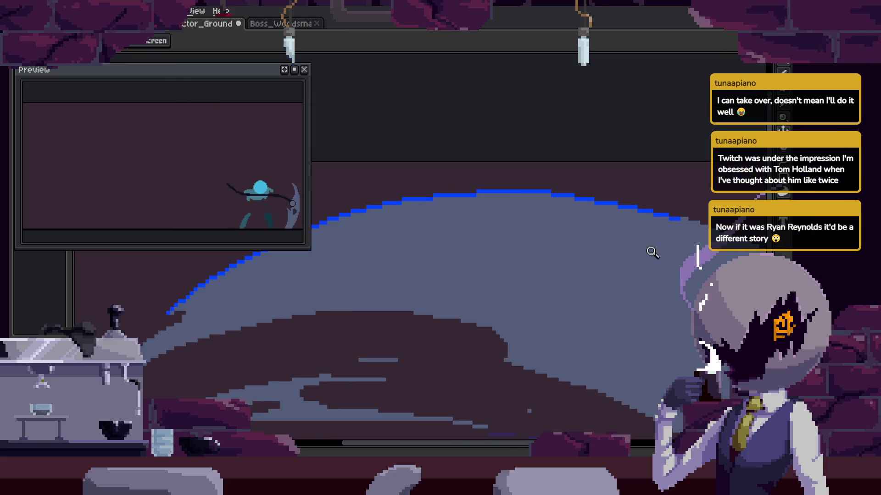
pyautogui.scroll(1, 560, 232)
pyautogui.scroll(2, 512, 215)
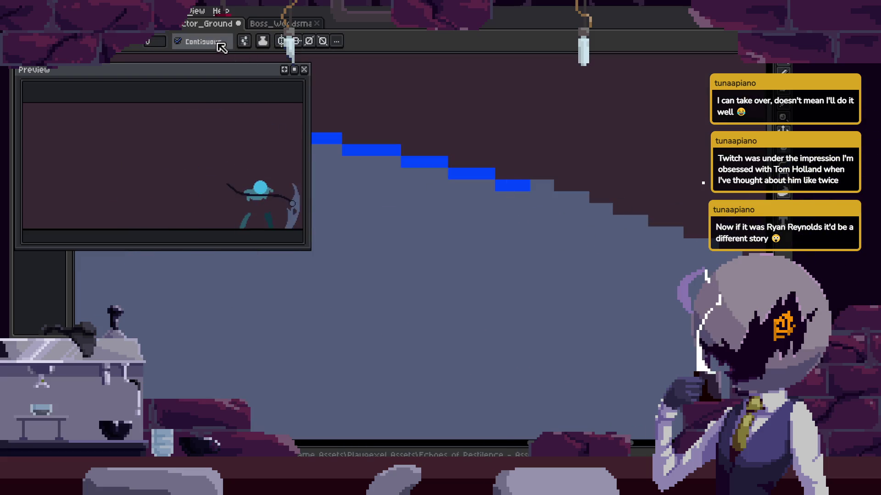
pyautogui.scroll(-2, 532, 188)
pyautogui.hotkey('ctrl', 's')
# Touch up the dark purple streak along the grey smear's edge and save again.
pyautogui.scroll(-3, 576, 218)
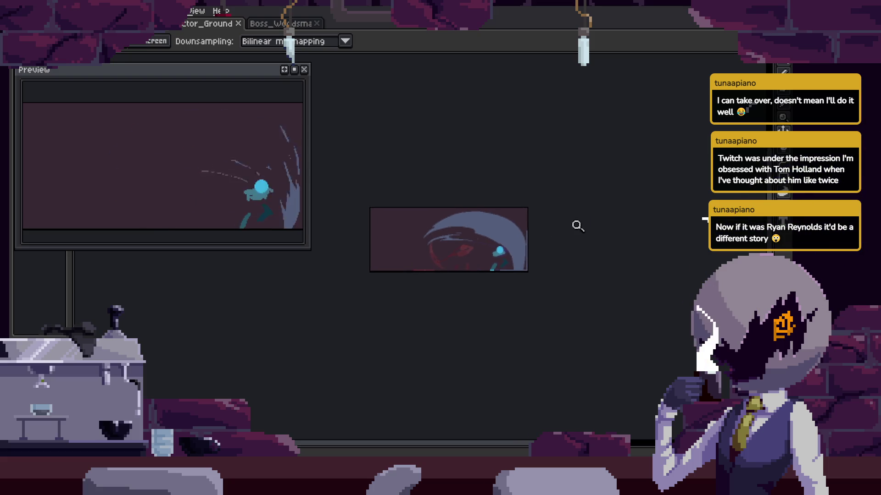
pyautogui.scroll(2, 582, 229)
pyautogui.scroll(1, 560, 207)
pyautogui.scroll(-3, 551, 220)
pyautogui.scroll(1, 573, 229)
pyautogui.scroll(2, 595, 218)
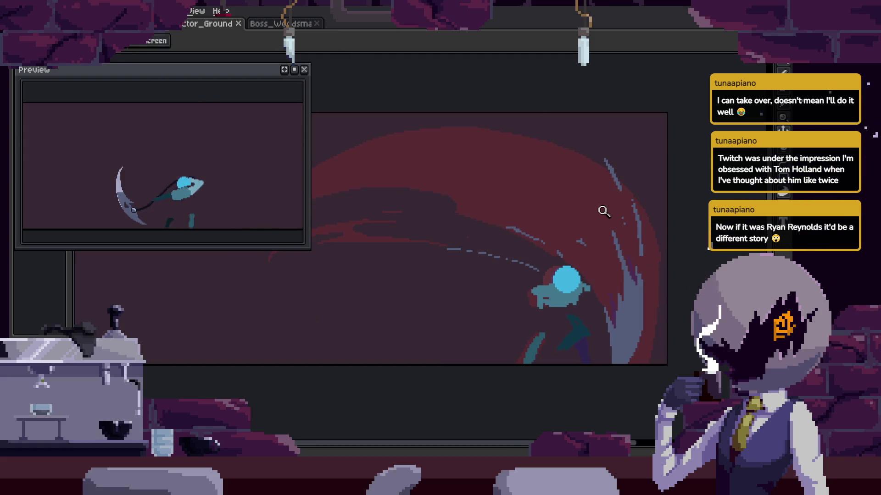
pyautogui.scroll(3, 674, 215)
pyautogui.press('b')
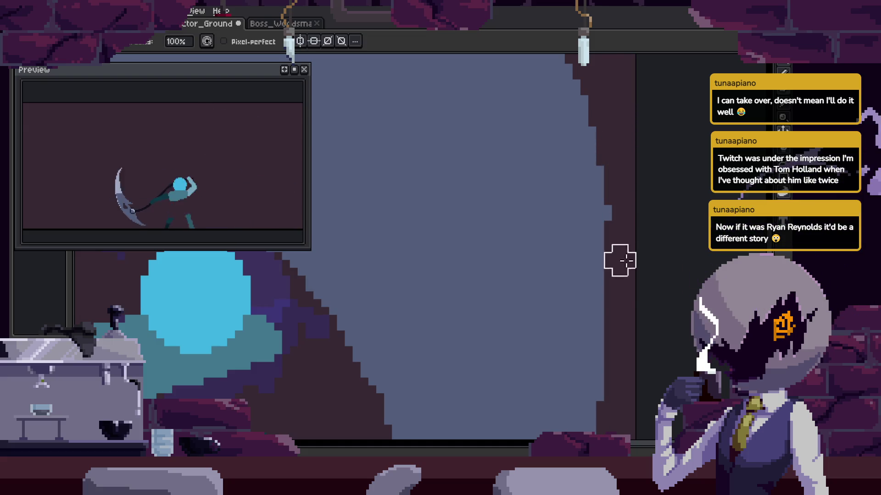
pyautogui.moveTo(622, 316); pyautogui.dragTo(608, 301)
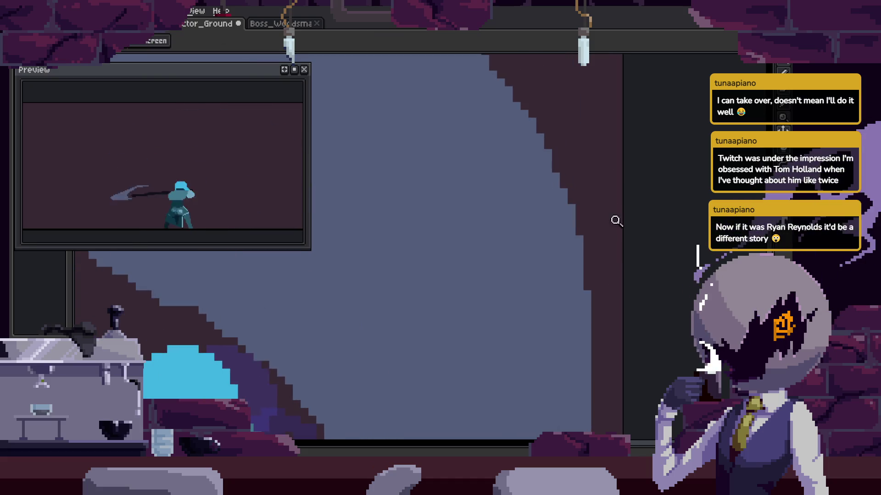
pyautogui.scroll(-3, 582, 240)
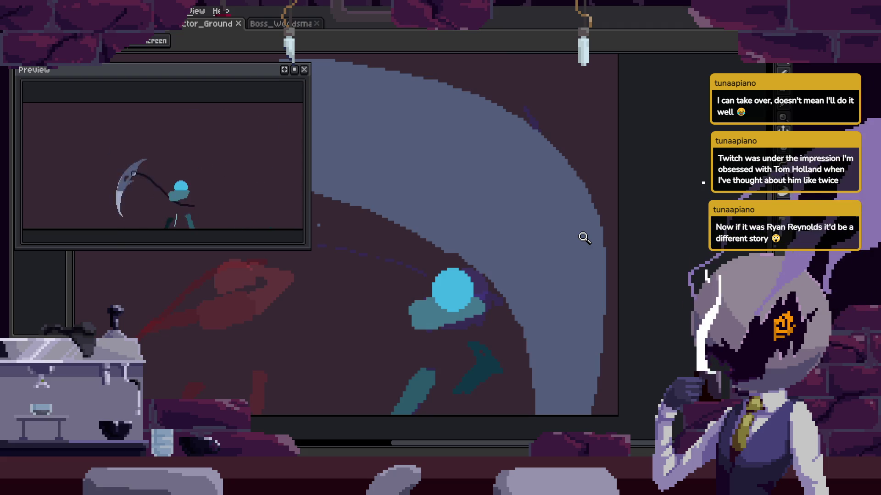
pyautogui.hotkey('ctrl', 's')
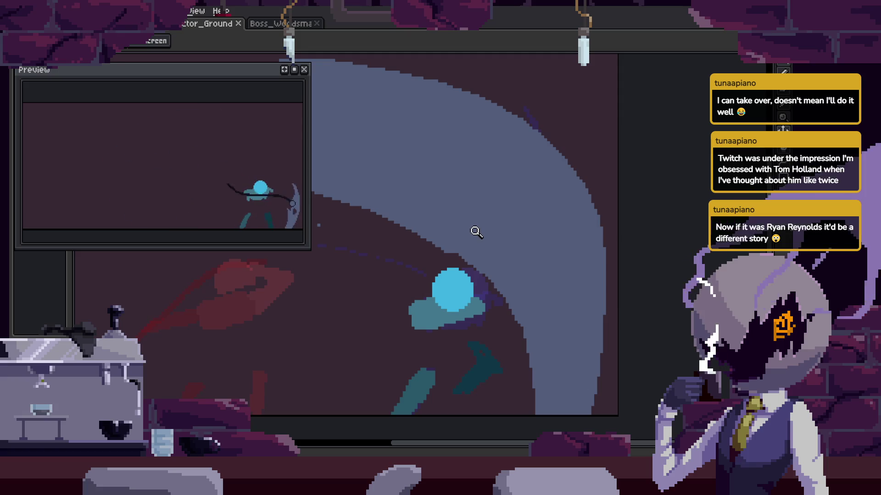
# Inspect the smear arc's pixel stairs up close, then recentre on the whole sprite.
pyautogui.scroll(2, 528, 147)
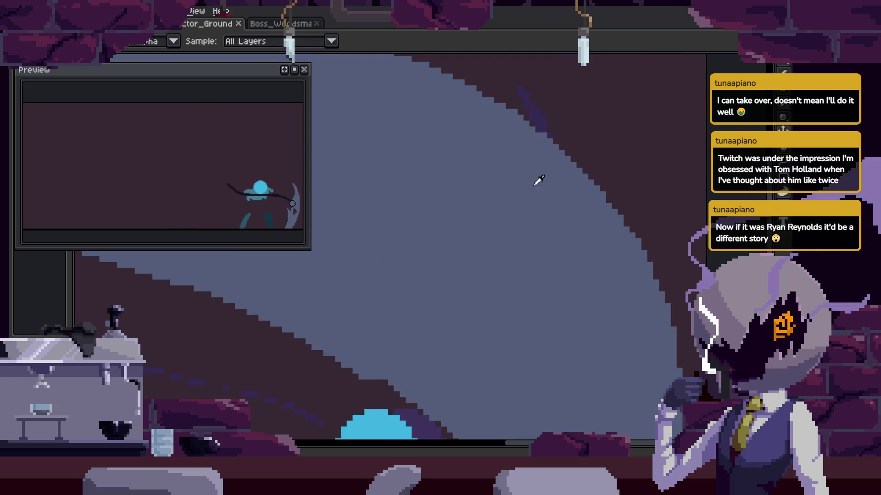
pyautogui.scroll(2, 536, 183)
pyautogui.scroll(2, 562, 188)
pyautogui.scroll(1, 578, 149)
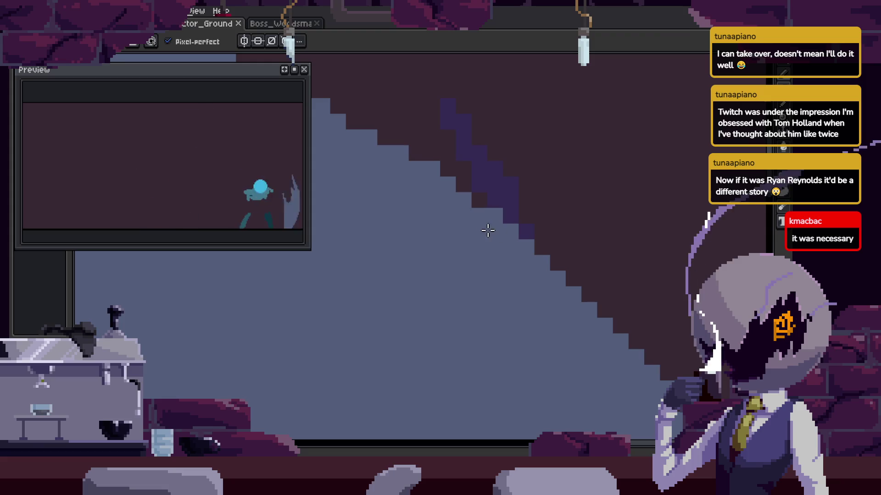
pyautogui.moveTo(474, 218)
pyautogui.mouseDown()
pyautogui.moveTo(525, 252)
pyautogui.moveTo(512, 262)
pyautogui.mouseUp()
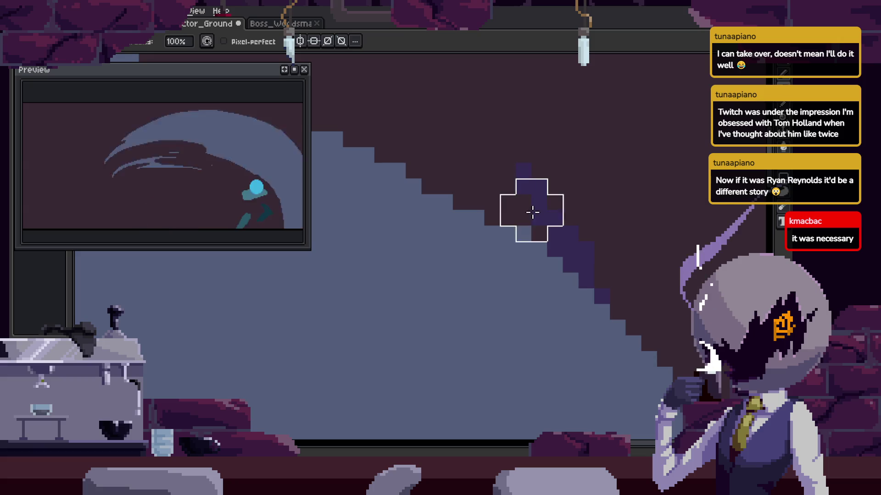
pyautogui.scroll(-2, 564, 204)
pyautogui.scroll(-3, 547, 212)
pyautogui.moveTo(561, 229); pyautogui.dragTo(537, 211)
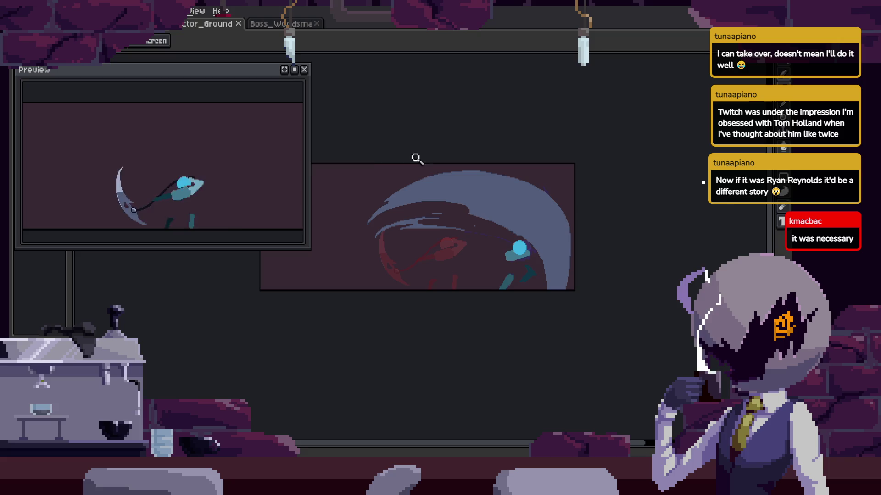
pyautogui.scroll(2, 506, 198)
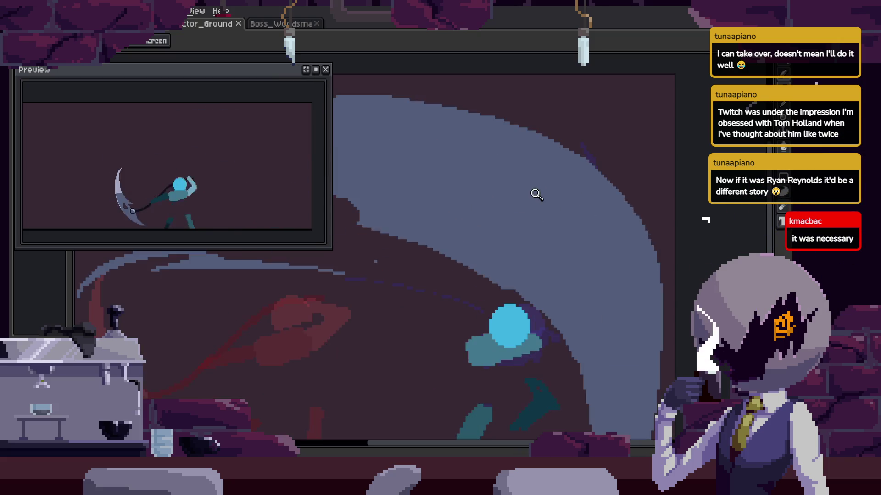
pyautogui.scroll(-2, 515, 199)
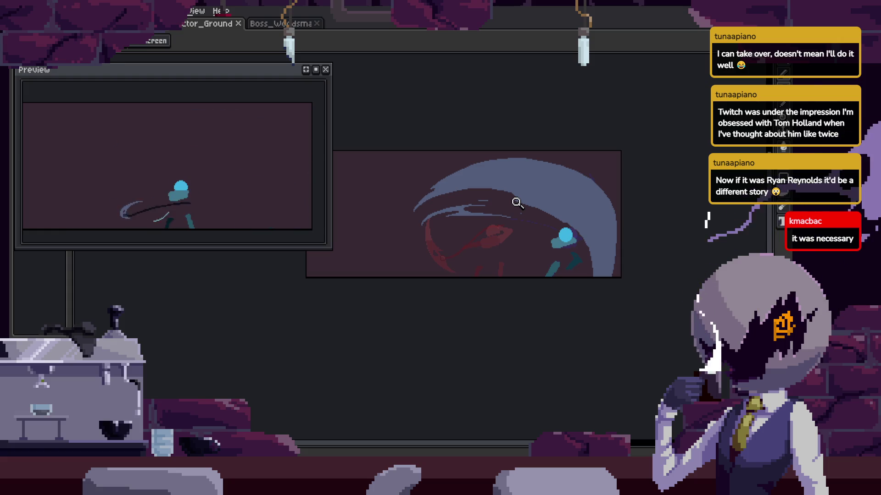
pyautogui.scroll(3, 459, 226)
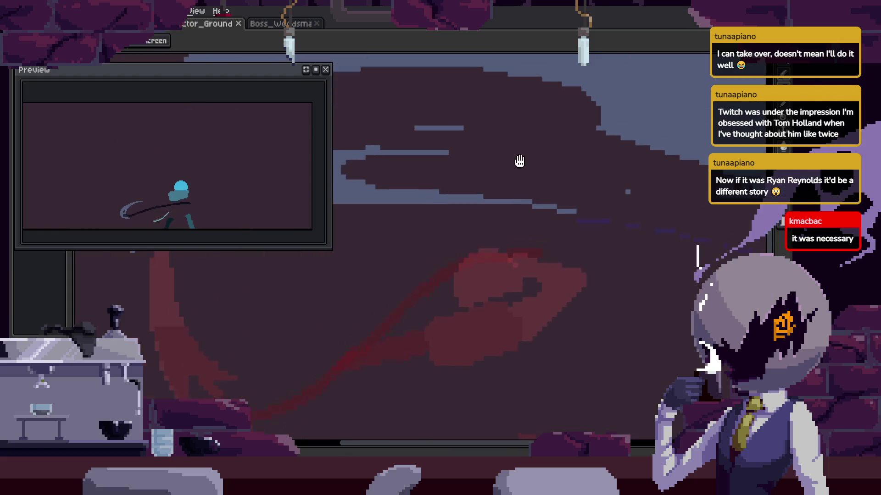
pyautogui.scroll(-3, 545, 211)
pyautogui.scroll(2, 550, 232)
pyautogui.scroll(2, 549, 232)
pyautogui.scroll(2, 550, 234)
pyautogui.scroll(-3, 551, 234)
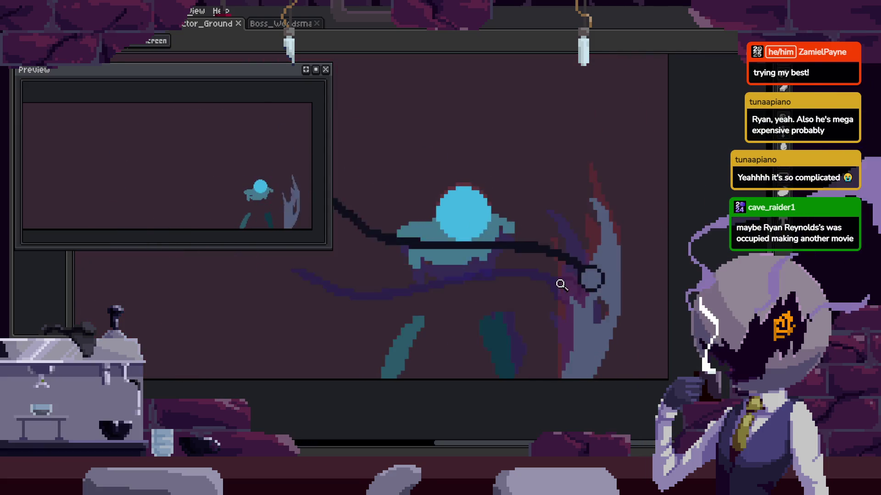
pyautogui.press('Tab')
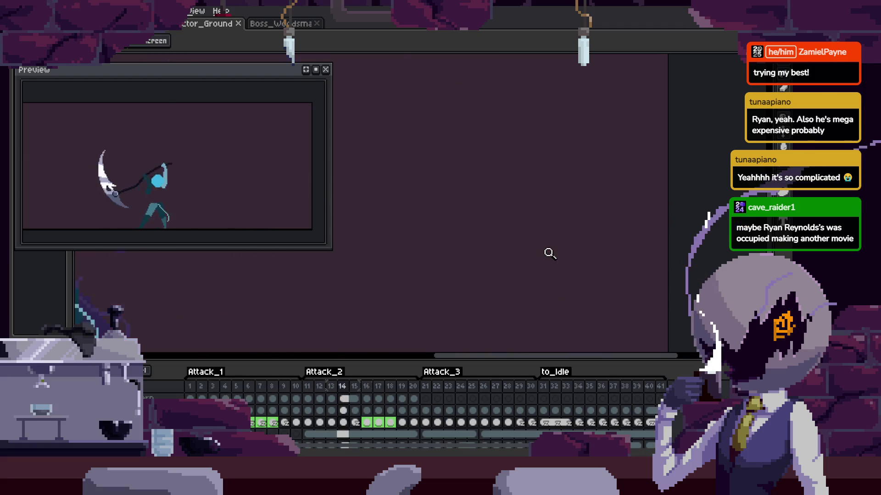
pyautogui.scroll(-2, 557, 231)
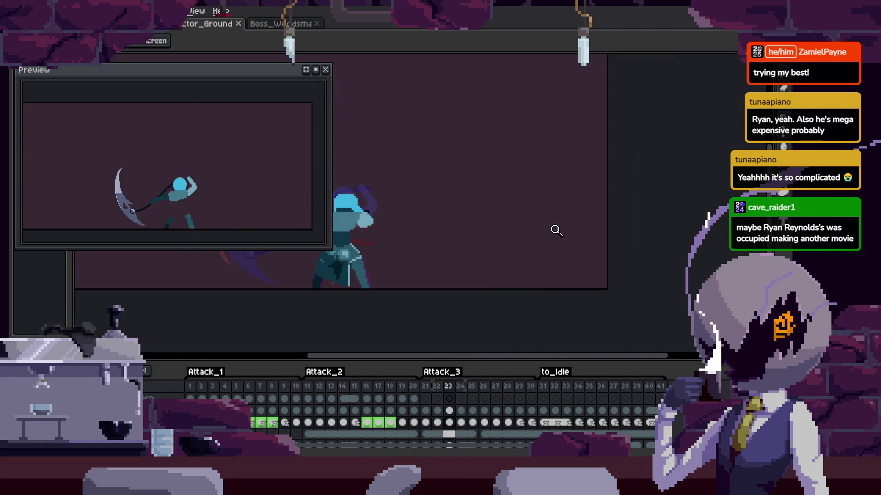
pyautogui.press('Tab')
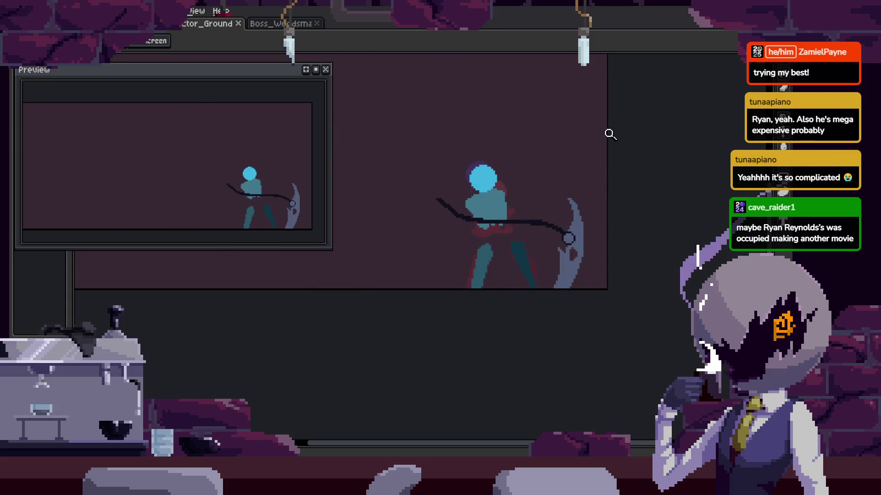
pyautogui.scroll(2, 590, 206)
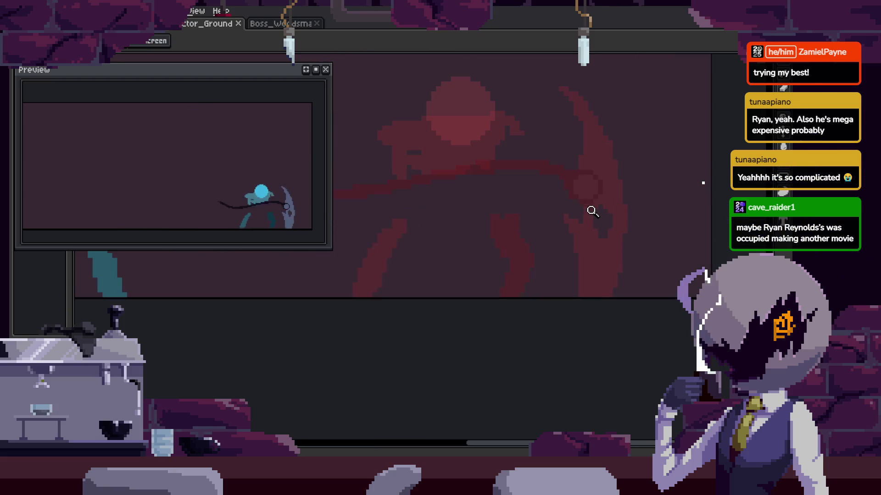
pyautogui.press('Tab')
pyautogui.press('Tab')
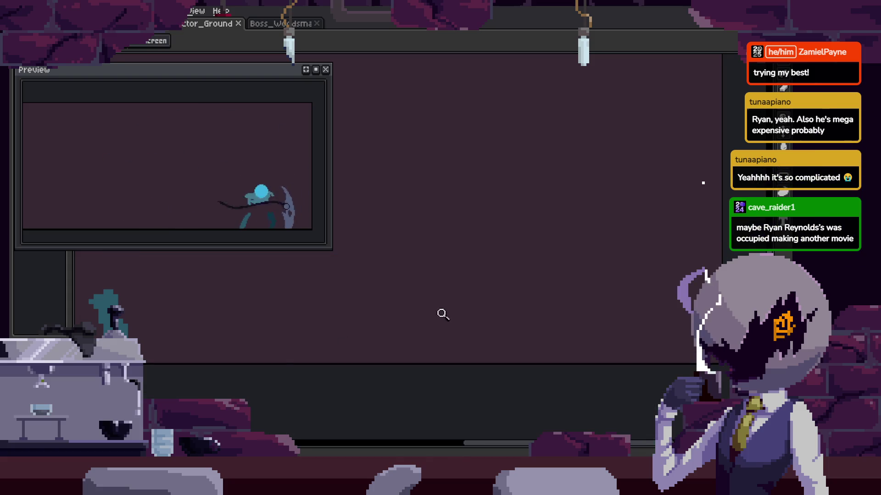
pyautogui.press('Tab')
pyautogui.press('Tab')
pyautogui.scroll(-1, 530, 252)
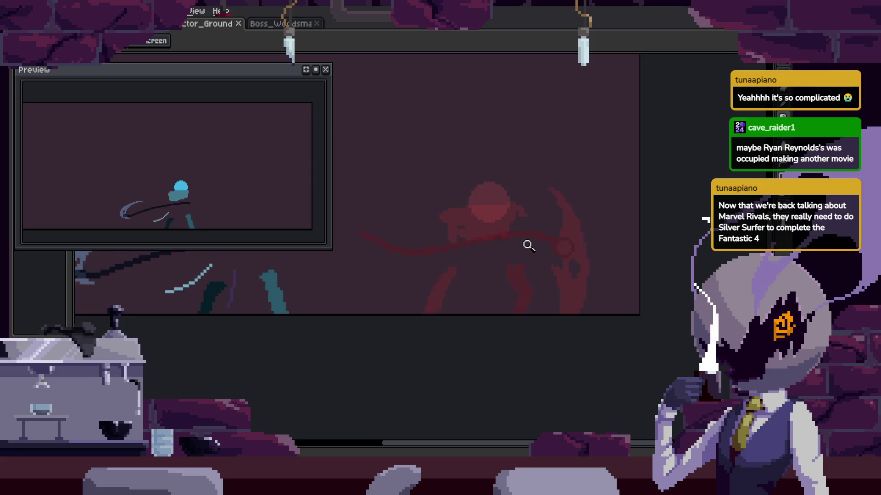
# Jump to frame 15 in the Attack_2 section of the animation.
pyautogui.scroll(-2, 592, 257)
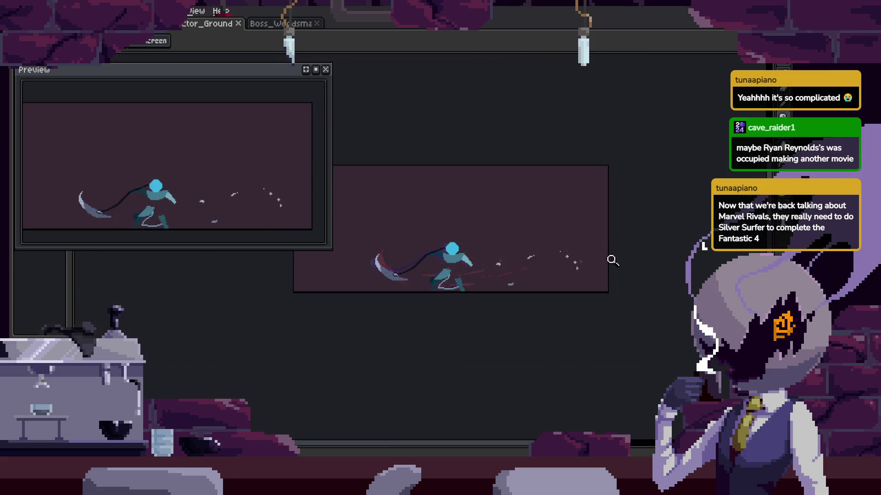
pyautogui.press('Tab')
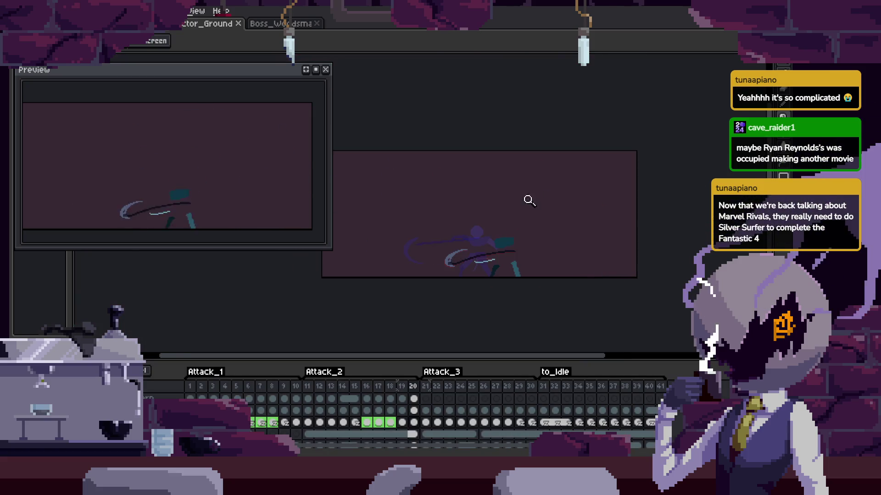
pyautogui.scroll(3, 489, 261)
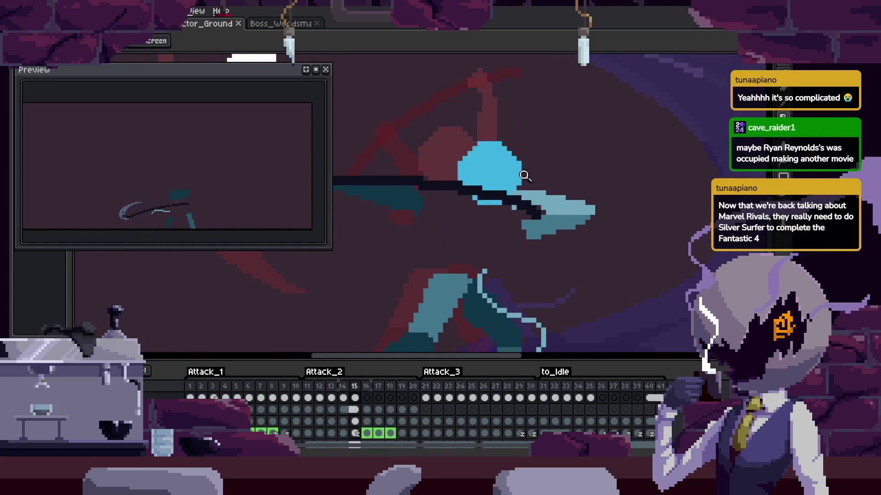
pyautogui.click(532, 171)
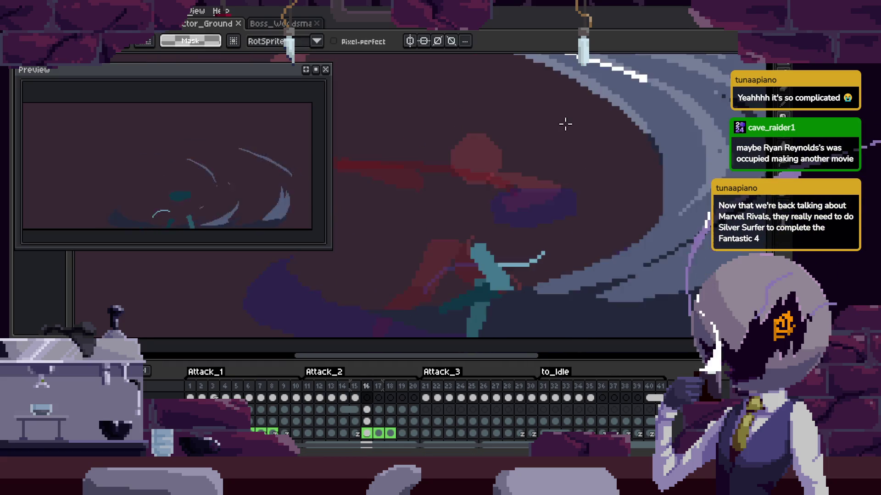
pyautogui.press('Tab')
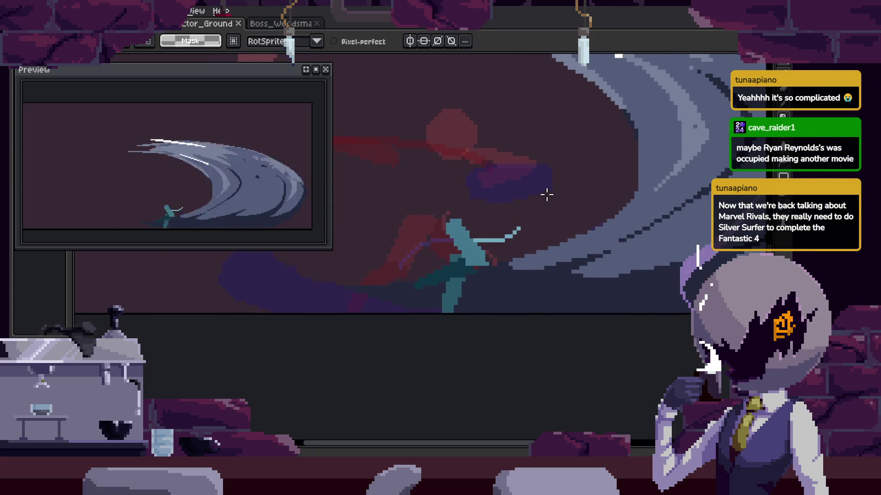
# Zoom in on the character's body and place a teal pixel on the torso.
pyautogui.press('z')
pyautogui.click(505, 187)
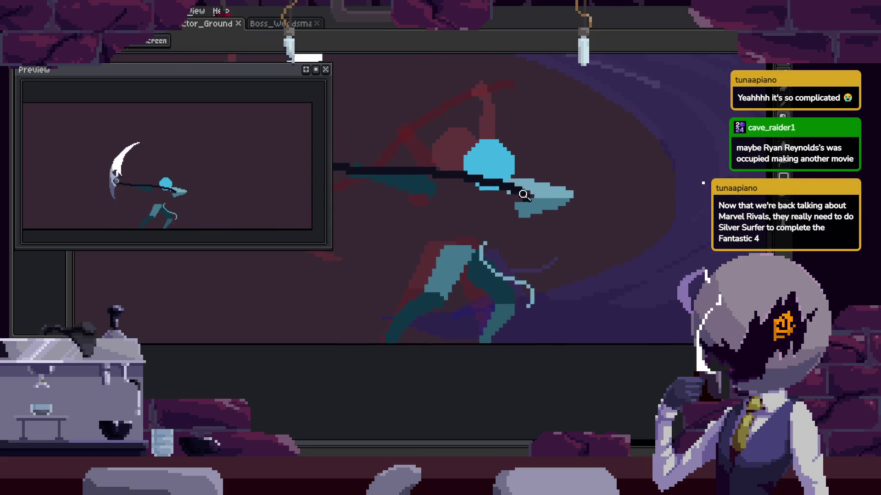
pyautogui.click(514, 197)
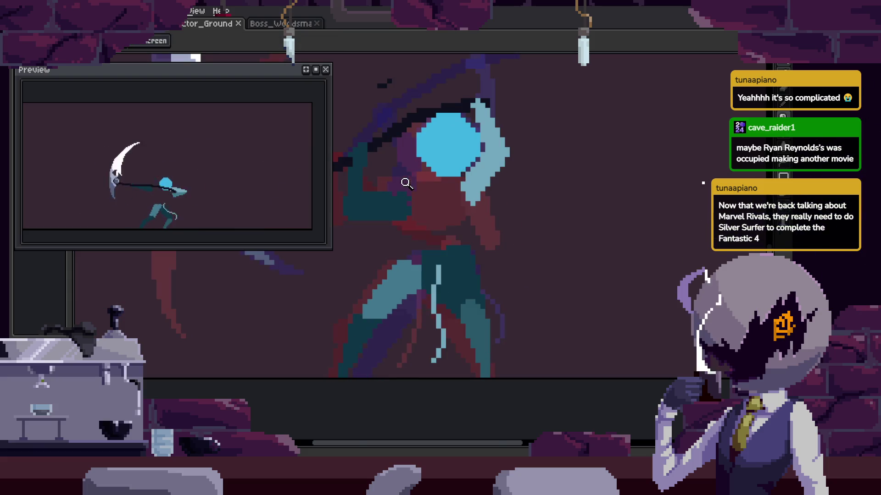
pyautogui.click(411, 187)
pyautogui.press('b')
pyautogui.click(404, 210)
pyautogui.press('Tab')
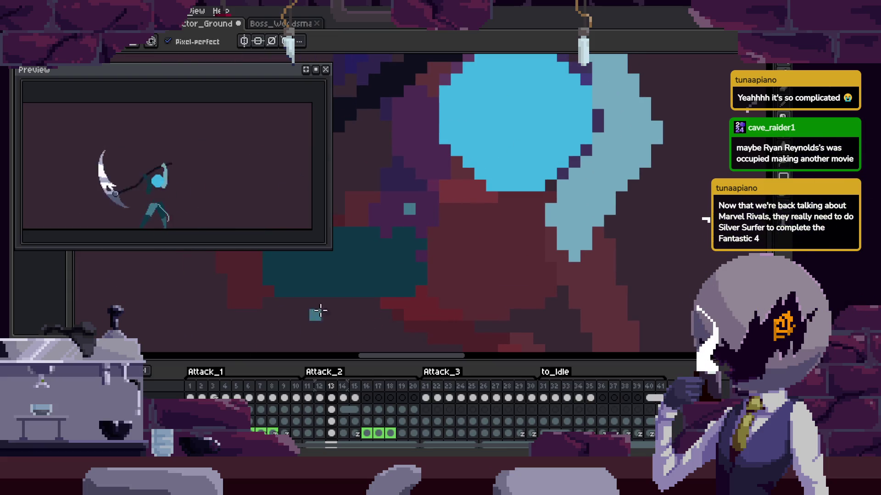
pyautogui.scroll(-1, 413, 413)
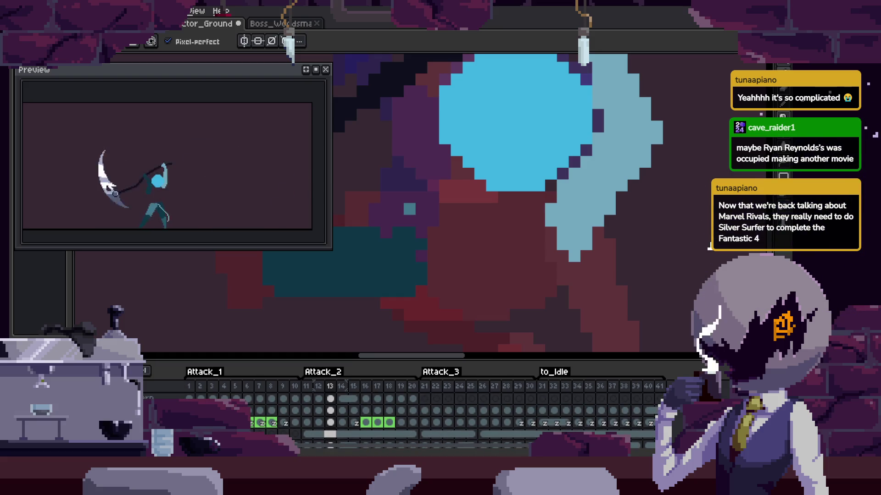
pyautogui.press('Tab')
pyautogui.press('z')
pyautogui.scroll(-3, 439, 289)
pyautogui.scroll(-2, 487, 277)
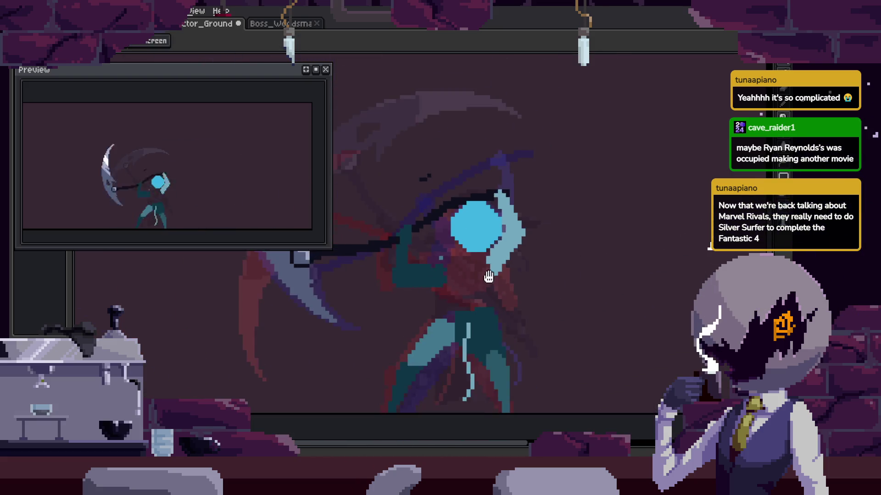
pyautogui.scroll(4, 532, 183)
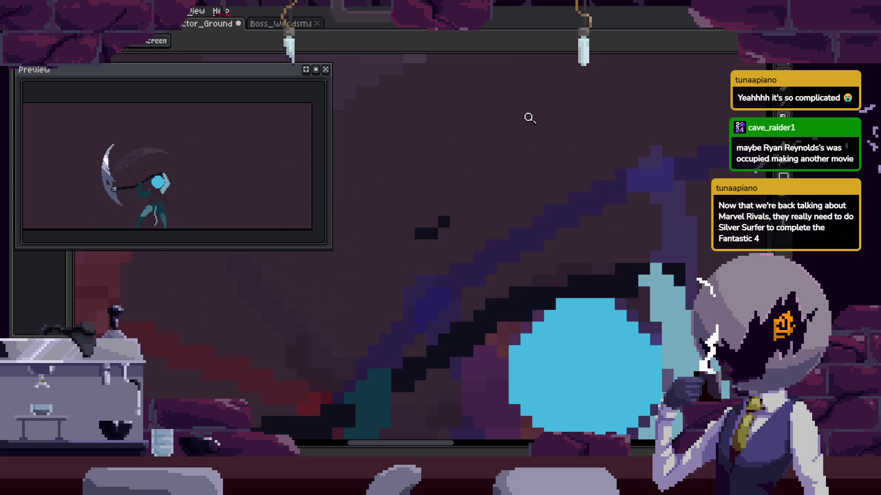
# On the next frame, draw a light-teal diagonal stroke on the character.
pyautogui.press('m')
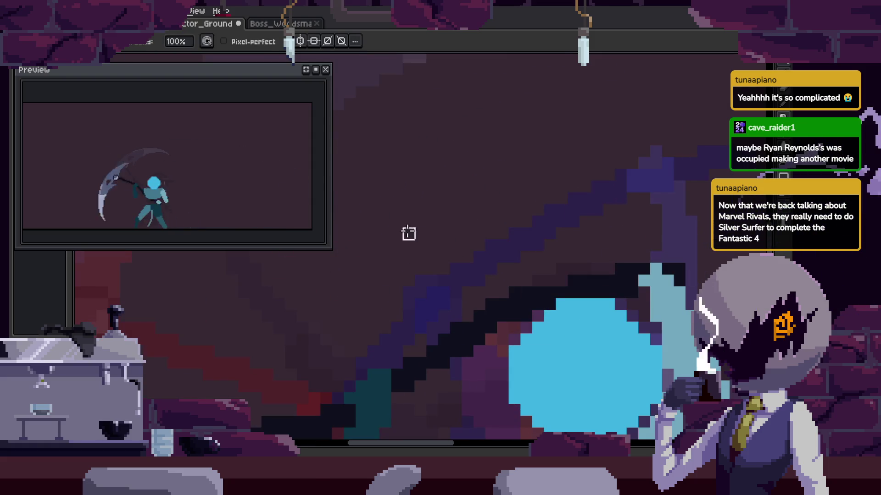
pyautogui.scroll(2, 457, 151)
pyautogui.scroll(2, 472, 177)
pyautogui.scroll(2, 395, 159)
pyautogui.press('h')
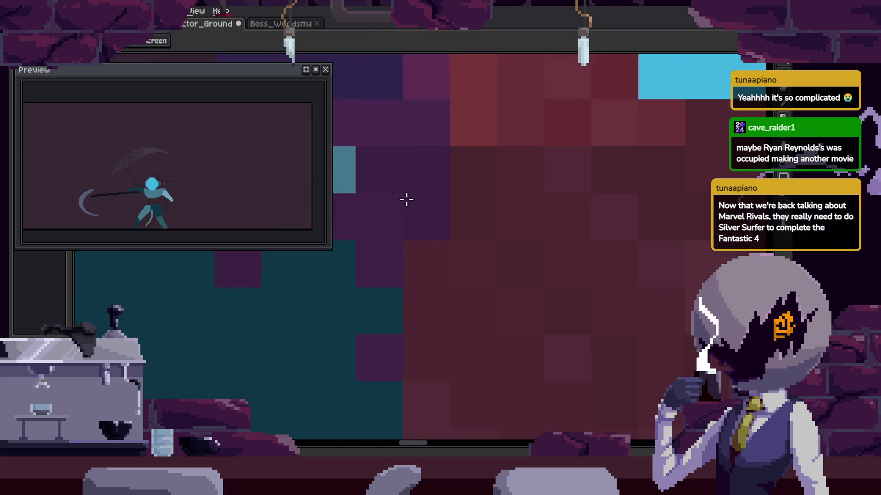
pyautogui.scroll(-3, 441, 202)
pyautogui.press('m')
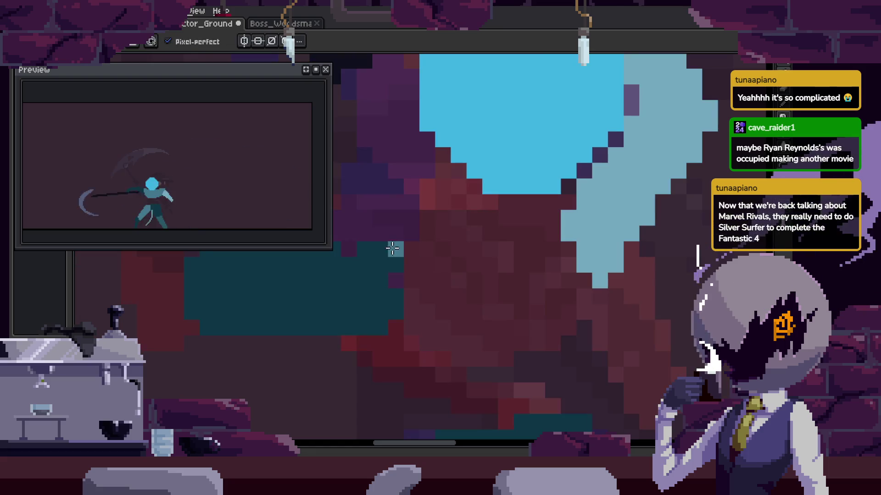
pyautogui.press('v')
pyautogui.press('Right')
pyautogui.press('b')
pyautogui.moveTo(344, 342); pyautogui.dragTo(376, 262)
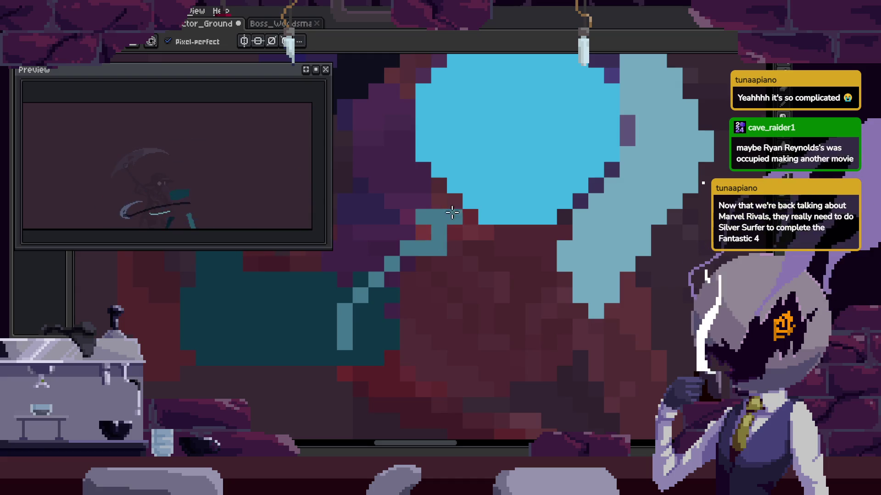
# Add a teal pixel to the arm on the following frame, advance a few frames, and save.
pyautogui.press('Right')
pyautogui.click(513, 262)
pyautogui.press('Right')
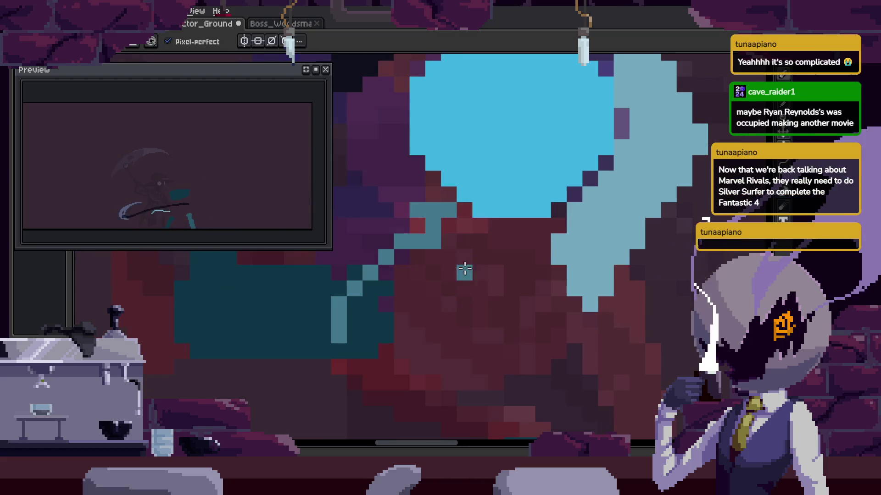
pyautogui.press('Right')
pyautogui.press('v')
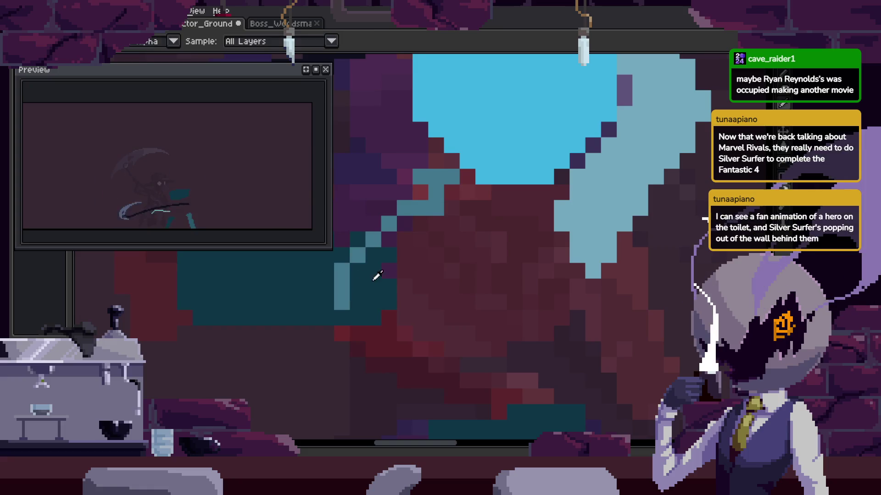
pyautogui.moveTo(412, 237); pyautogui.dragTo(398, 272)
pyautogui.scroll(-2, 471, 252)
pyautogui.hotkey('ctrl', 's')
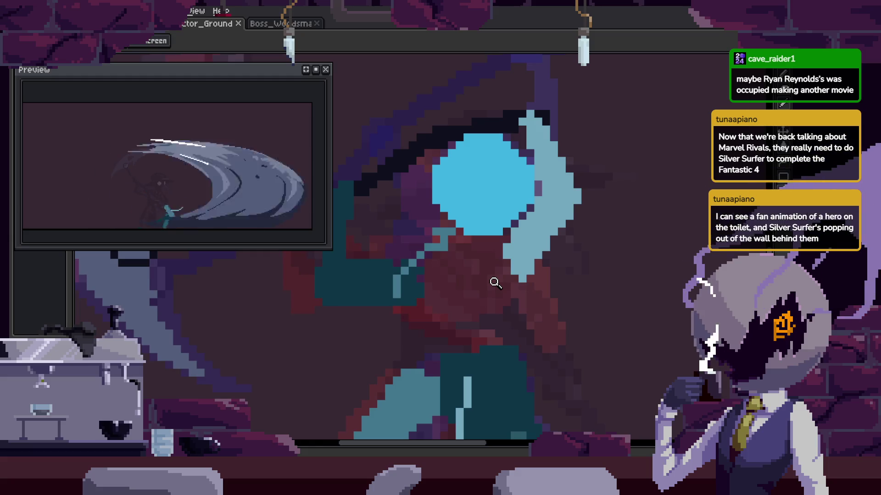
# Add a teal pixel on the arm outline and a teal pixel line up the arm.
pyautogui.scroll(2, 459, 248)
pyautogui.moveTo(399, 289); pyautogui.dragTo(387, 249)
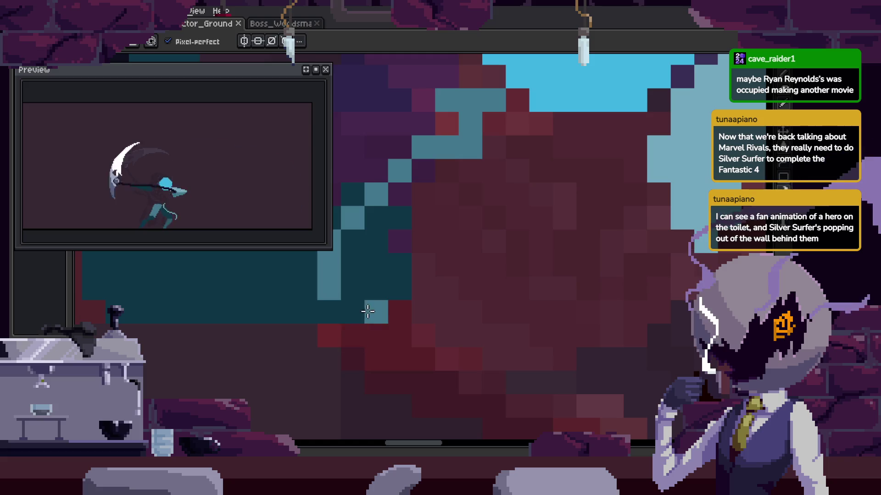
pyautogui.click(398, 340)
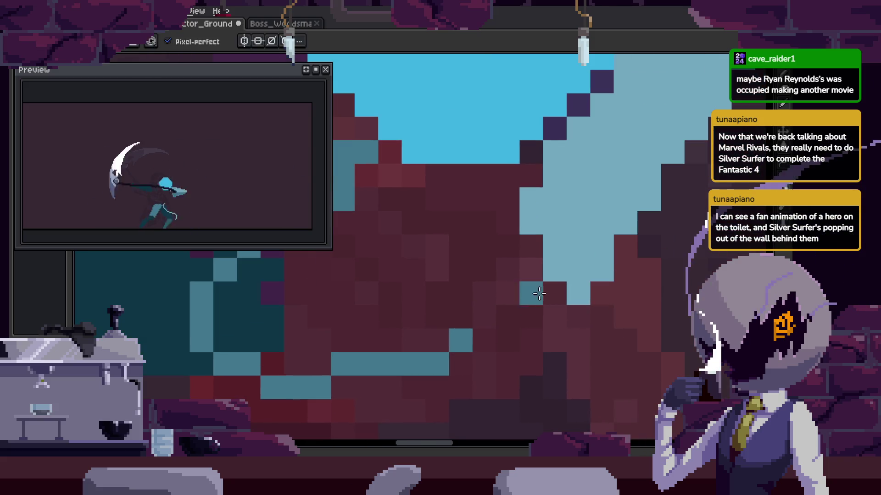
pyautogui.moveTo(492, 325)
pyautogui.mouseDown()
pyautogui.moveTo(520, 323)
pyautogui.moveTo(450, 351)
pyautogui.moveTo(486, 259)
pyautogui.mouseUp()
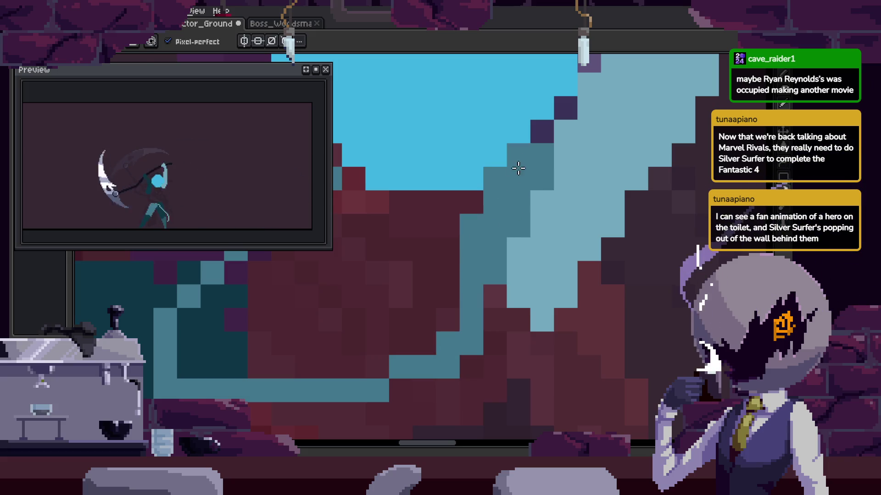
# Undo the accidental teal paint-bucket fill of the dark red area and save.
pyautogui.press('g')
pyautogui.click(485, 270)
pyautogui.hotkey('ctrl', 'z')
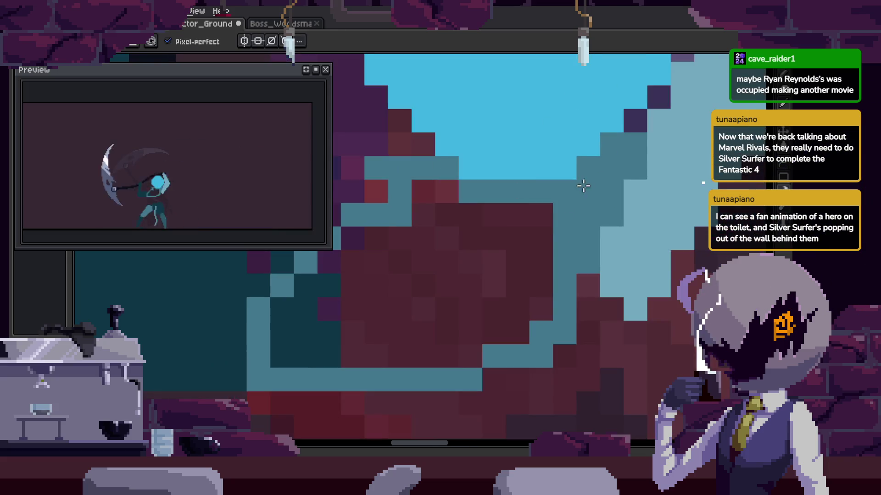
pyautogui.scroll(-2, 525, 255)
pyautogui.scroll(-2, 544, 284)
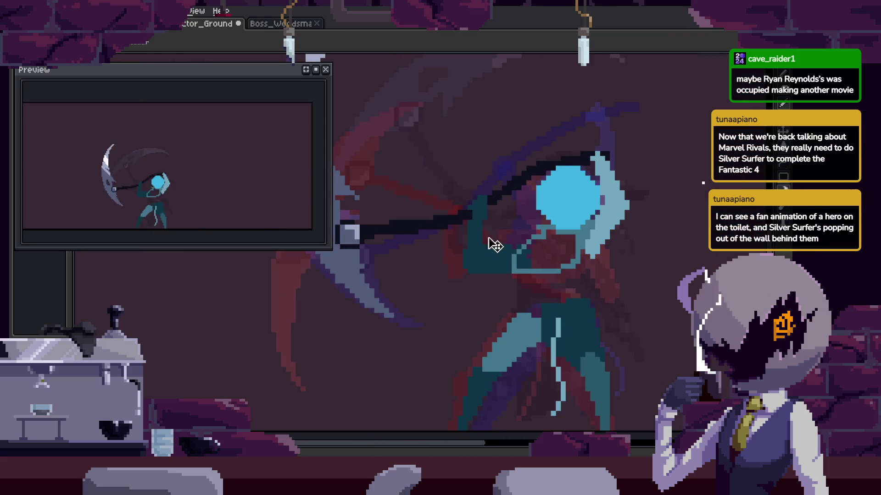
pyautogui.scroll(3, 547, 235)
pyautogui.hotkey('ctrl', 's')
# Save the file again and bring back the animation timeline.
pyautogui.scroll(-3, 600, 246)
pyautogui.scroll(3, 471, 315)
pyautogui.press('b')
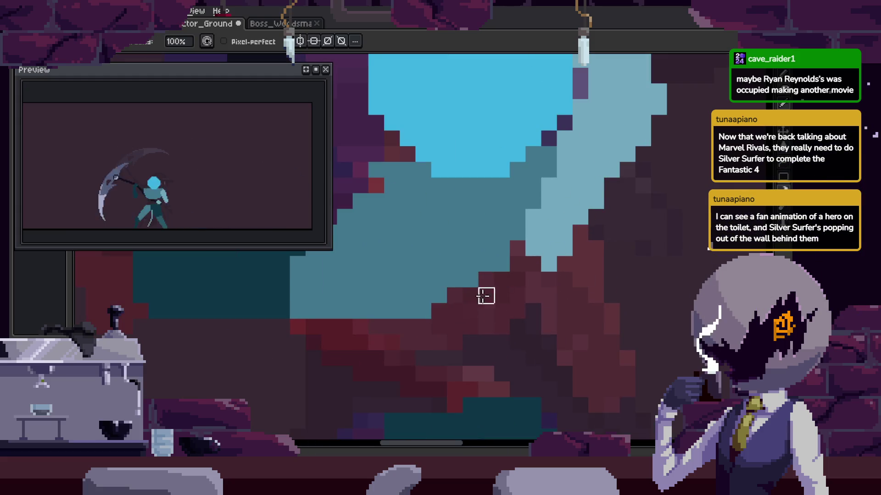
pyautogui.scroll(-2, 471, 296)
pyautogui.scroll(2, 443, 257)
pyautogui.press('e')
pyautogui.scroll(2, 440, 258)
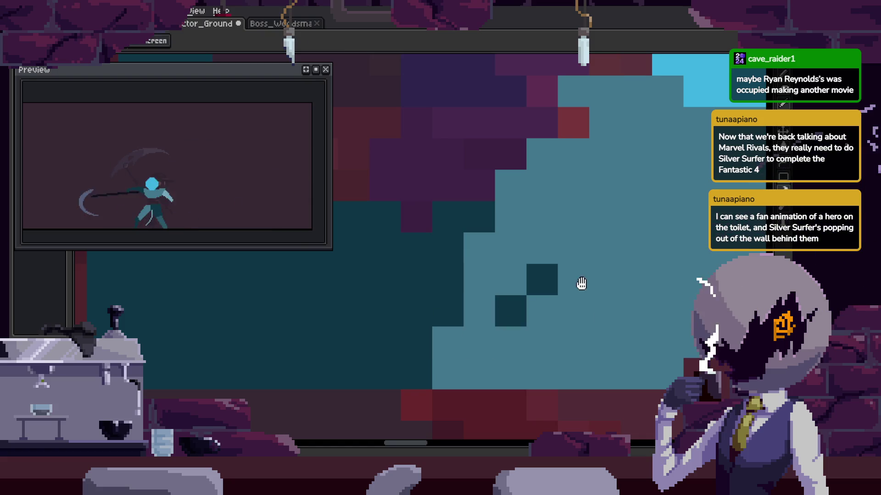
pyautogui.scroll(-1, 504, 298)
pyautogui.press('z')
pyautogui.scroll(-2, 448, 285)
pyautogui.hotkey('ctrl', 's')
pyautogui.press('Return')
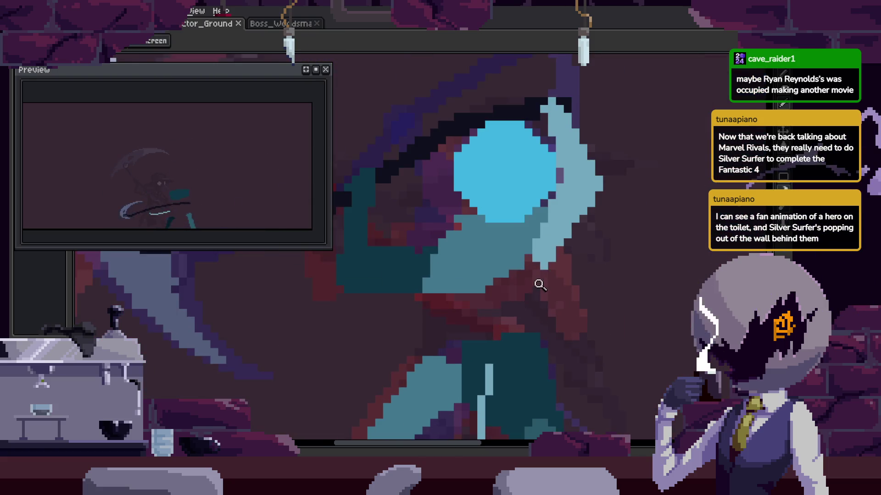
pyautogui.press('Tab')
pyautogui.scroll(2, 539, 236)
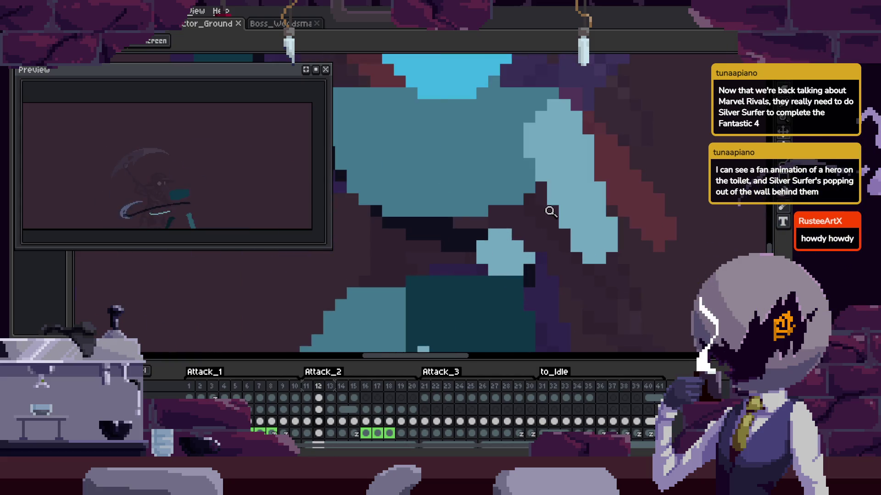
# Place a teal pixel on the character's body, then undo the misplaced one.
pyautogui.press('Tab')
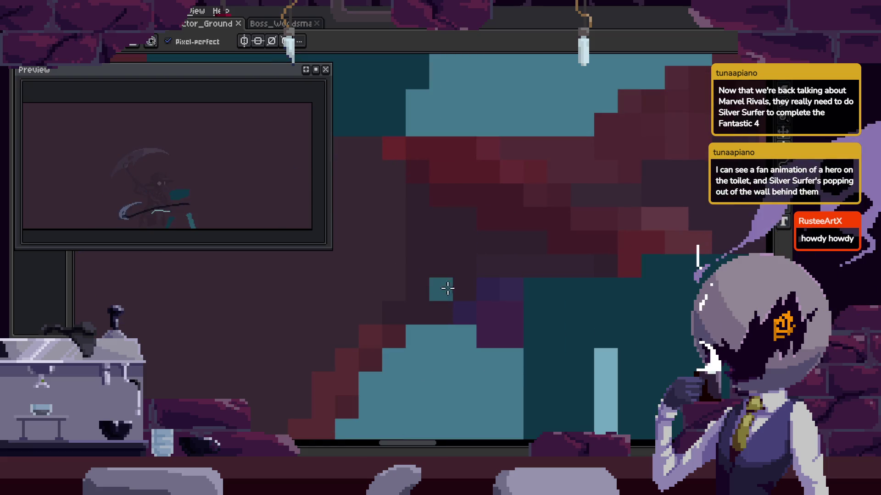
pyautogui.click(531, 175)
pyautogui.press('b')
pyautogui.click(586, 297)
pyautogui.hotkey('ctrl', 'z')
# Zoom in, pick light blue with the eyedropper, and touch up the arm edge.
pyautogui.scroll(-2, 574, 256)
pyautogui.scroll(-3, 570, 238)
pyautogui.scroll(2, 571, 211)
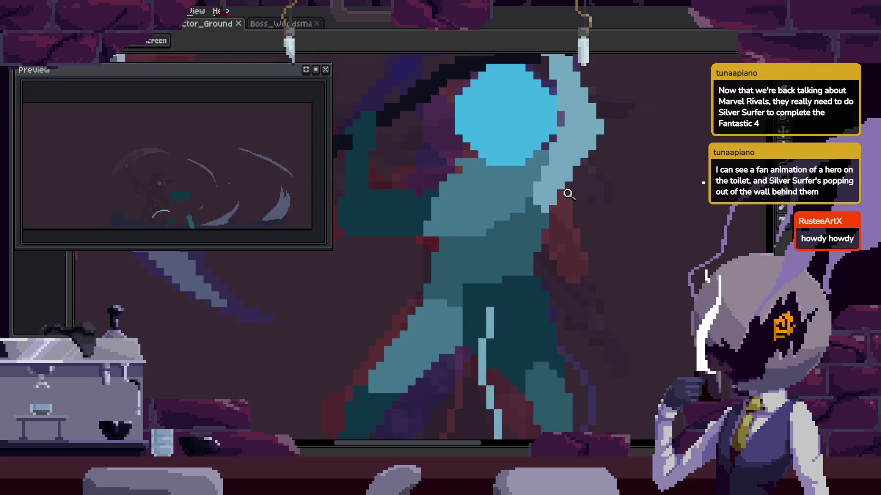
pyautogui.press('z')
pyautogui.scroll(2, 587, 197)
pyautogui.scroll(2, 541, 232)
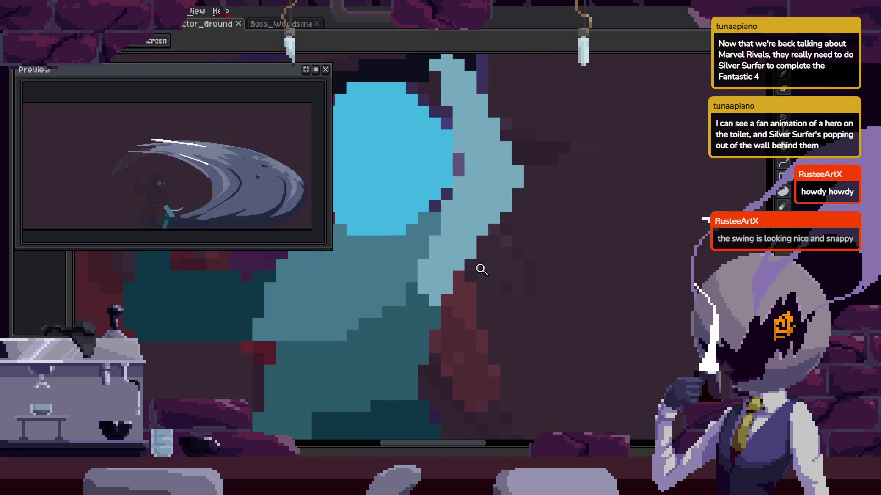
pyautogui.scroll(2, 479, 266)
pyautogui.press('i')
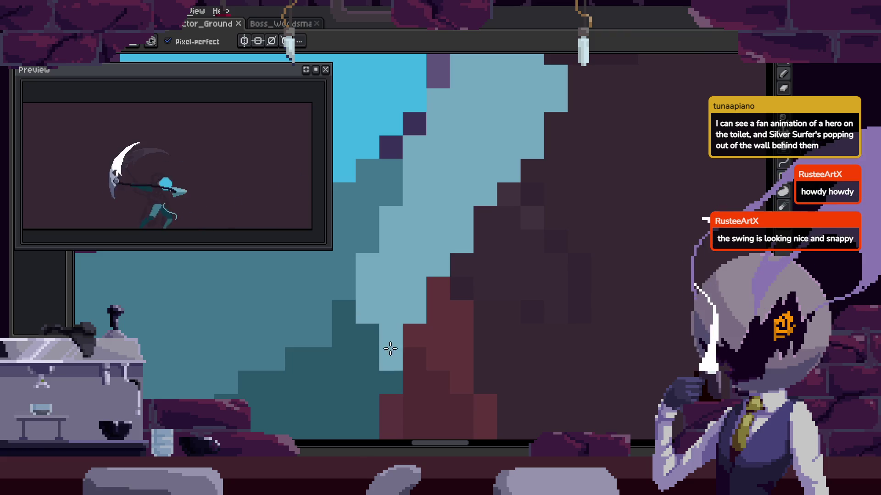
pyautogui.click(398, 358)
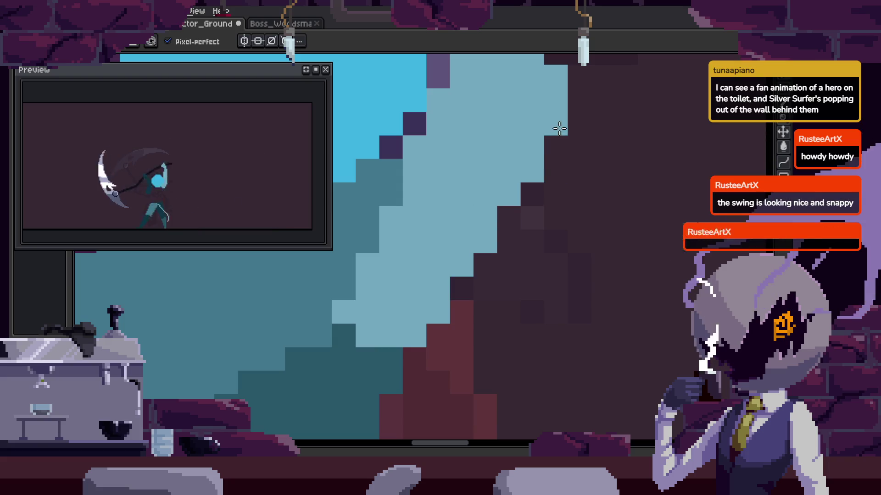
# Save the animation with the arm-edge fix.
pyautogui.scroll(-1, 514, 174)
pyautogui.press('z')
pyautogui.scroll(1, 531, 236)
pyautogui.scroll(-2, 531, 236)
pyautogui.hotkey('ctrl', 's')
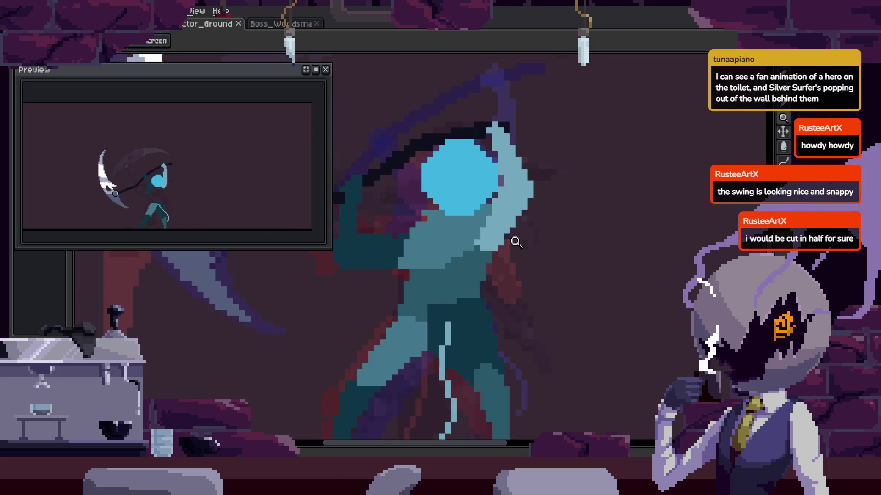
pyautogui.scroll(2, 560, 225)
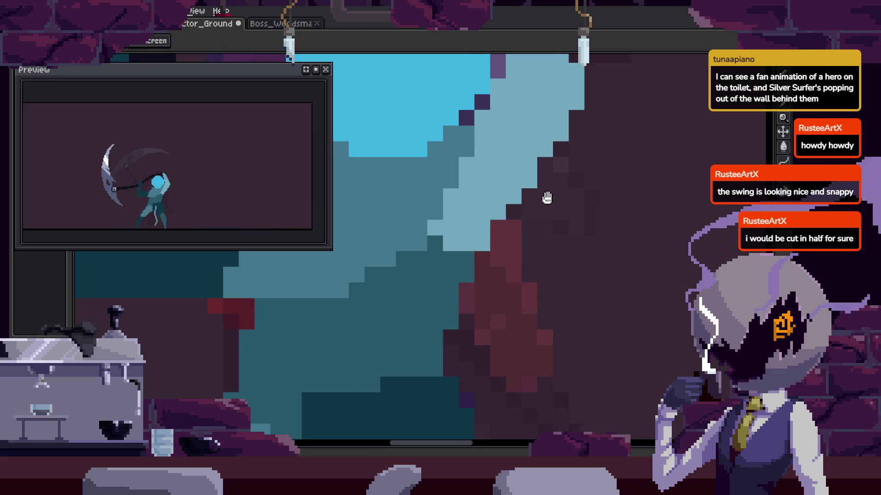
pyautogui.scroll(-1, 553, 192)
pyautogui.scroll(2, 462, 251)
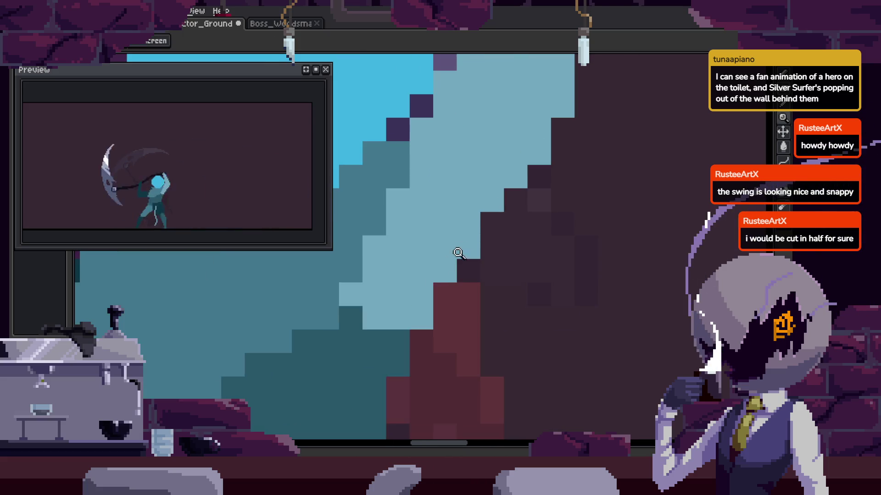
# Pan and zoom around the upper arm to inspect the reshaped shoulder pixels.
pyautogui.moveTo(395, 272); pyautogui.dragTo(395, 259)
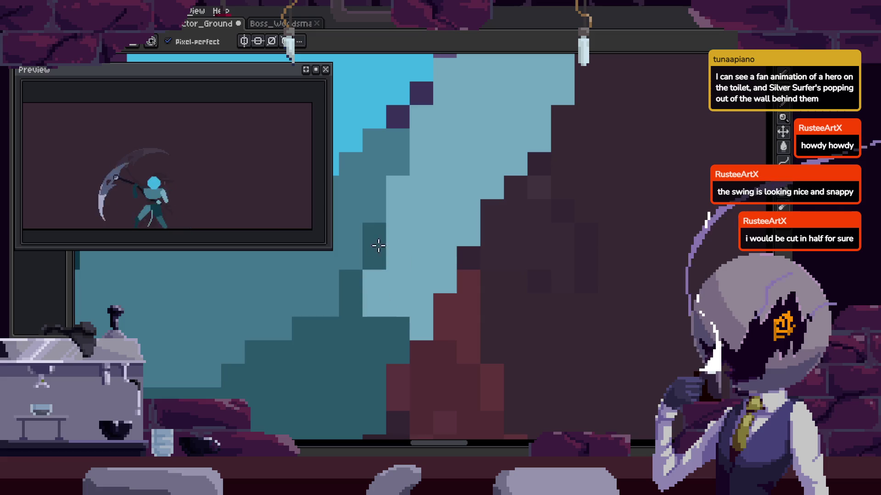
pyautogui.scroll(-1, 440, 175)
pyautogui.scroll(1, 484, 206)
pyautogui.scroll(-1, 485, 205)
pyautogui.scroll(1, 532, 203)
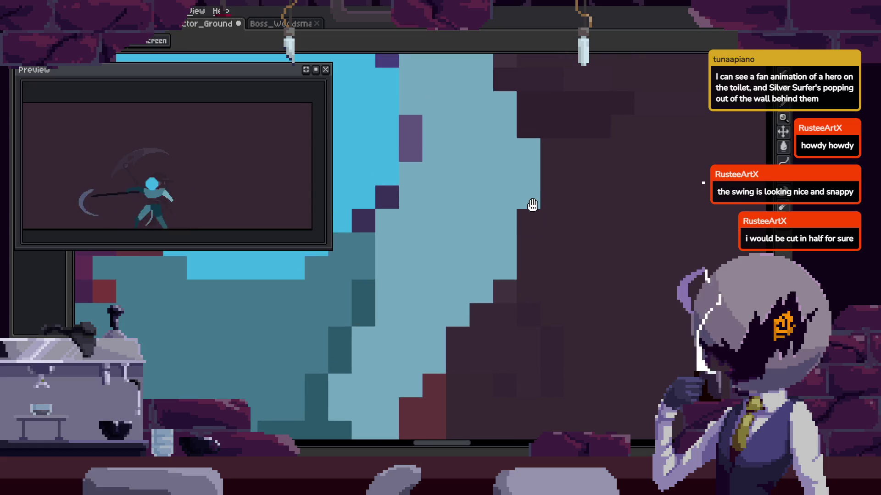
pyautogui.scroll(-1, 523, 226)
pyautogui.scroll(1, 481, 252)
pyautogui.scroll(-1, 491, 204)
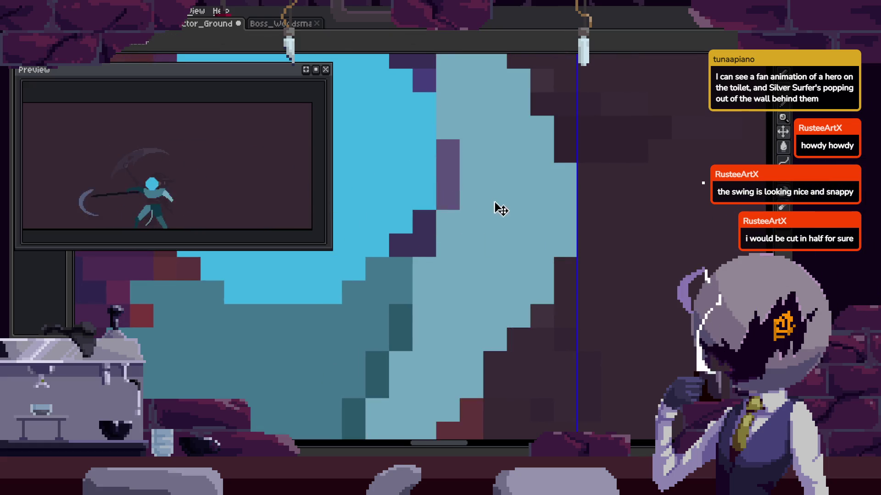
pyautogui.scroll(1, 518, 266)
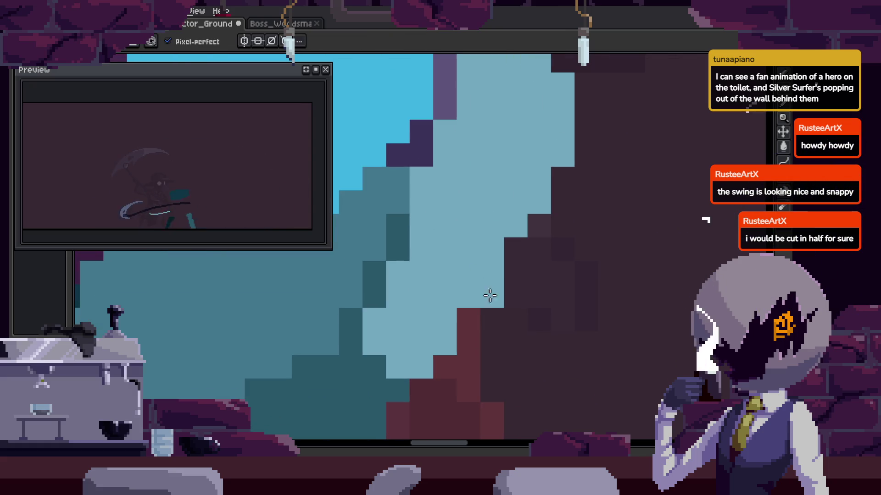
pyautogui.press('z')
pyautogui.scroll(-4, 455, 295)
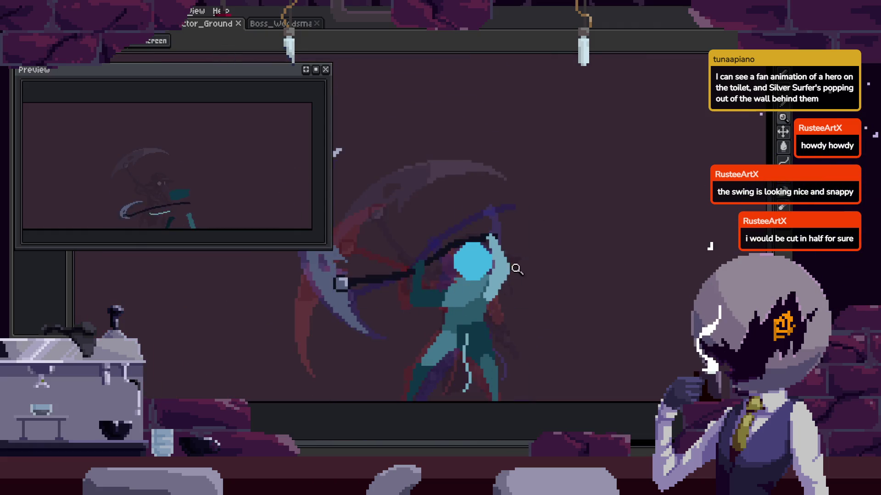
pyautogui.scroll(4, 454, 295)
pyautogui.press('b')
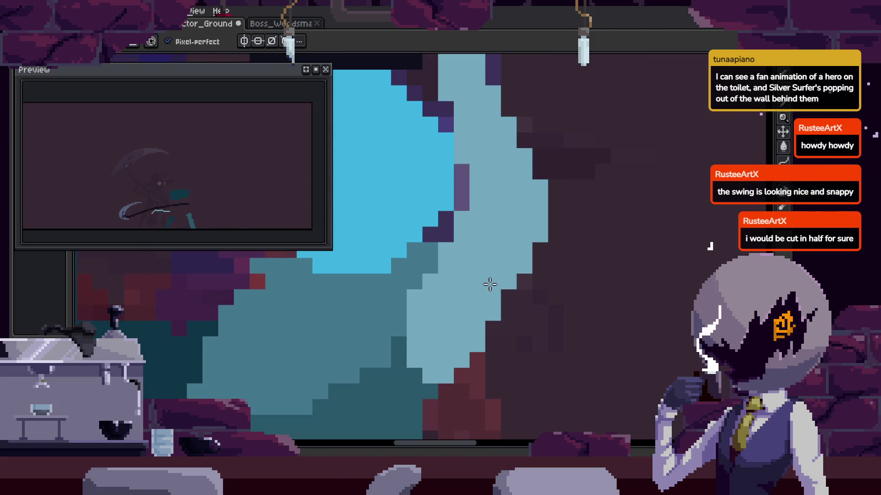
pyautogui.press('z')
pyautogui.scroll(-1, 505, 303)
pyautogui.scroll(-1, 550, 289)
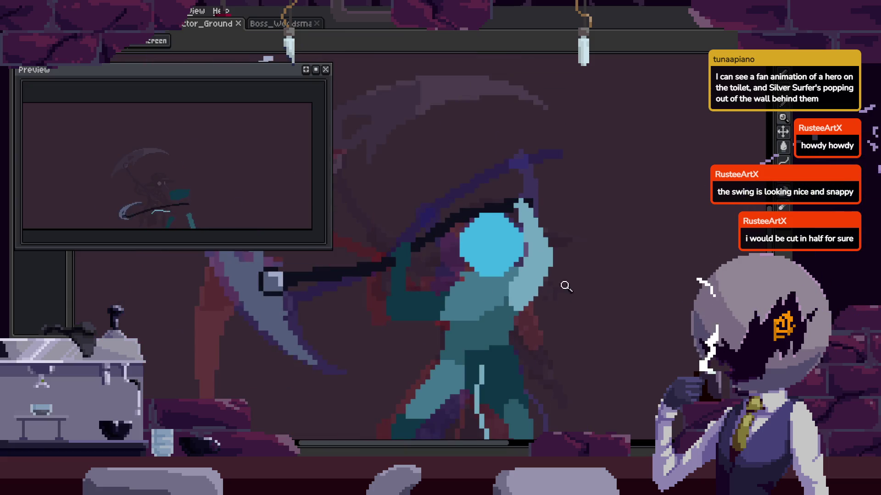
pyautogui.scroll(-1, 560, 285)
pyautogui.scroll(-1, 512, 284)
pyautogui.scroll(5, 512, 284)
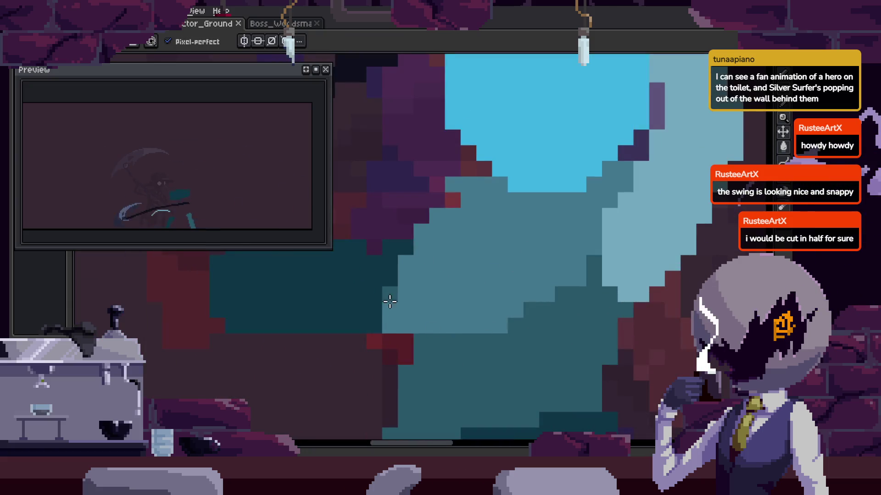
# Paint dark teal pixels on the torso and save.
pyautogui.click(392, 298)
pyautogui.press('i')
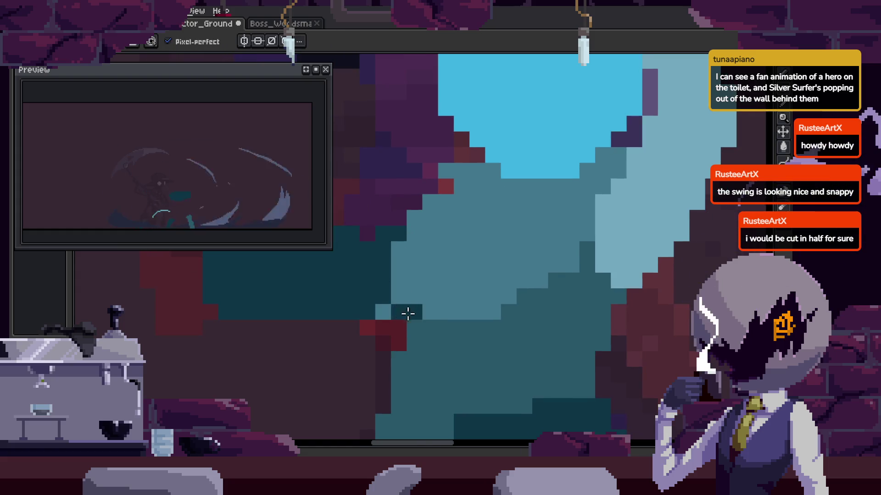
pyautogui.hotkey('ctrl', 's')
pyautogui.scroll(-2, 487, 285)
pyautogui.scroll(2, 495, 250)
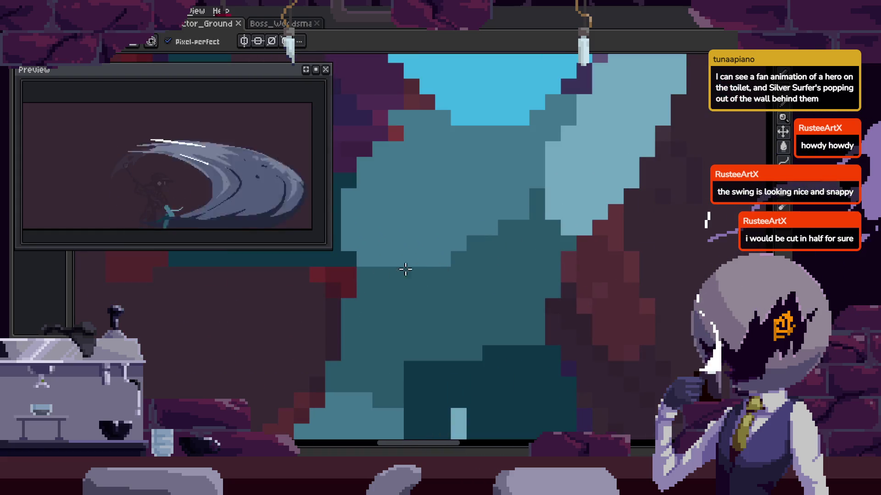
# Add another dark teal pixel to the character's body and save again.
pyautogui.click(443, 242)
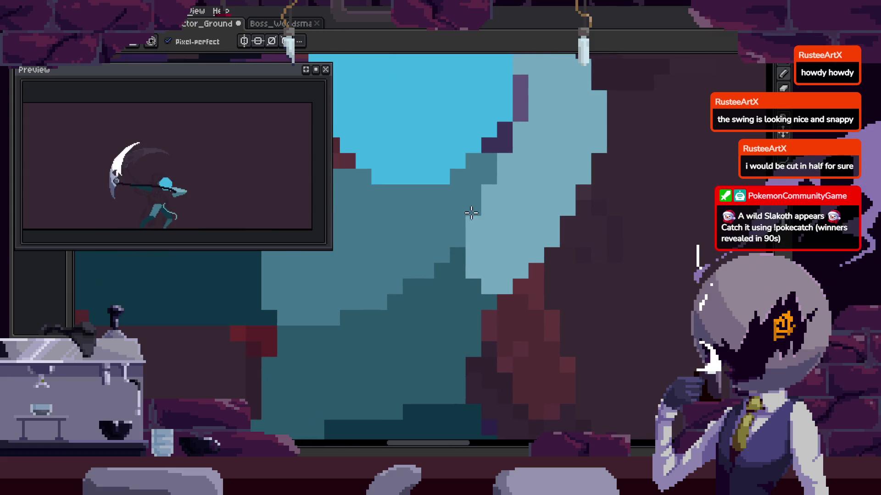
pyautogui.scroll(-1, 482, 225)
pyautogui.hotkey('ctrl', 's')
pyautogui.scroll(-2, 490, 243)
pyautogui.scroll(-1, 496, 251)
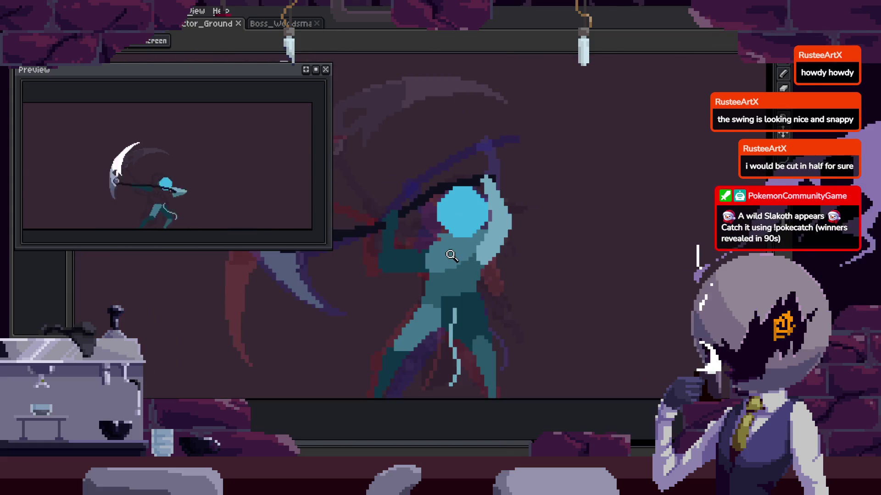
# Zoom in on the torso, sample a colour, and place a dark pixel on the chest.
pyautogui.moveTo(495, 252); pyautogui.dragTo(482, 236)
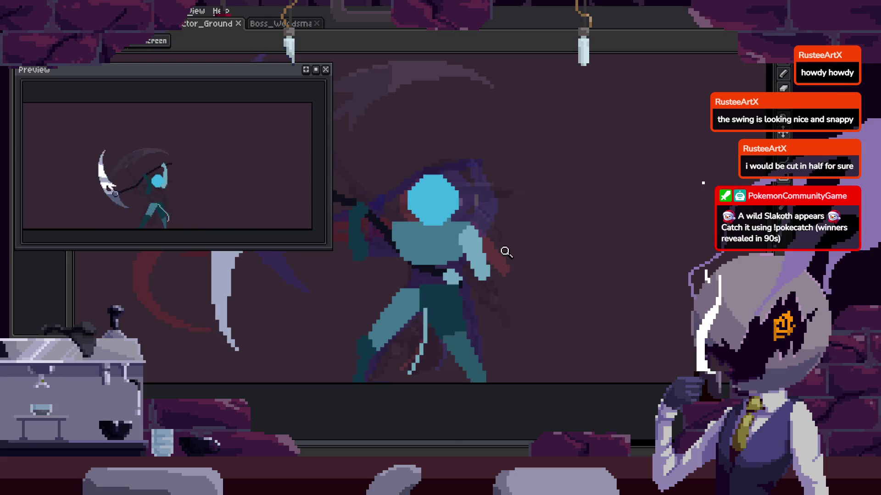
pyautogui.click(479, 220)
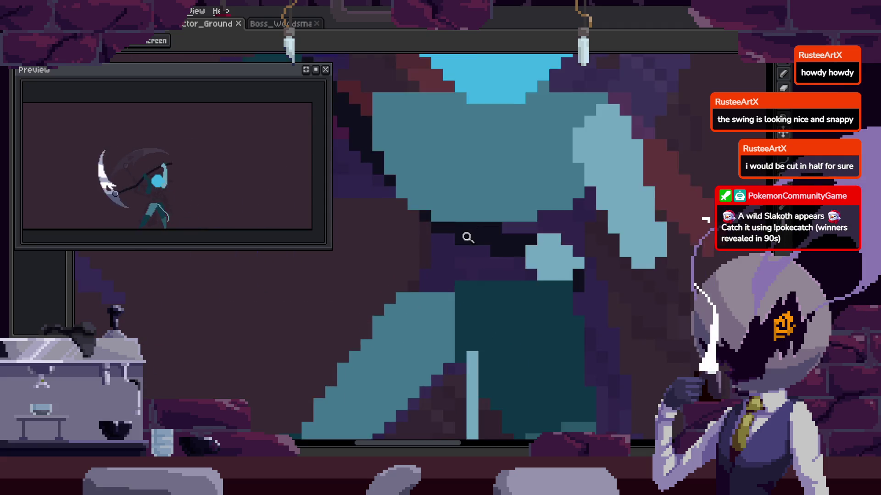
pyautogui.click(466, 238)
pyautogui.press('i')
pyautogui.press('b')
pyautogui.click(431, 204)
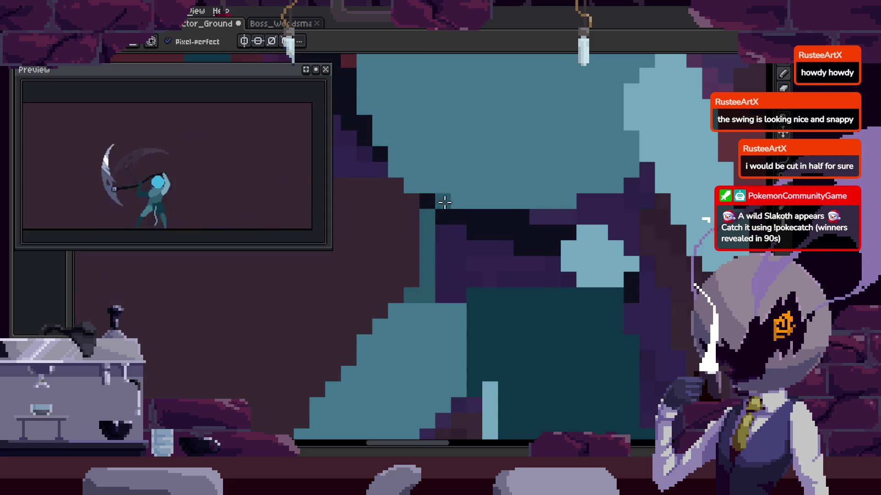
# Draw a teal column of pixels on the body and save the animation.
pyautogui.press('z')
pyautogui.scroll(-2, 533, 239)
pyautogui.scroll(-2, 537, 247)
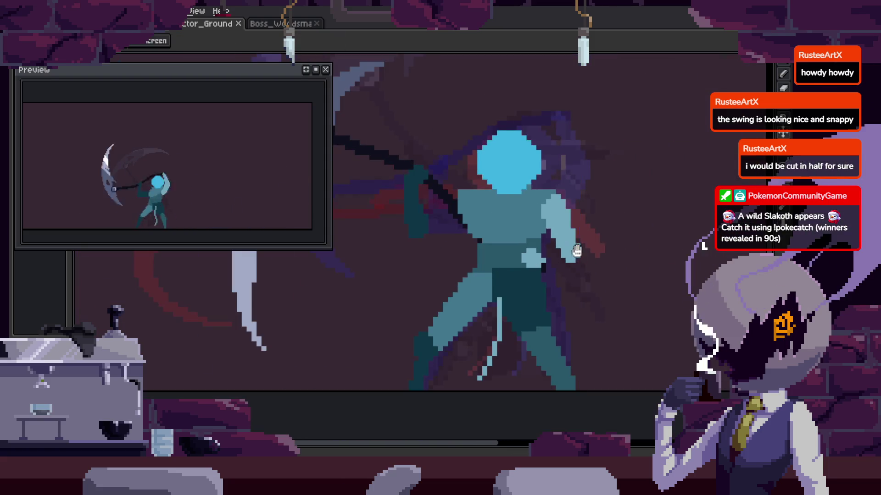
pyautogui.scroll(3, 500, 218)
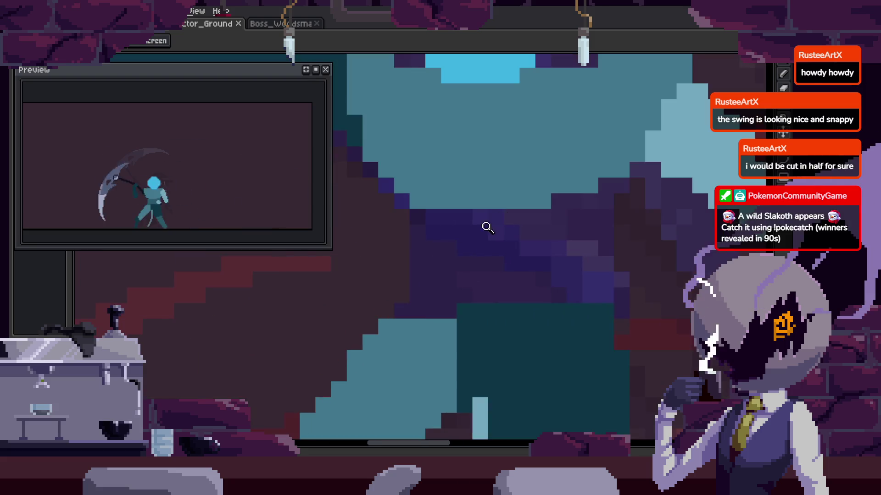
pyautogui.moveTo(400, 310); pyautogui.dragTo(418, 214)
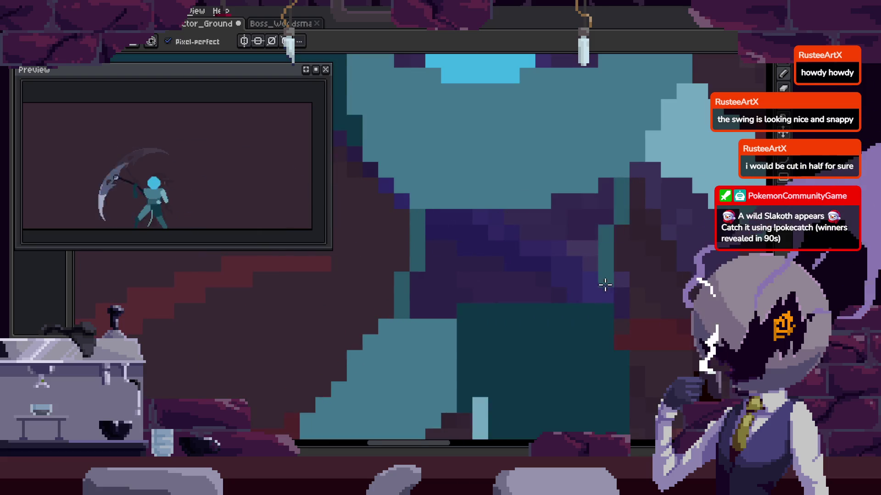
pyautogui.hotkey('ctrl', 's')
pyautogui.scroll(-2, 523, 244)
pyautogui.scroll(-2, 532, 246)
# Undo the last two edits and move to another swing frame to inspect the body pixels.
pyautogui.press('z')
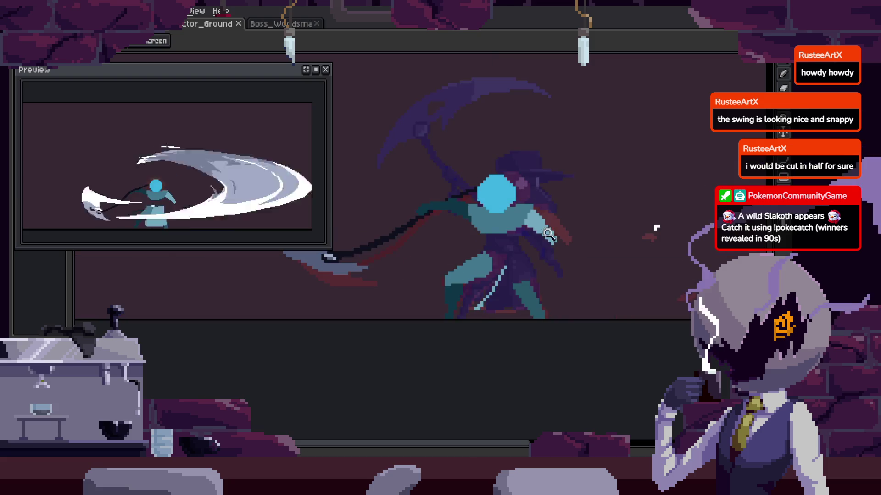
pyautogui.press('b')
pyautogui.scroll(3, 455, 341)
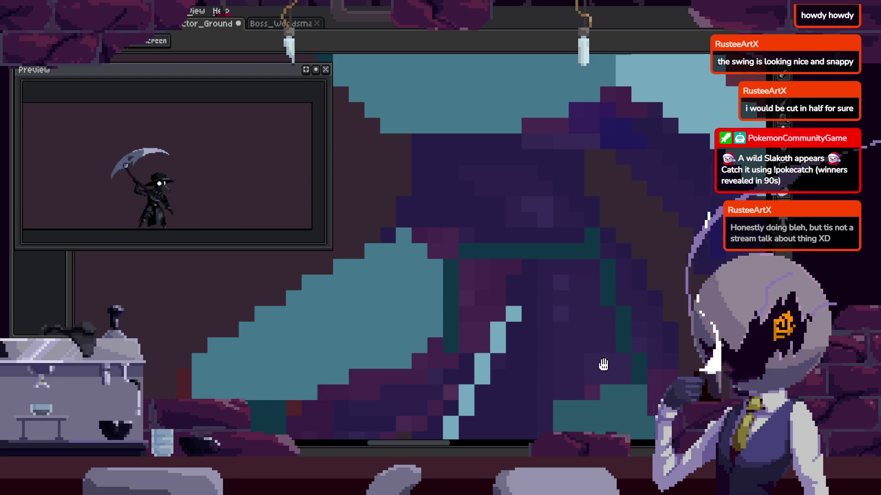
pyautogui.scroll(-2, 505, 335)
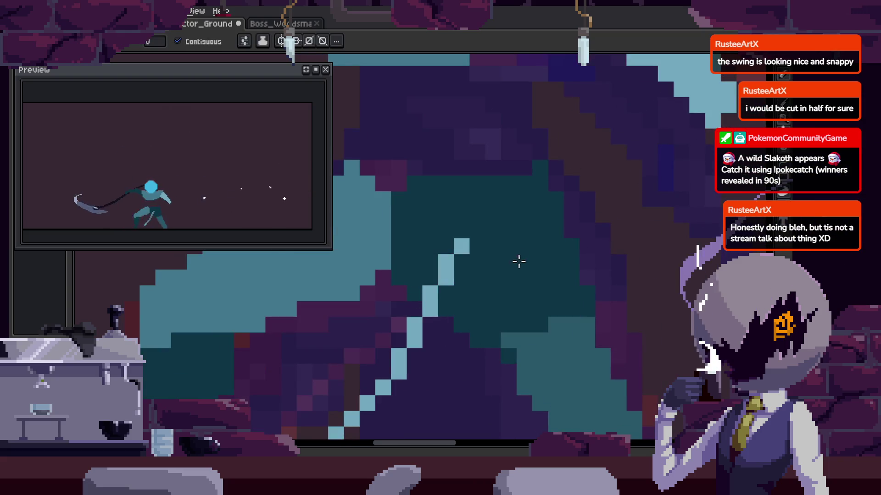
pyautogui.press('Right')
pyautogui.hotkey('ctrl', 'z')
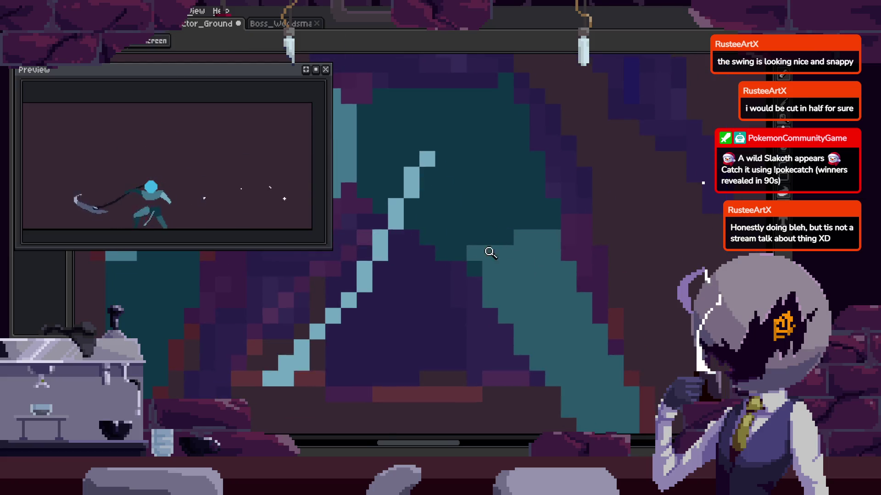
pyautogui.hotkey('ctrl', 'z')
pyautogui.hotkey('ctrl', 'z')
pyautogui.moveTo(482, 230); pyautogui.dragTo(513, 245)
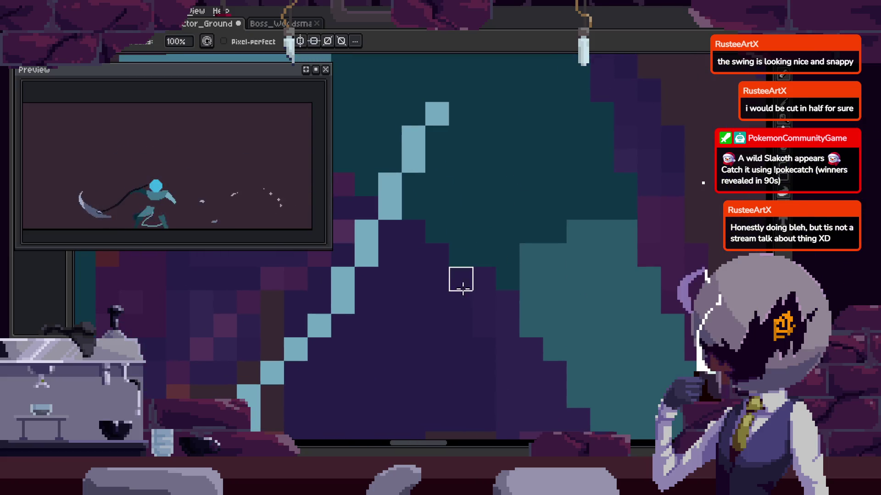
pyautogui.press('z')
pyautogui.scroll(-2, 505, 268)
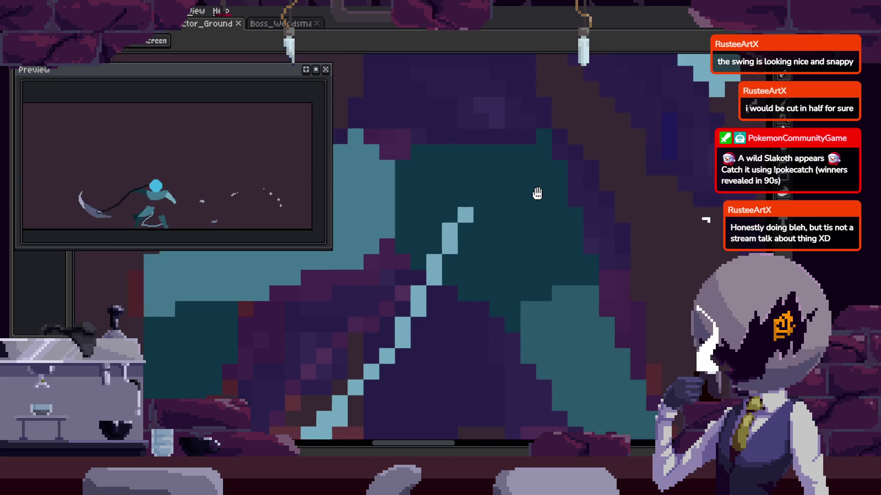
pyautogui.scroll(-1, 466, 257)
# Pick a colour from the artwork and draw a vertical teal stroke down the torso.
pyautogui.press('i')
pyautogui.press('.')
pyautogui.press('z')
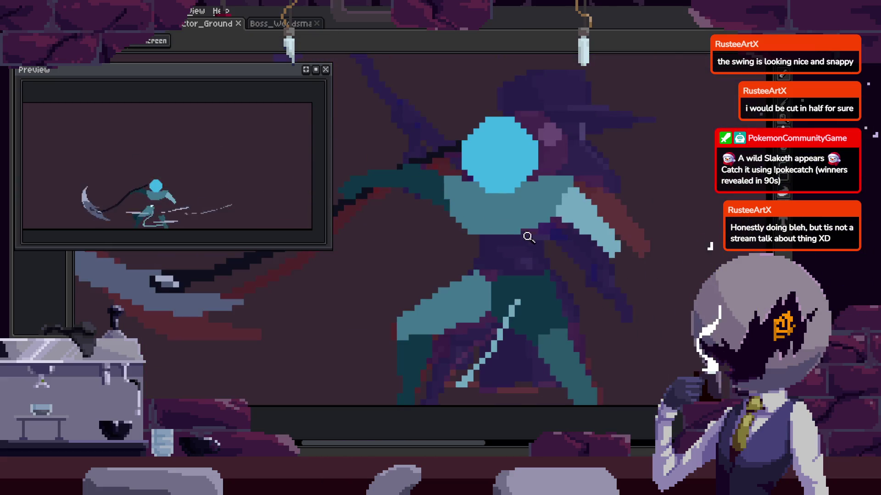
pyautogui.press('.')
pyautogui.scroll(1, 531, 220)
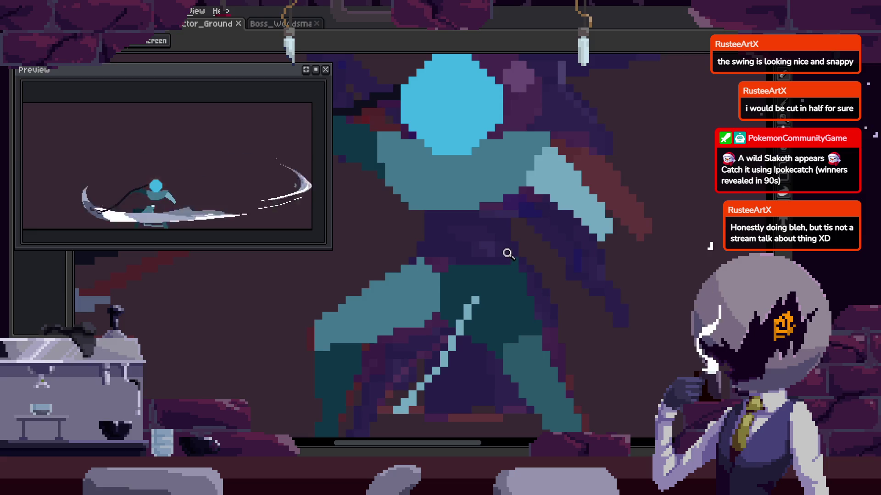
pyautogui.scroll(-1, 505, 264)
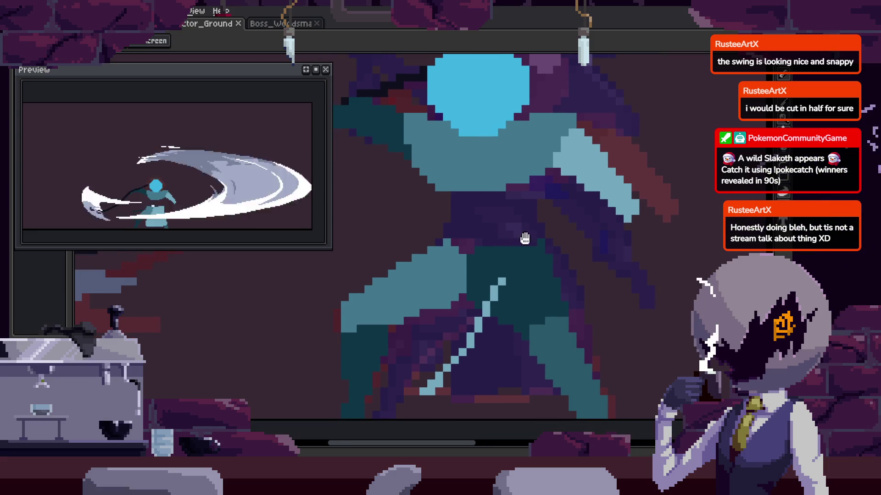
pyautogui.scroll(-3, 523, 250)
pyautogui.scroll(4, 472, 248)
pyautogui.press('b')
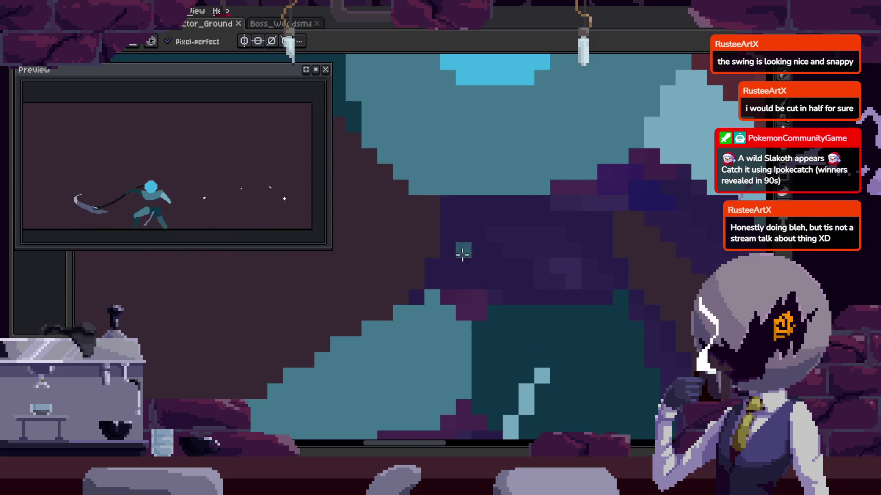
pyautogui.moveTo(432, 281); pyautogui.dragTo(429, 210)
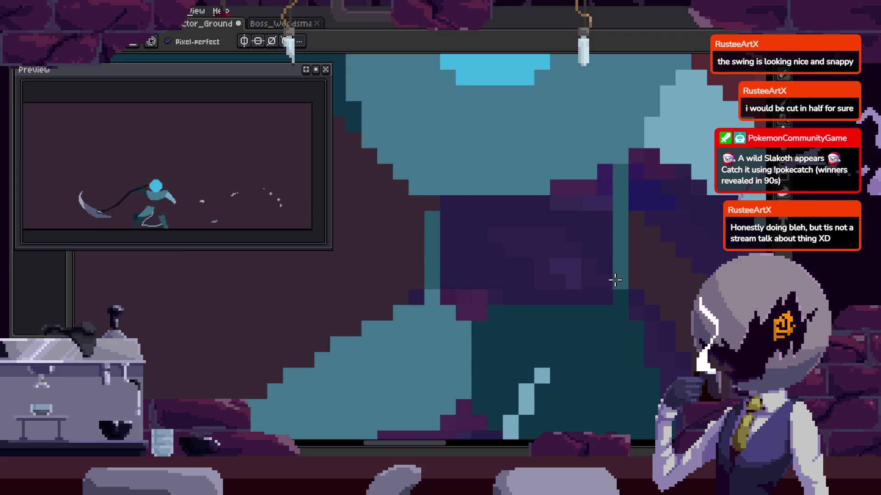
# Sample colours again and step forward through several more swing frames.
pyautogui.press('z')
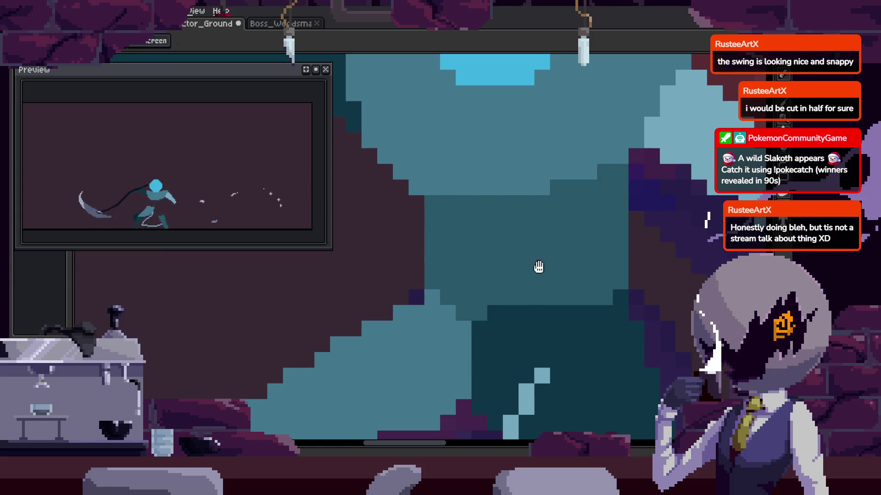
pyautogui.scroll(-1, 468, 290)
pyautogui.scroll(3, 503, 299)
pyautogui.press('i')
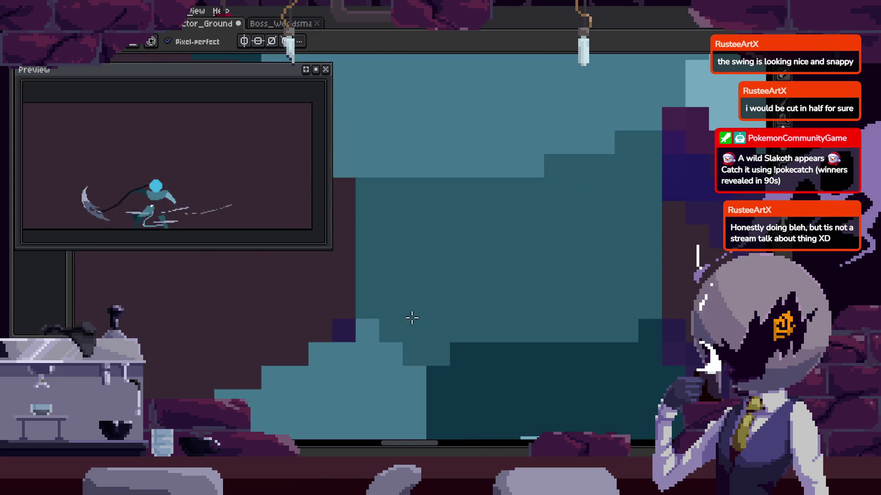
pyautogui.press('i')
pyautogui.moveTo(378, 320); pyautogui.dragTo(376, 267)
pyautogui.press('Right')
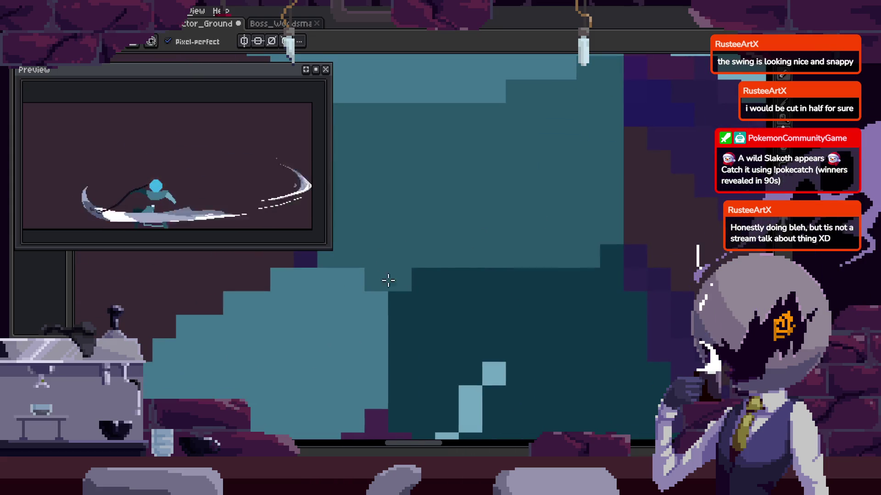
pyautogui.press('Right')
pyautogui.press('z')
pyautogui.scroll(-3, 558, 269)
pyautogui.press('Right')
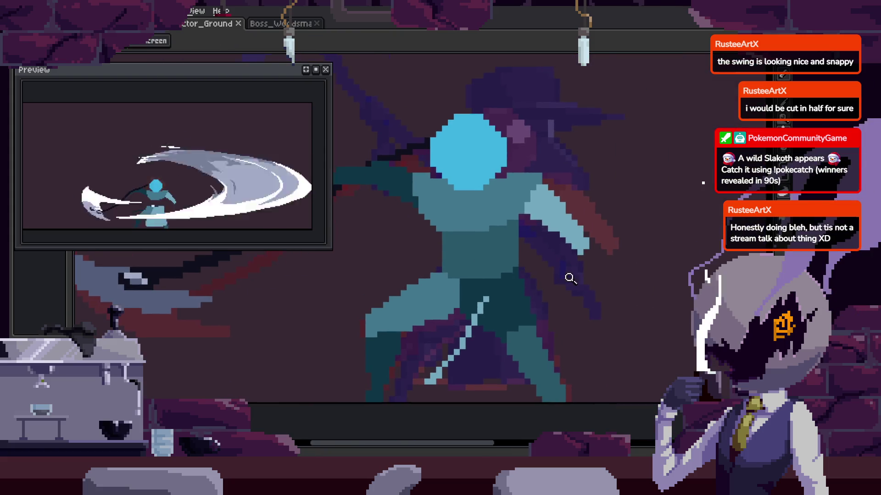
pyautogui.press('Right')
pyautogui.press('Right')
# Zoom in close on the character's body.
pyautogui.click(528, 250)
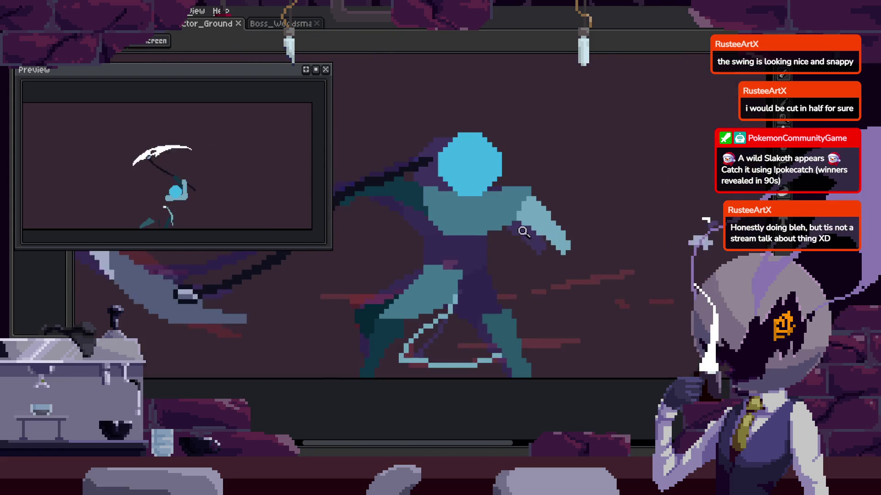
pyautogui.click(528, 250)
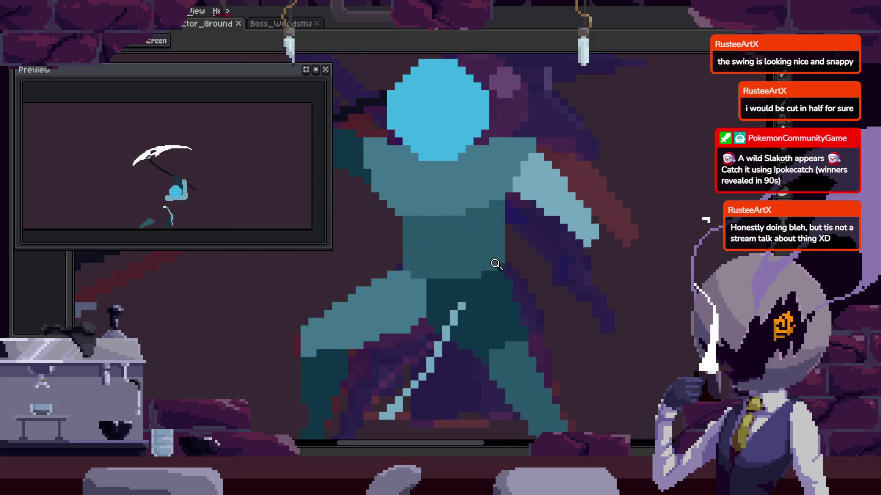
pyautogui.click(515, 261)
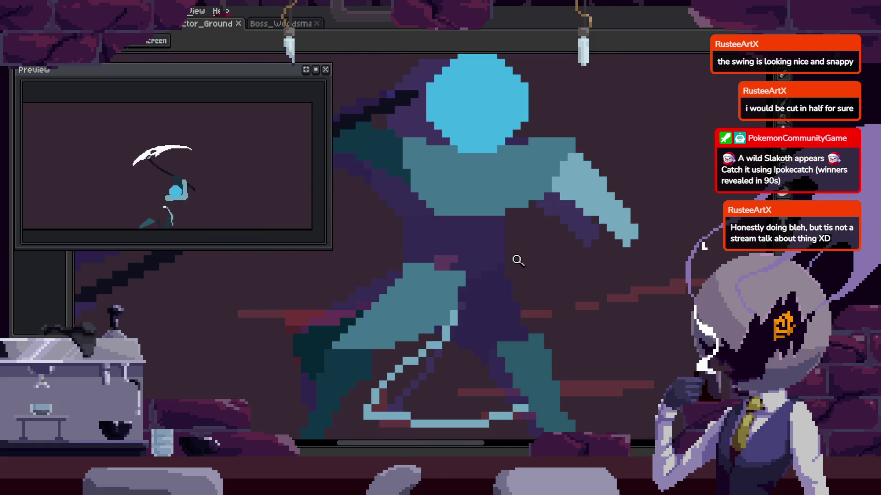
pyautogui.click(477, 257)
pyautogui.scroll(-2, 500, 248)
pyautogui.scroll(-1, 510, 280)
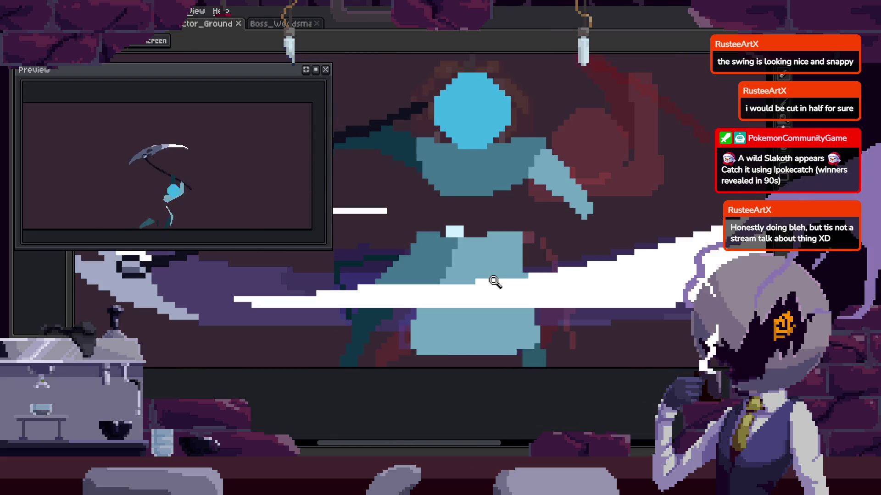
pyautogui.scroll(3, 542, 208)
pyautogui.scroll(-3, 621, 201)
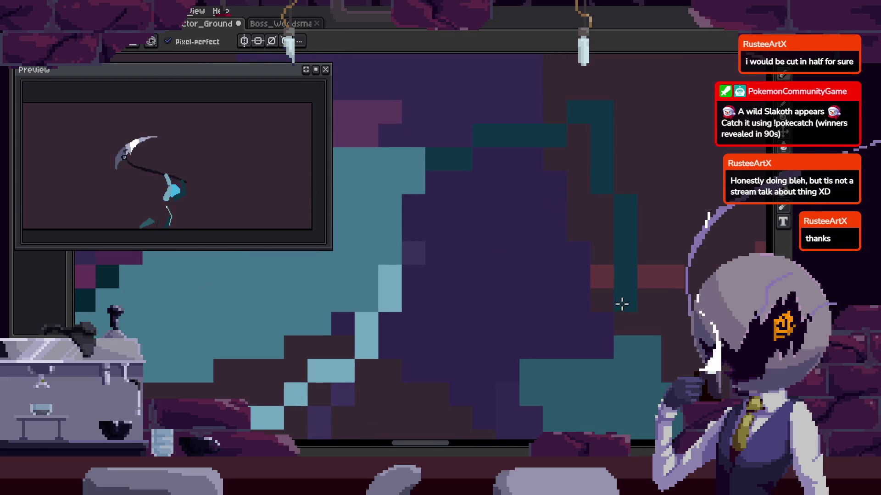
pyautogui.scroll(2, 552, 239)
pyautogui.scroll(2, 553, 239)
# Save the animation file while adjusting the zoom on the body.
pyautogui.press('b')
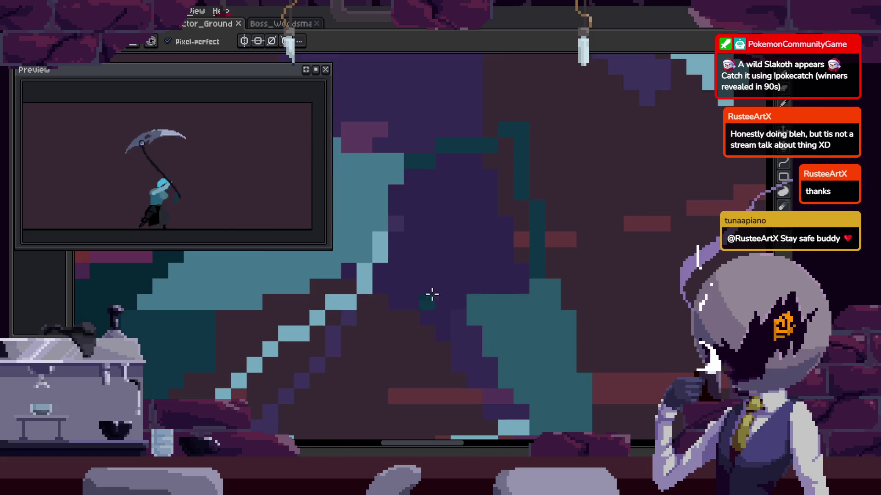
pyautogui.press('z')
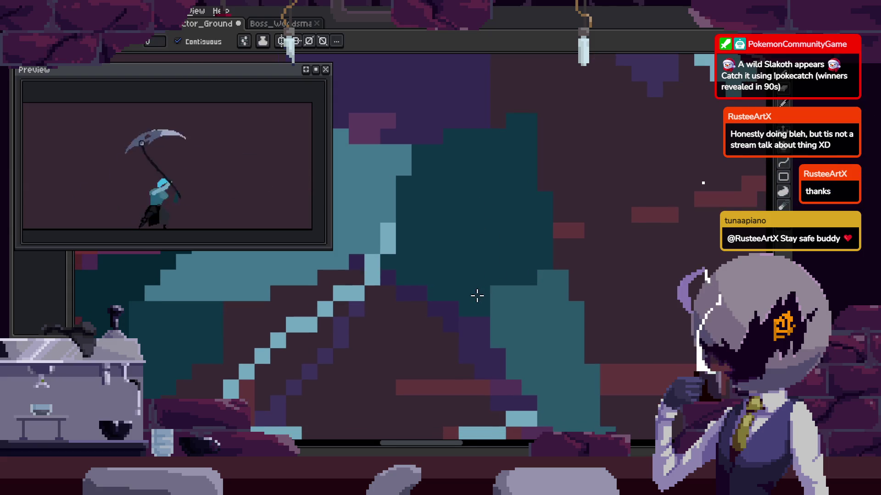
pyautogui.scroll(-1, 512, 275)
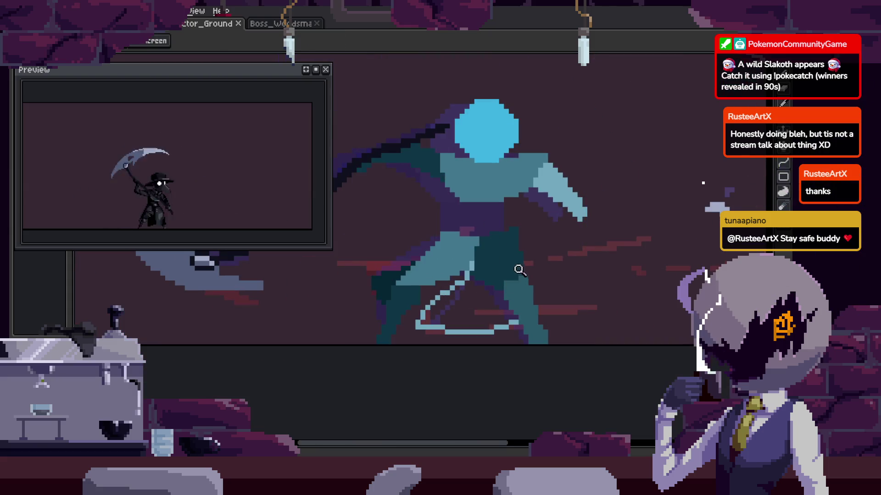
pyautogui.hotkey('ctrl', 's')
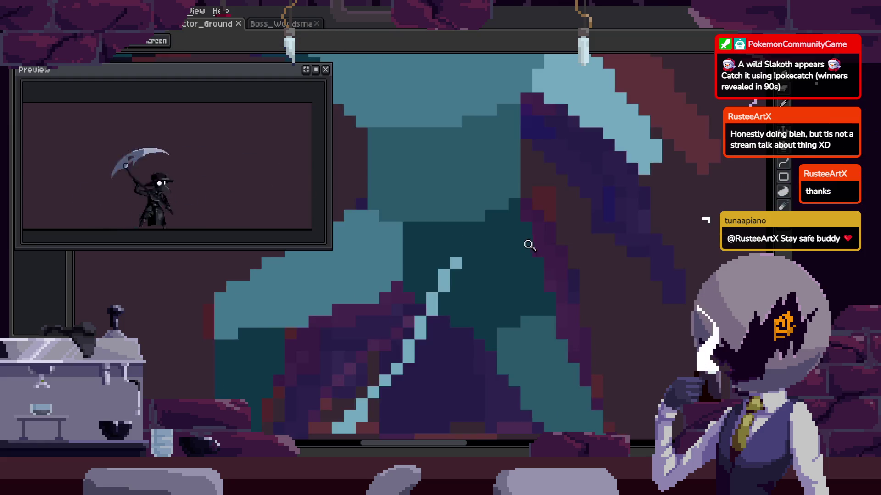
pyautogui.scroll(1, 528, 194)
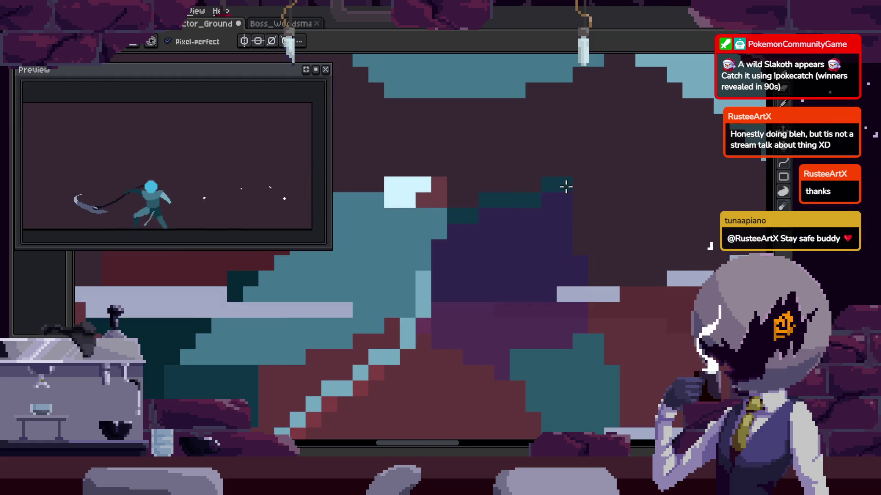
pyautogui.press('z')
pyautogui.scroll(-2, 512, 364)
pyautogui.hotkey('ctrl', 's')
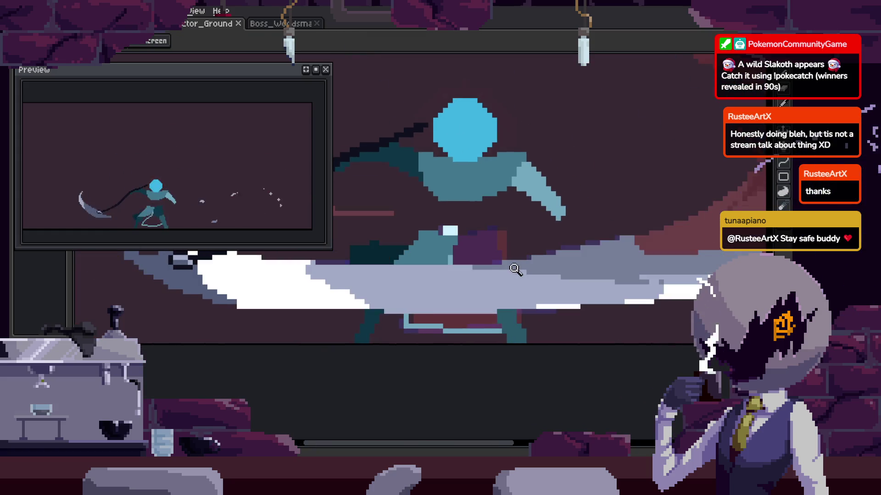
pyautogui.scroll(3, 478, 245)
pyautogui.press('b')
pyautogui.scroll(-3, 532, 200)
# Select the light smear area with the Magic Wand and start playing the attack animation.
pyautogui.press('w')
pyautogui.click(507, 226)
pyautogui.press('b')
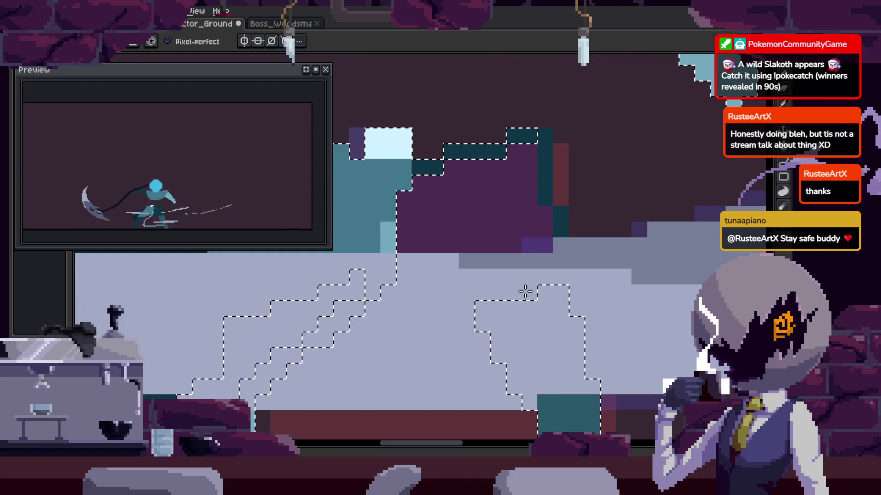
pyautogui.press('Return')
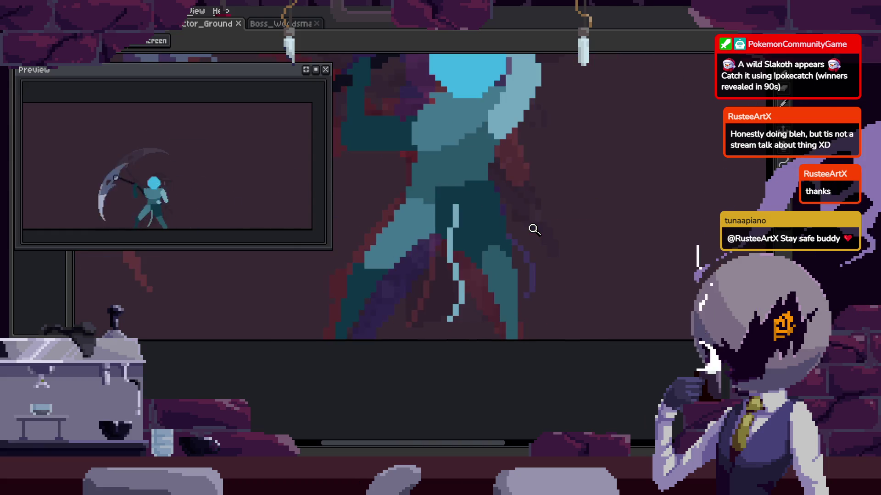
# Fill the dark-red patch below the head with teal.
pyautogui.scroll(-2, 496, 231)
pyautogui.scroll(1, 517, 236)
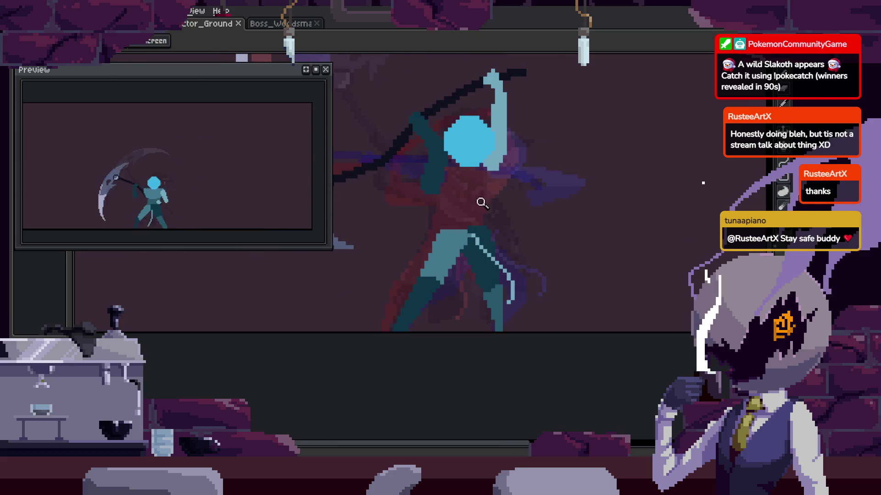
pyautogui.scroll(3, 466, 170)
pyautogui.press('b')
pyautogui.scroll(1, 429, 255)
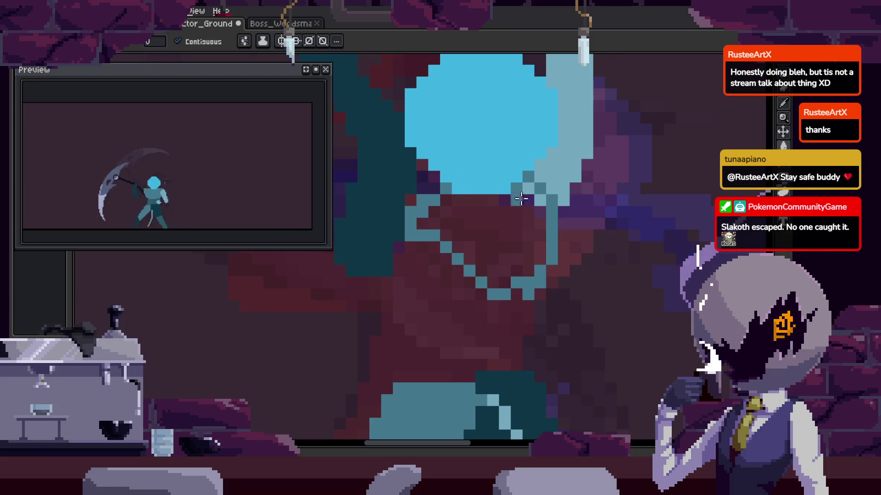
pyautogui.click(521, 198)
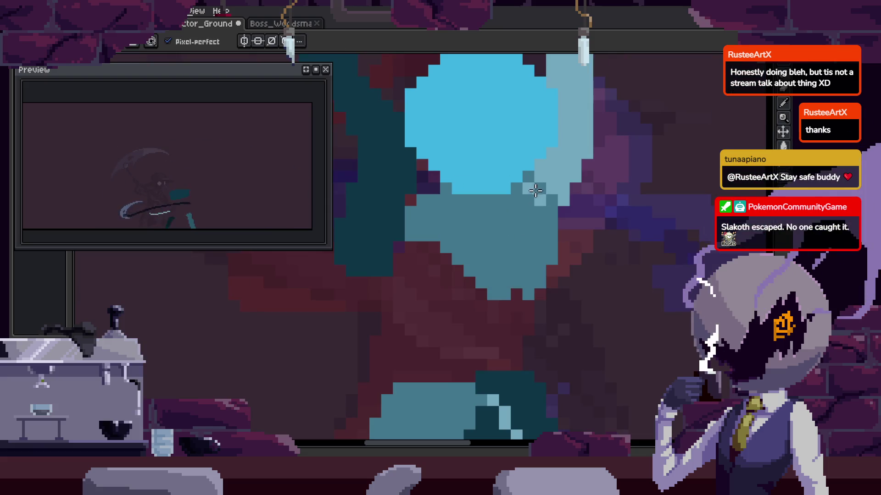
# Compare against neighbouring frames and save the sprite.
pyautogui.press('z')
pyautogui.press('Left')
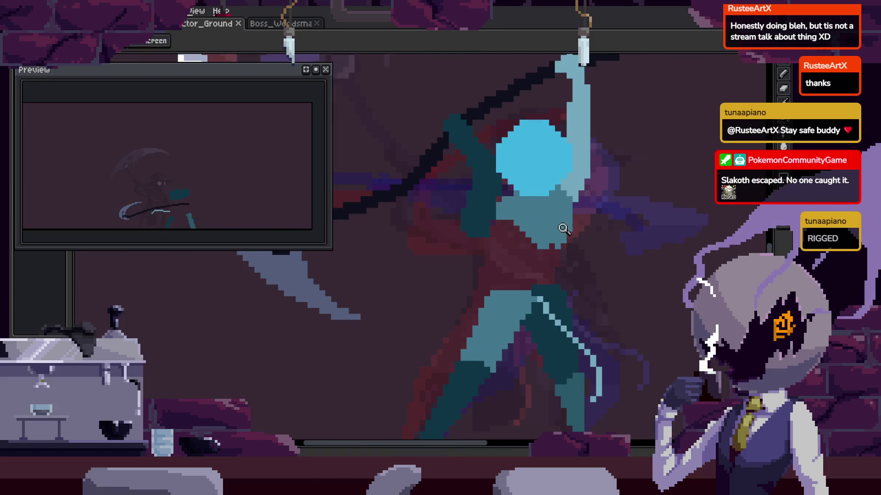
pyautogui.press('Left')
pyautogui.press('Right')
pyautogui.press('Right')
pyautogui.hotkey('ctrl', 's')
# Paint the remaining dark-red chest pixels below the head teal.
pyautogui.click(493, 244)
pyautogui.press('b')
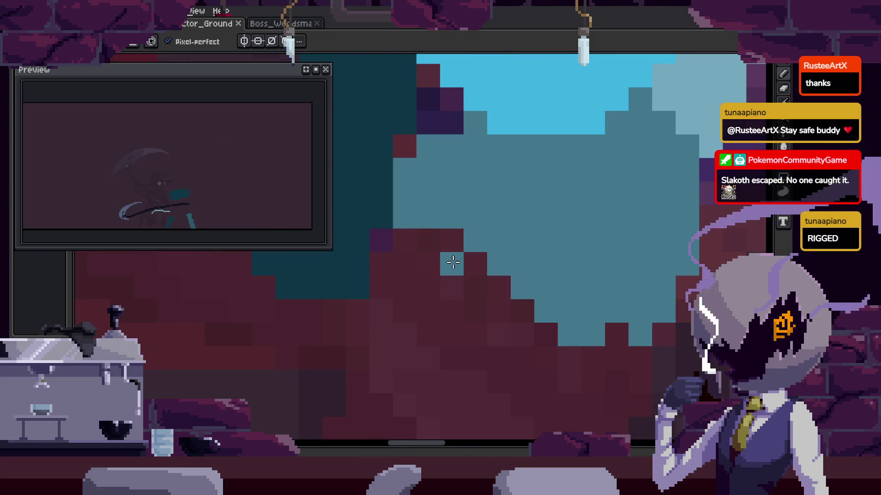
pyautogui.moveTo(459, 238)
pyautogui.mouseDown()
pyautogui.moveTo(499, 311)
pyautogui.moveTo(560, 330)
pyautogui.mouseUp()
pyautogui.hscroll(1, 478, 293)
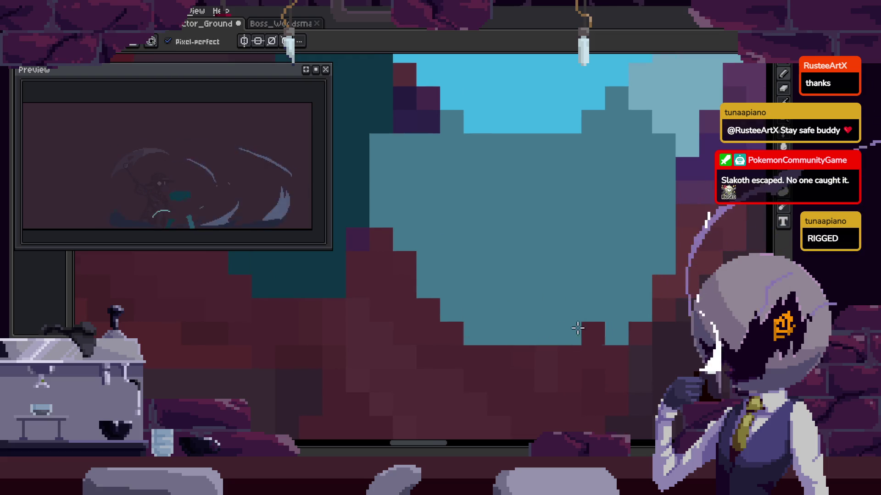
pyautogui.hscroll(2, 531, 279)
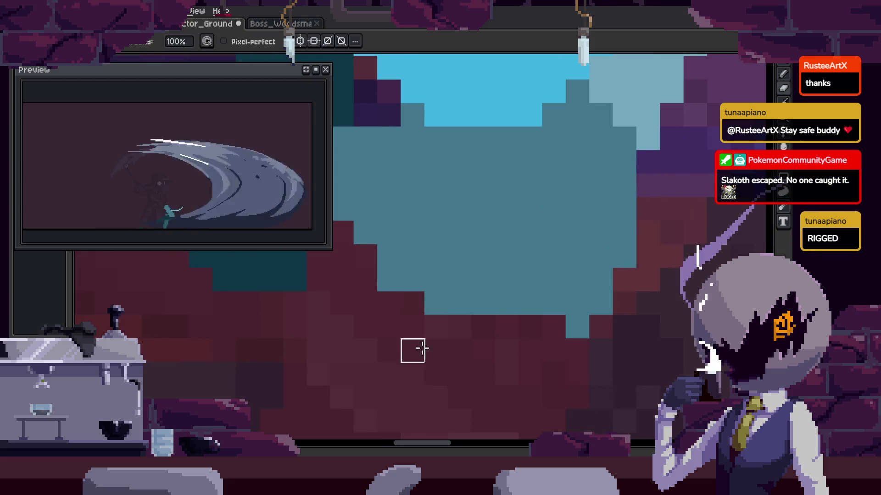
# Save the sprite and zoom out to review the whole character.
pyautogui.hotkey('ctrl', 's')
pyautogui.press('z')
pyautogui.scroll(-2, 597, 266)
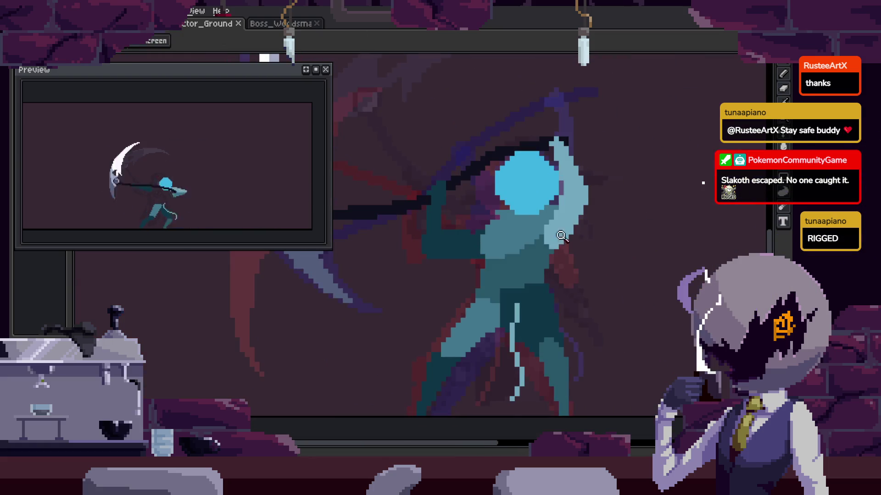
pyautogui.scroll(3, 556, 257)
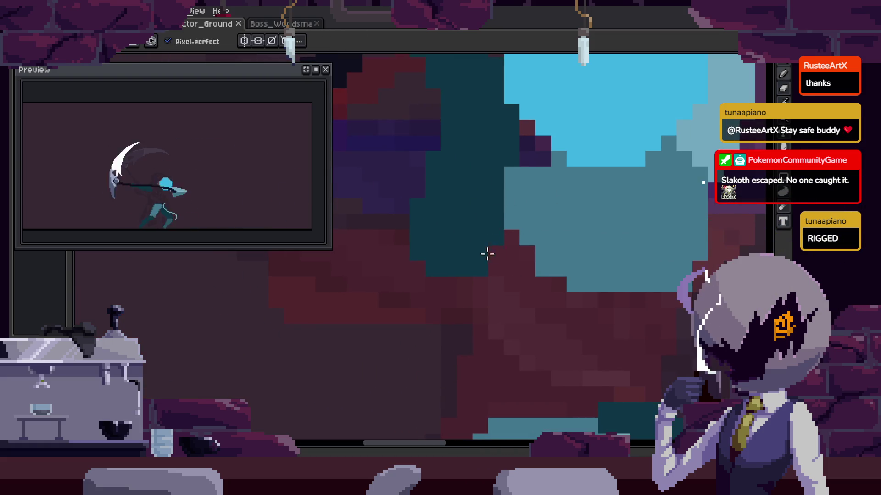
pyautogui.press('z')
pyautogui.scroll(-2, 522, 216)
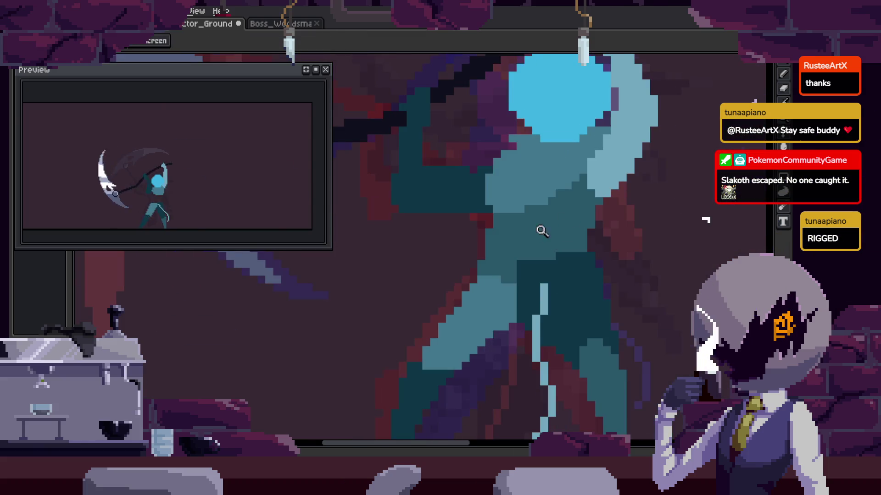
pyautogui.scroll(2, 538, 233)
pyautogui.press('b')
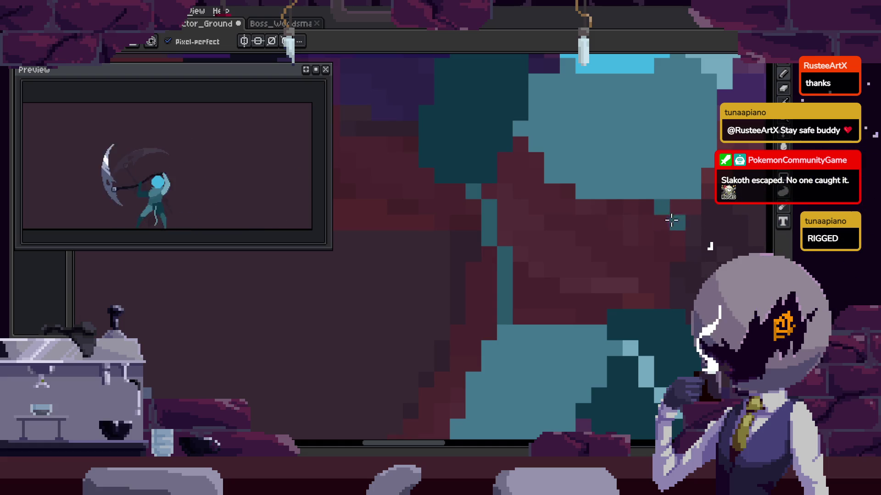
pyautogui.hotkey('ctrl', 's')
# Zoom around the torso, save again, and switch to picking colours from the canvas.
pyautogui.press('z')
pyautogui.scroll(-1, 609, 262)
pyautogui.scroll(-1, 584, 256)
pyautogui.scroll(-1, 601, 229)
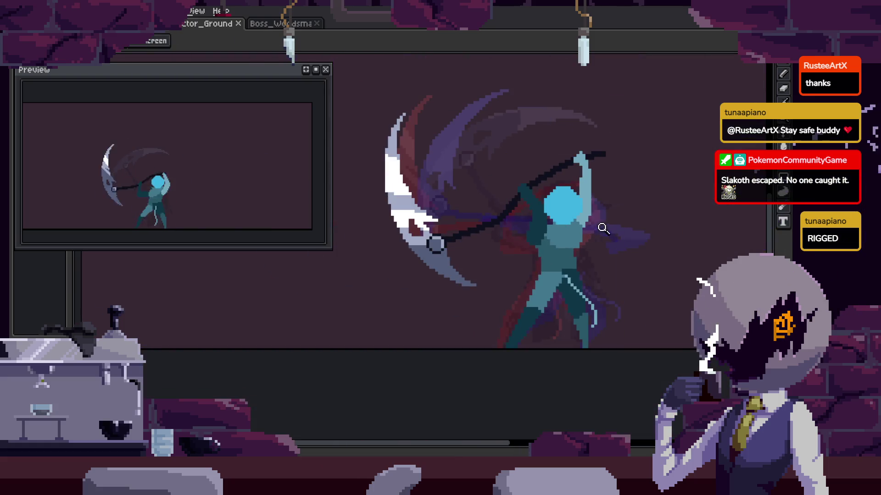
pyautogui.scroll(2, 527, 249)
pyautogui.press('b')
pyautogui.scroll(1, 527, 273)
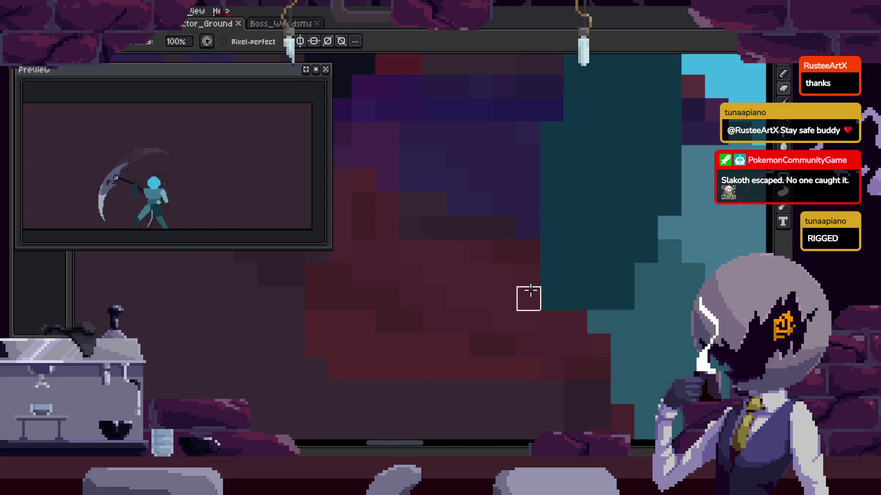
pyautogui.scroll(1, 477, 247)
pyautogui.hotkey('ctrl', 's')
pyautogui.scroll(-1, 508, 227)
pyautogui.press('z')
pyautogui.scroll(-1, 546, 210)
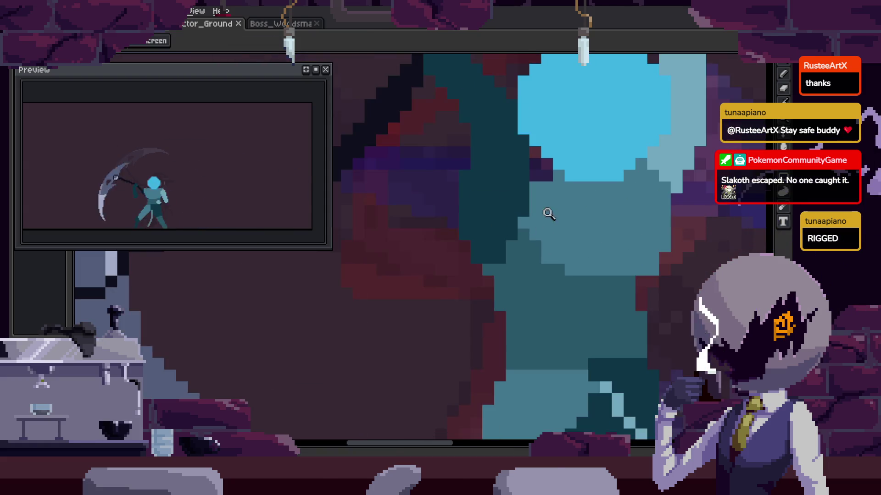
pyautogui.scroll(-1, 547, 210)
pyautogui.press('i')
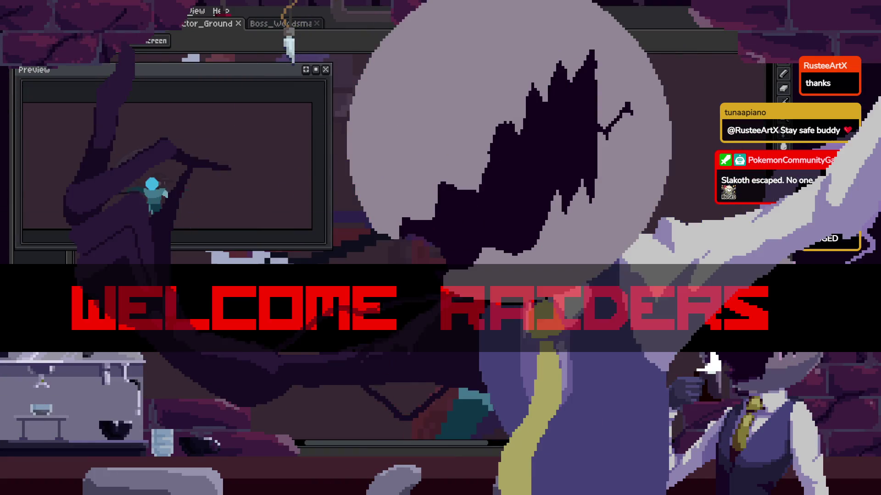
pyautogui.press('b')
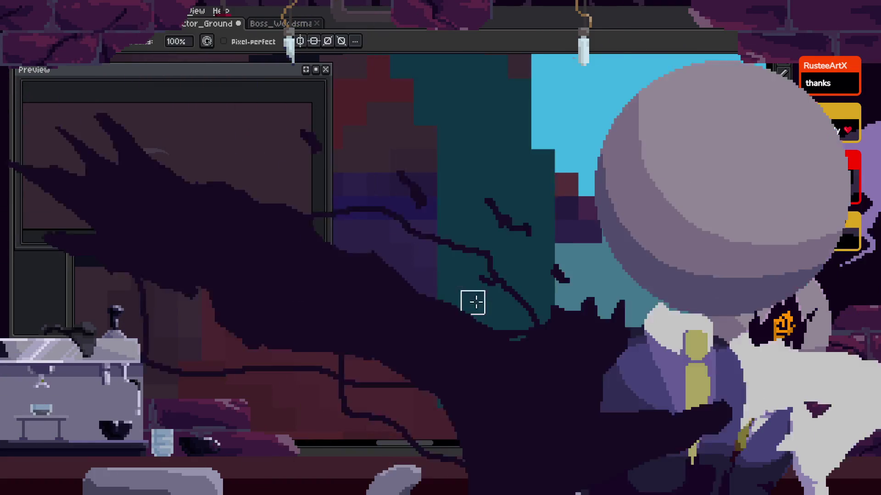
pyautogui.hotkey('ctrl', 's')
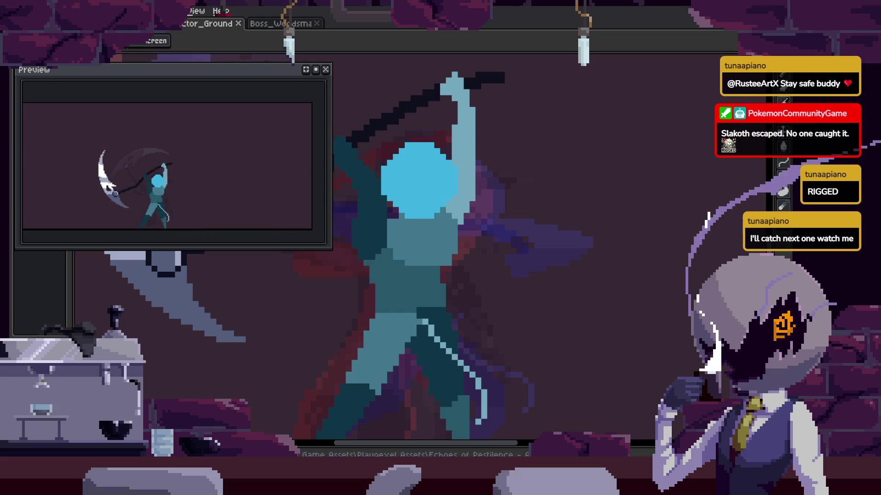
# Save with Ctrl+S and show the timeline with the Attack_1 to to_Idle tags.
pyautogui.scroll(-3, 494, 238)
pyautogui.hotkey('ctrl', 's')
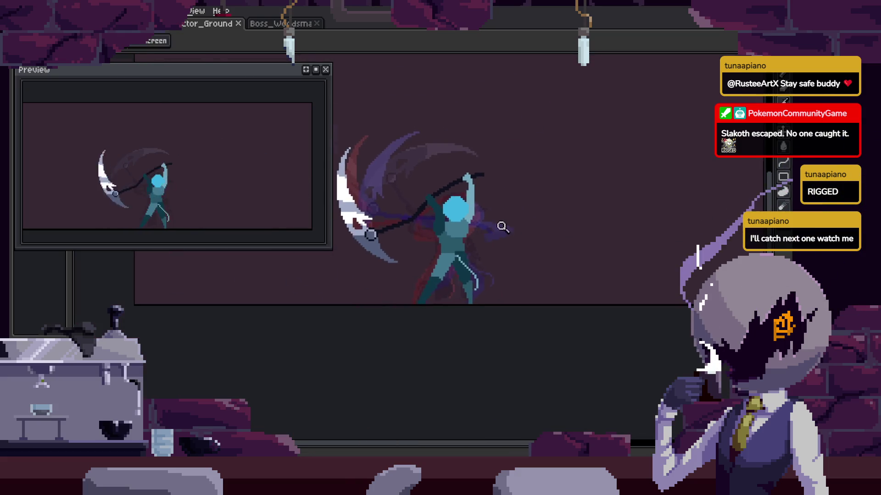
pyautogui.scroll(2, 494, 237)
pyautogui.press('Tab')
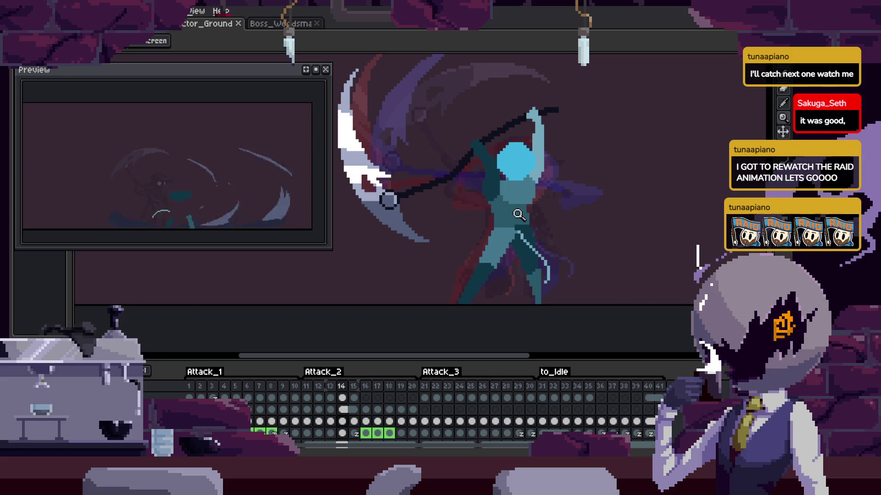
# Play the scythe attack animation with the timeline hidden to watch it on the canvas.
pyautogui.press('Return')
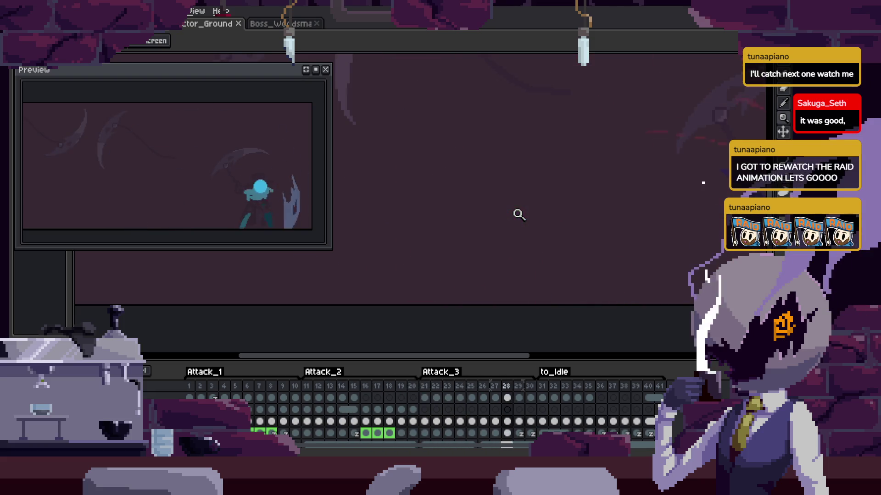
pyautogui.scroll(-1, 526, 218)
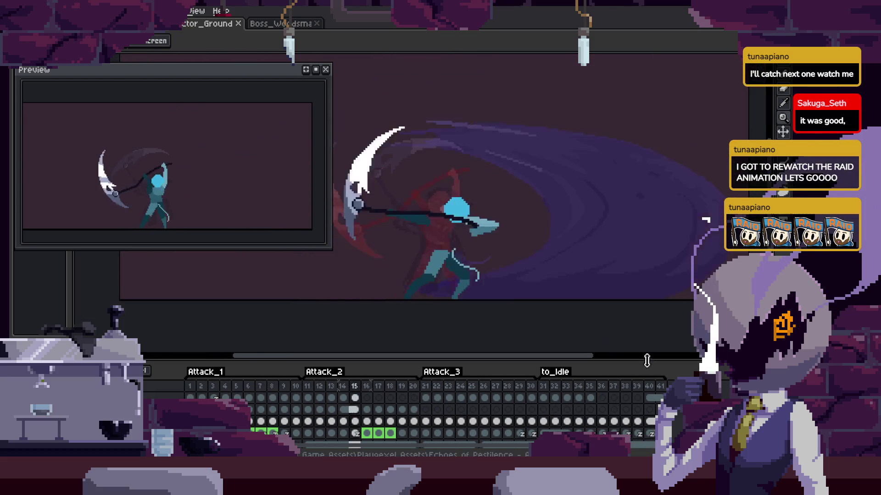
pyautogui.press('Tab')
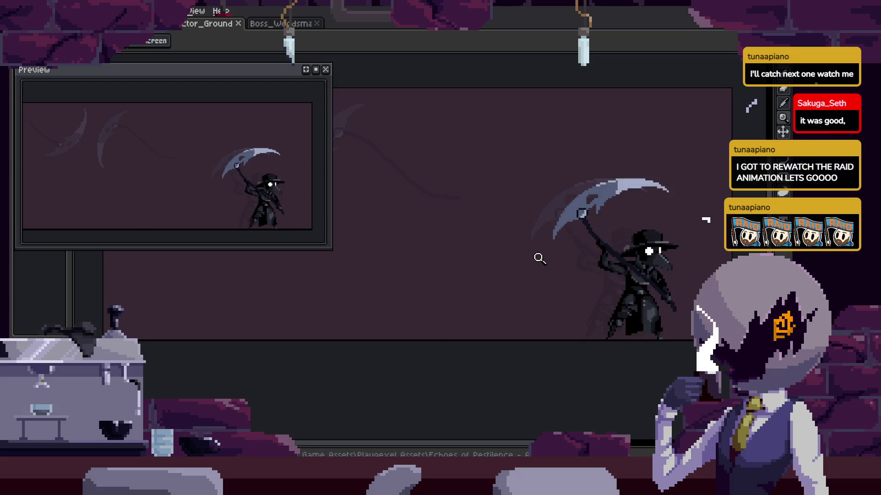
pyautogui.press('Tab')
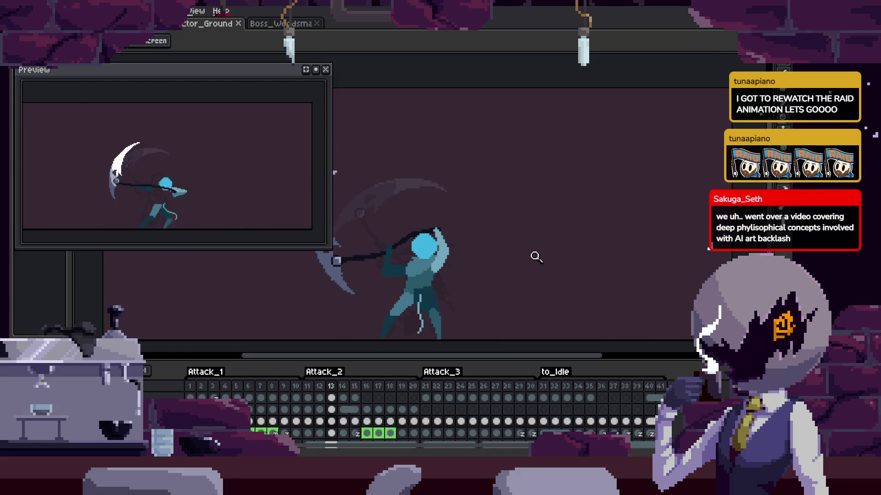
pyautogui.press('Tab')
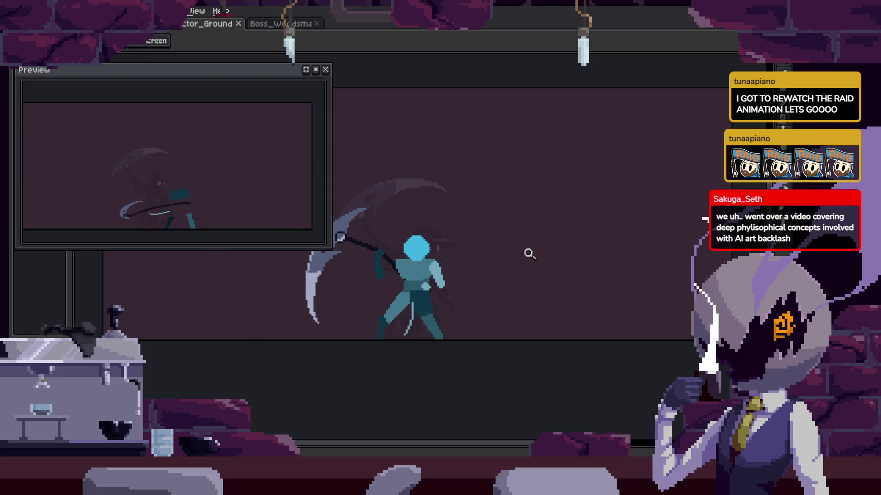
pyautogui.scroll(-2, 508, 212)
pyautogui.scroll(4, 526, 202)
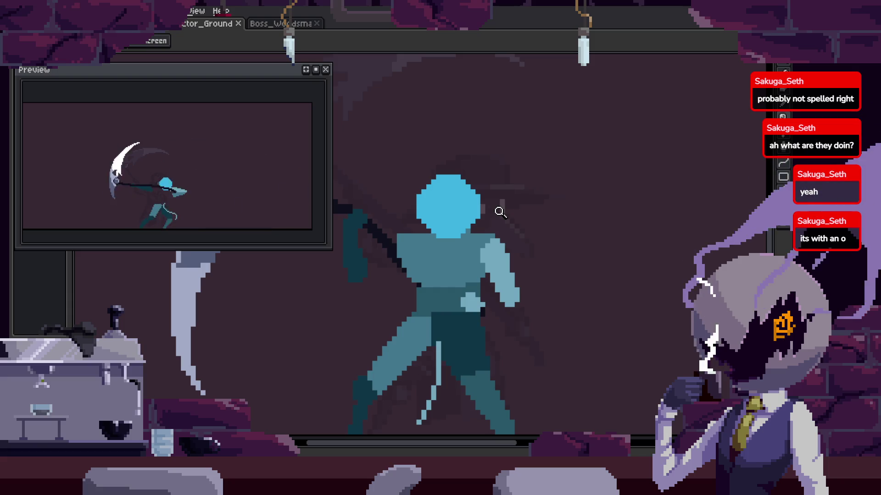
pyautogui.scroll(-2, 500, 212)
# Replay the animation, toggling the timeline on and off while it loops.
pyautogui.press('Tab')
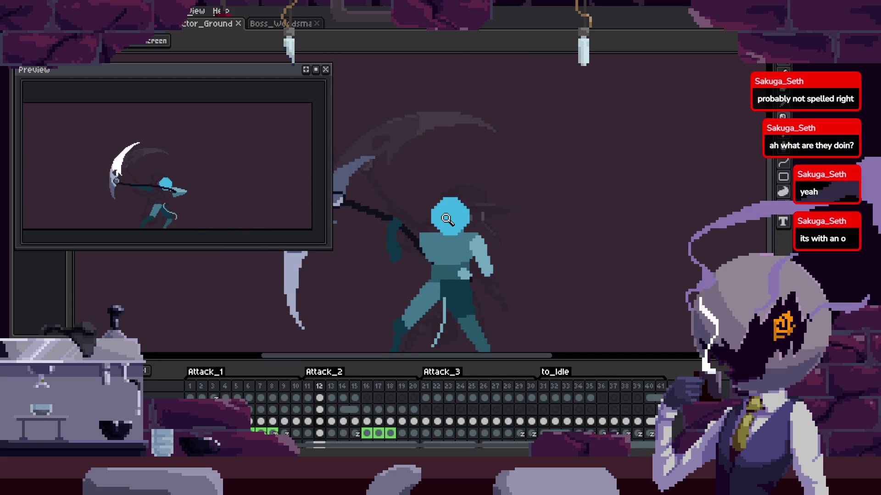
pyautogui.press('Return')
pyautogui.press('Tab')
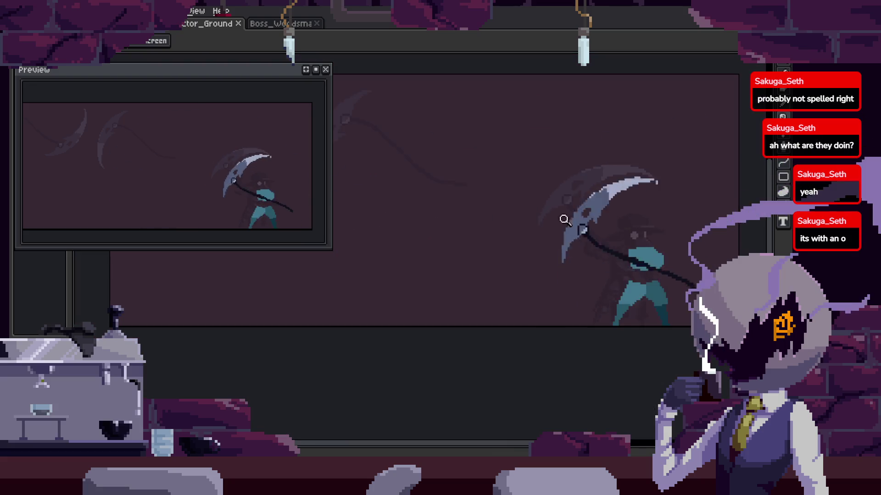
pyautogui.press('F7')
pyautogui.press('Tab')
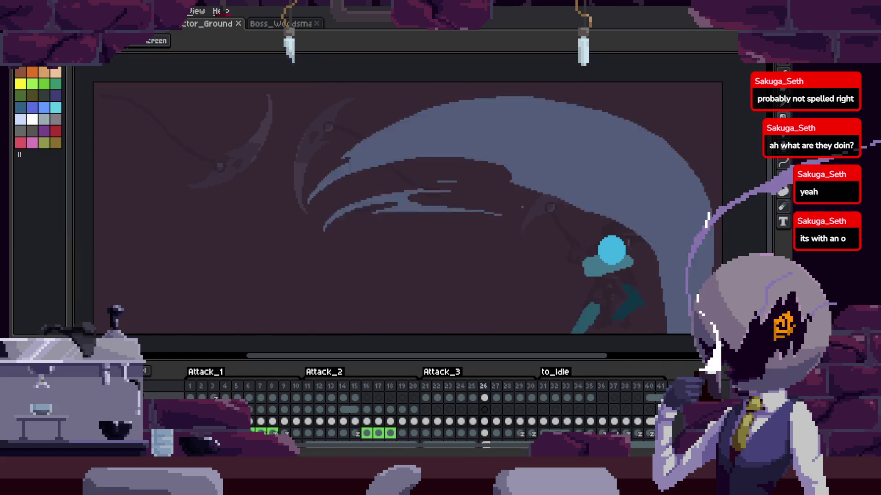
pyautogui.press('Tab')
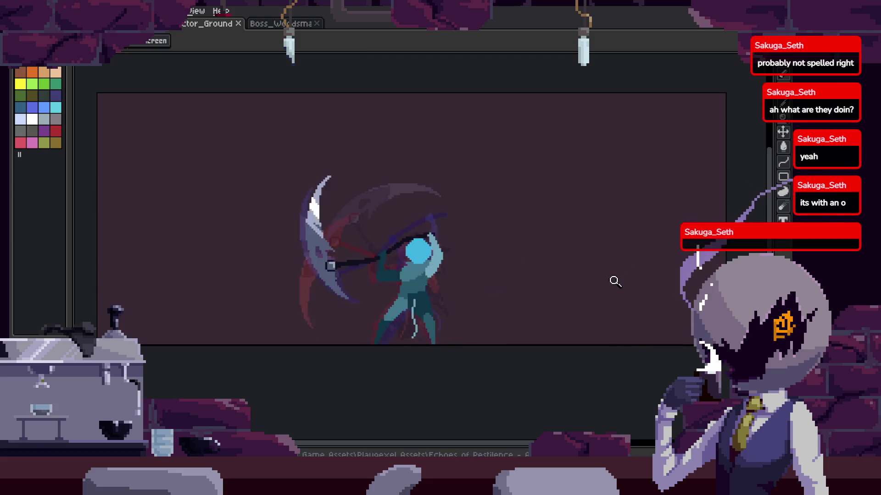
pyautogui.press('Tab')
pyautogui.press('Tab')
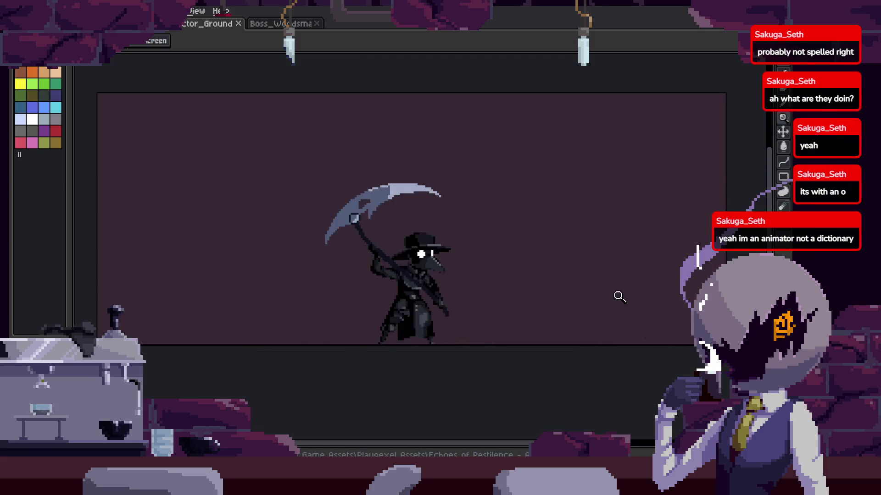
pyautogui.press('Tab')
pyautogui.press('Tab')
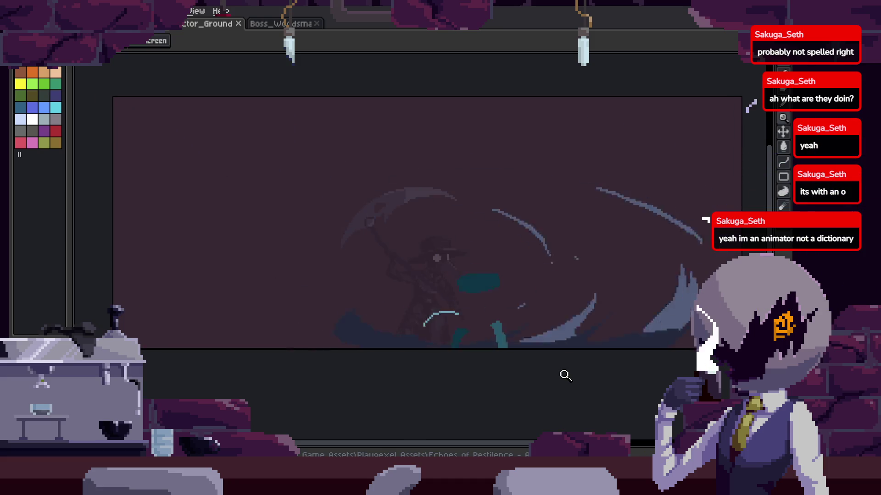
# Show the attack-tag timeline, stop playback on frame 1, then step ahead to frame 3.
pyautogui.press('Tab')
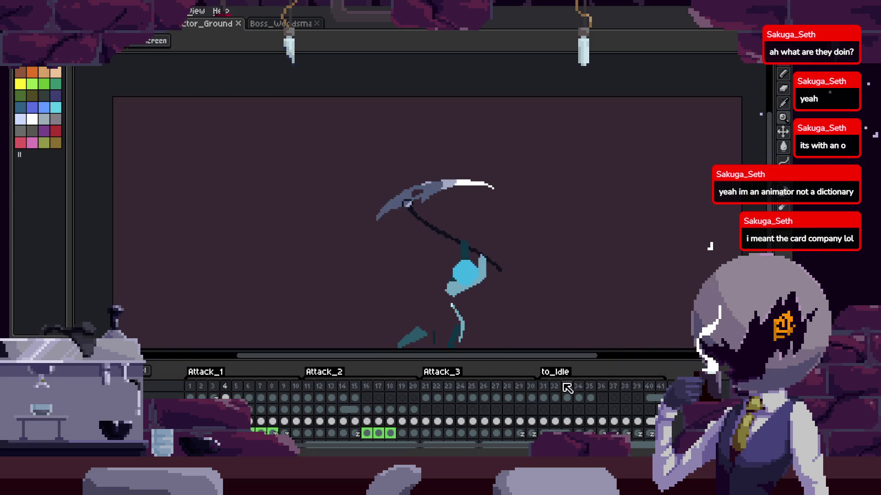
pyautogui.press('Tab')
pyautogui.press('Tab')
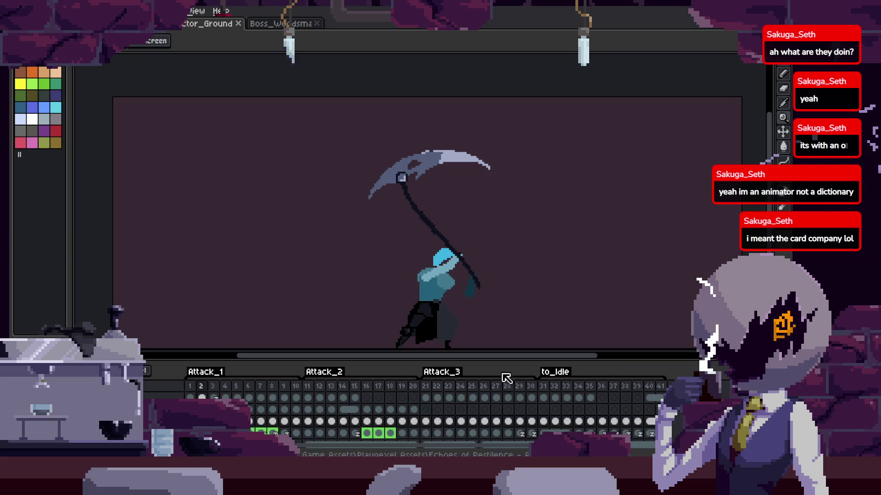
pyautogui.press('Return')
pyautogui.press('Tab')
pyautogui.press('Tab')
pyautogui.scroll(-1, 412, 417)
pyautogui.scroll(2, 413, 413)
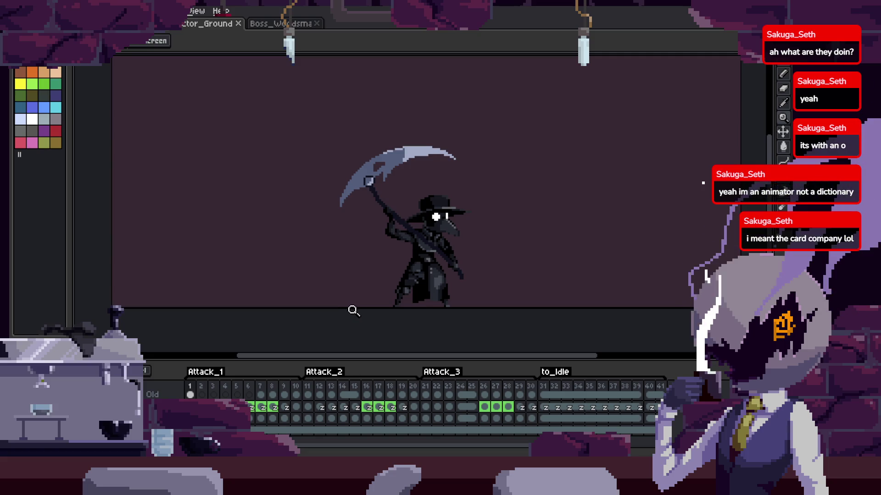
pyautogui.press('Right')
pyautogui.press('Right')
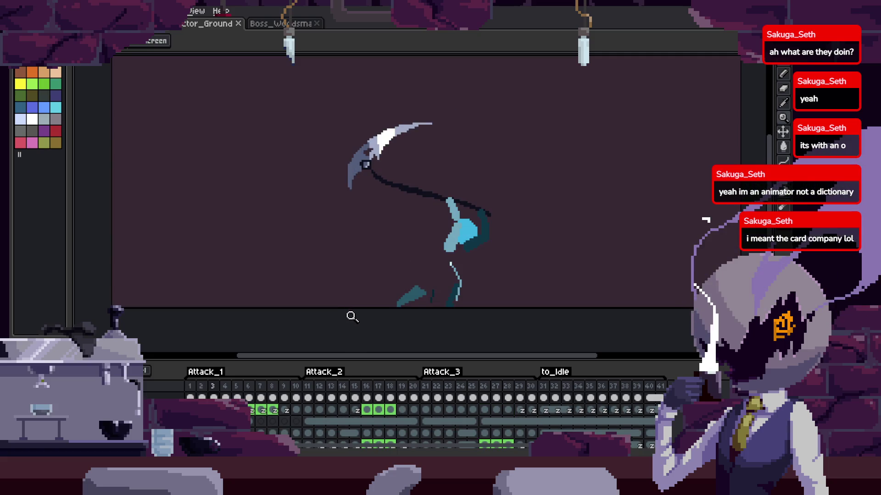
# Zoom in on the swinging figure, open the F7 Preview window, and hide the timeline.
pyautogui.click(418, 268)
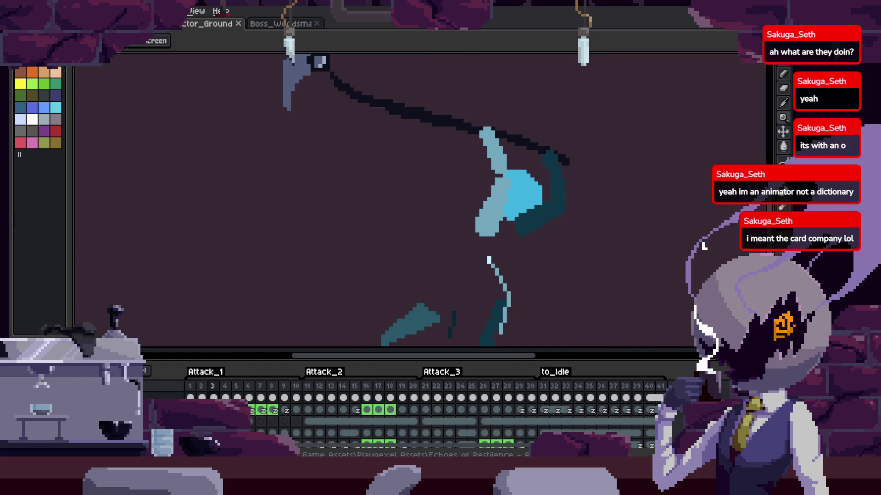
pyautogui.press('F7')
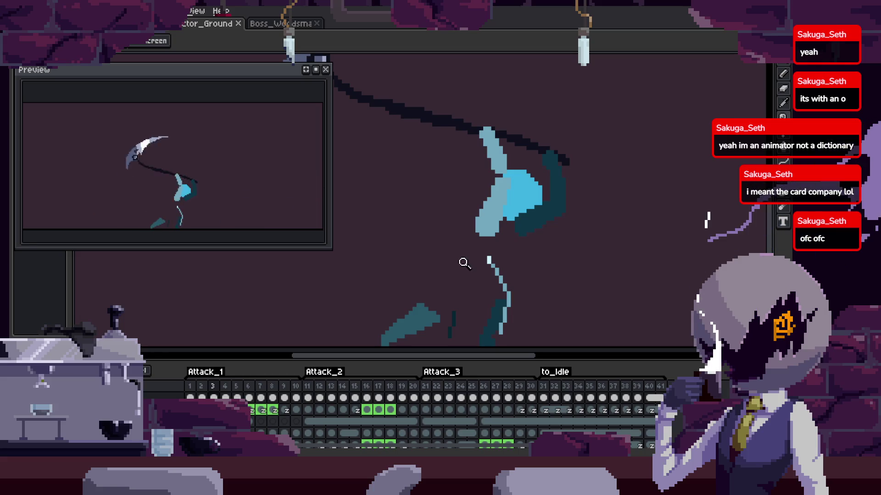
pyautogui.press('Tab')
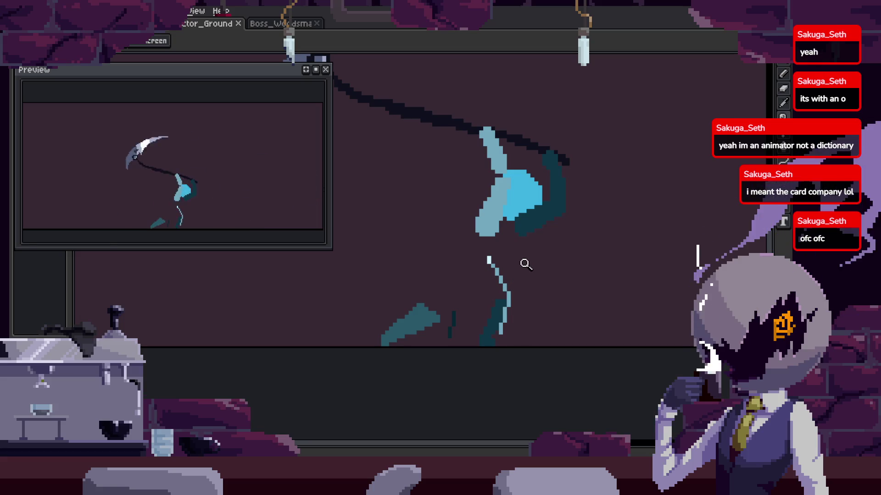
# Advance through the swing frames to mid-swing frame 15 and hide the timeline for a larger canvas.
pyautogui.scroll(2, 526, 285)
pyautogui.scroll(-1, 515, 206)
pyautogui.scroll(-1, 517, 277)
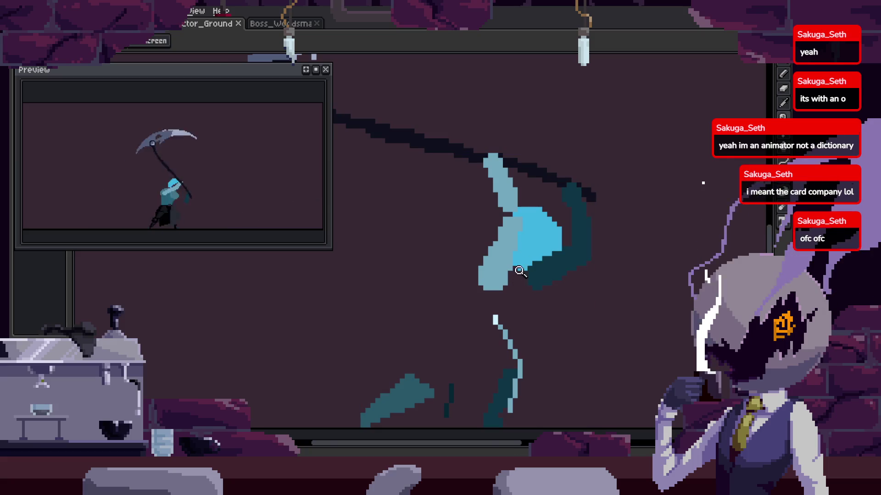
pyautogui.scroll(2, 518, 277)
pyautogui.scroll(-2, 532, 215)
pyautogui.press('Tab')
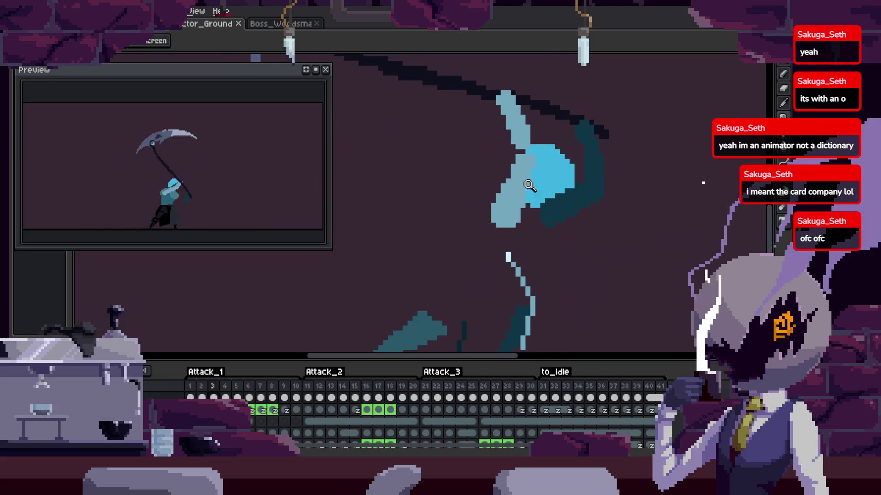
pyautogui.press('Right')
pyautogui.scroll(-2, 536, 172)
pyautogui.scroll(-1, 518, 192)
pyautogui.scroll(1, 532, 188)
pyautogui.scroll(2, 573, 188)
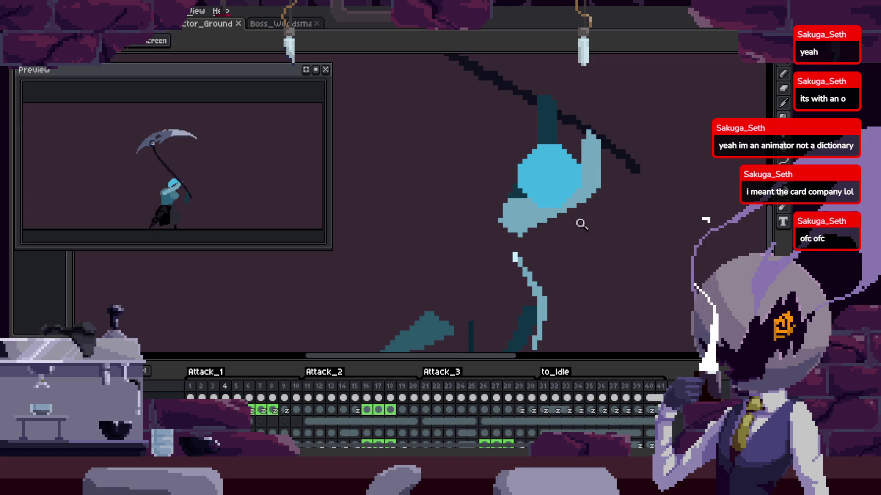
pyautogui.scroll(-1, 582, 226)
pyautogui.press('Right')
pyautogui.press('Right')
pyautogui.press('Right')
pyautogui.press('Right')
pyautogui.press('Right')
pyautogui.press('Right')
pyautogui.press('Right')
pyautogui.press('Right')
pyautogui.press('Right')
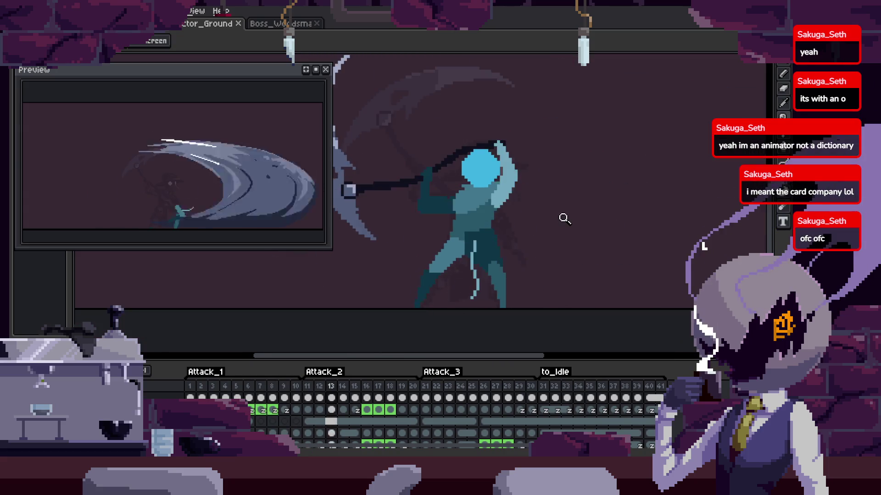
pyautogui.press('Right')
pyautogui.press('Right')
pyautogui.scroll(2, 527, 197)
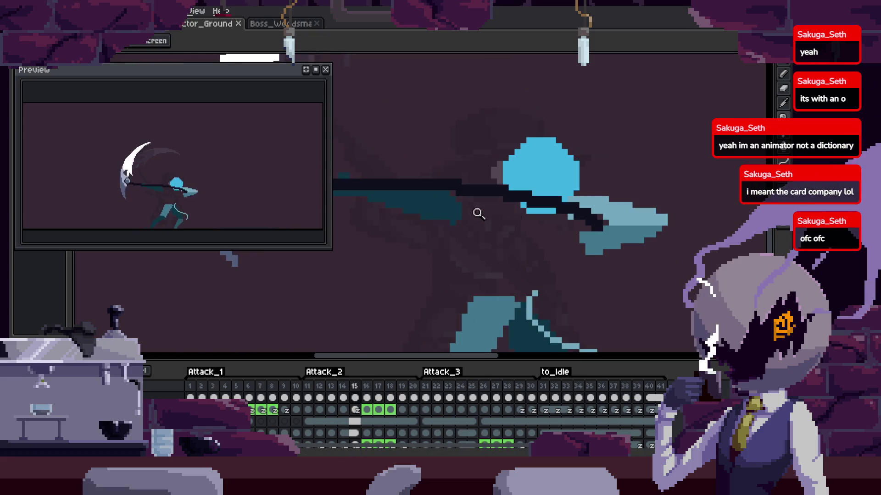
pyautogui.scroll(1, 477, 215)
pyautogui.press('Tab')
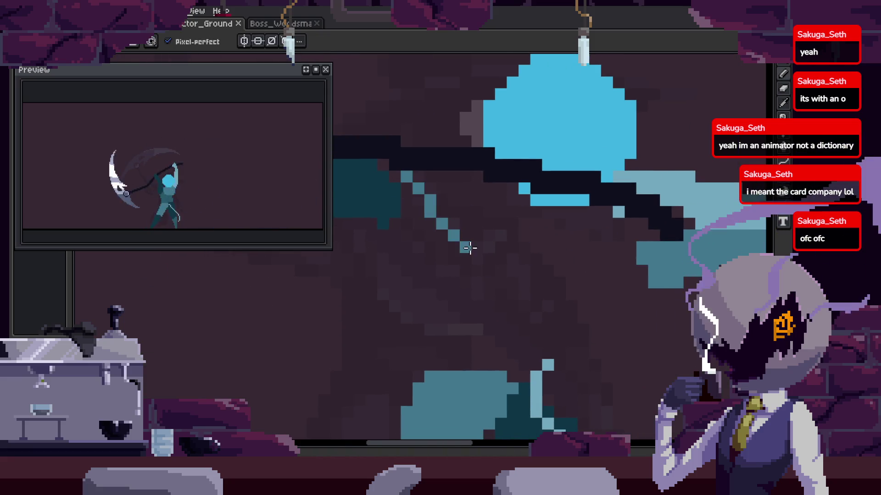
# Draw a light teal line across the sleeve, trial-fill the dark teal sleeve area, then undo the fill.
pyautogui.moveTo(455, 233); pyautogui.dragTo(512, 200)
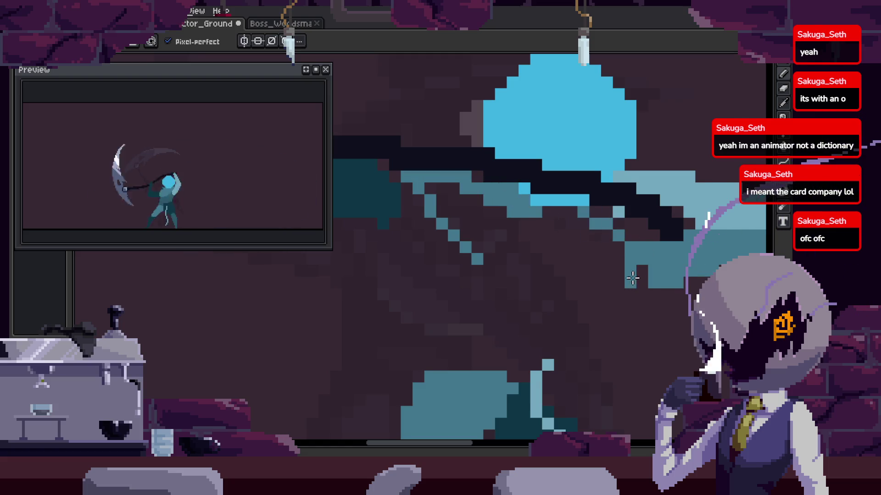
pyautogui.press('Return')
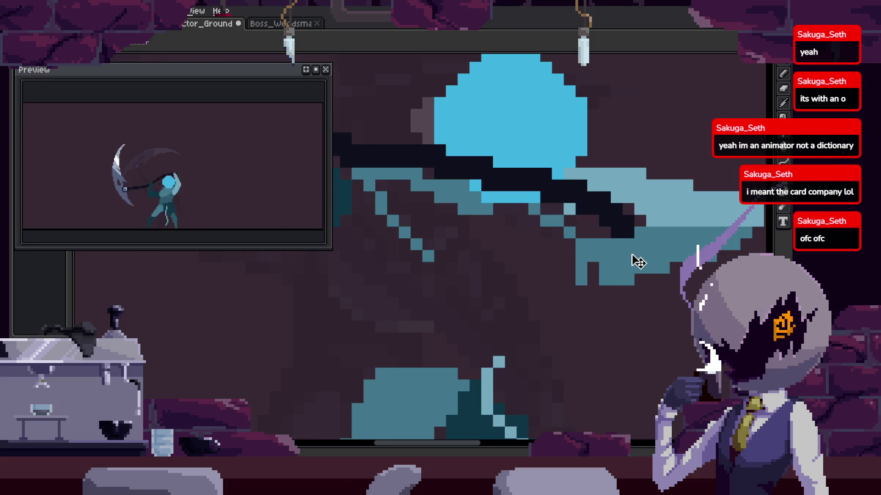
pyautogui.press('i')
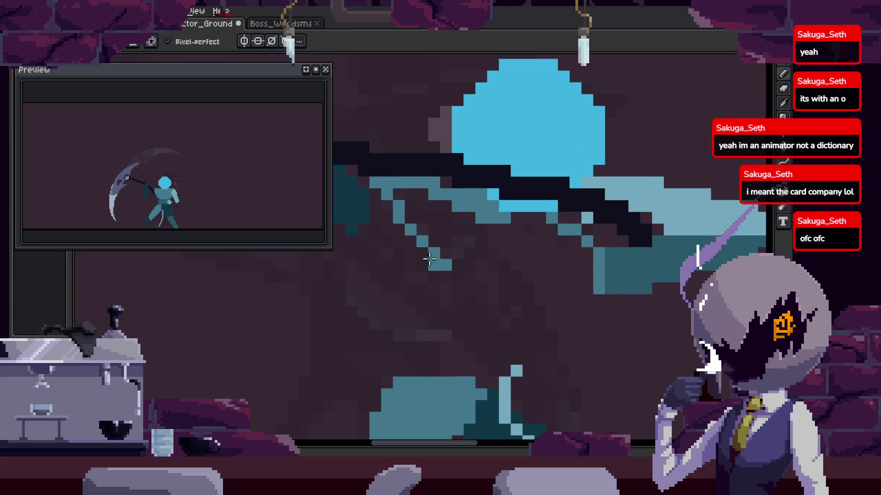
pyautogui.press('g')
pyautogui.moveTo(430, 240); pyautogui.dragTo(549, 261)
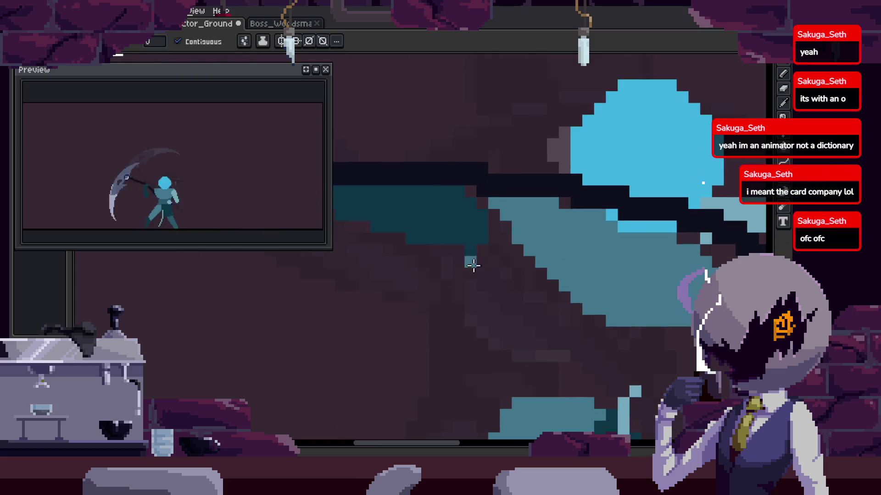
pyautogui.keyDown('alt'); pyautogui.click(466, 213); pyautogui.keyUp('alt')
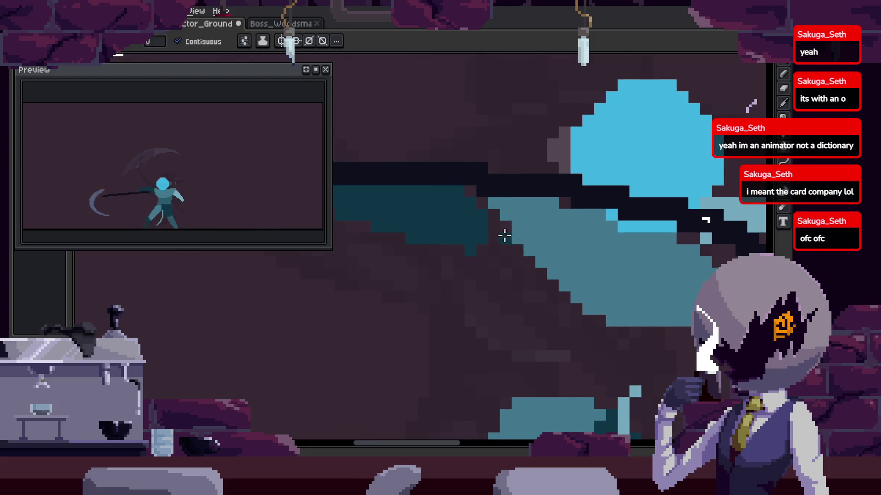
pyautogui.click(509, 257)
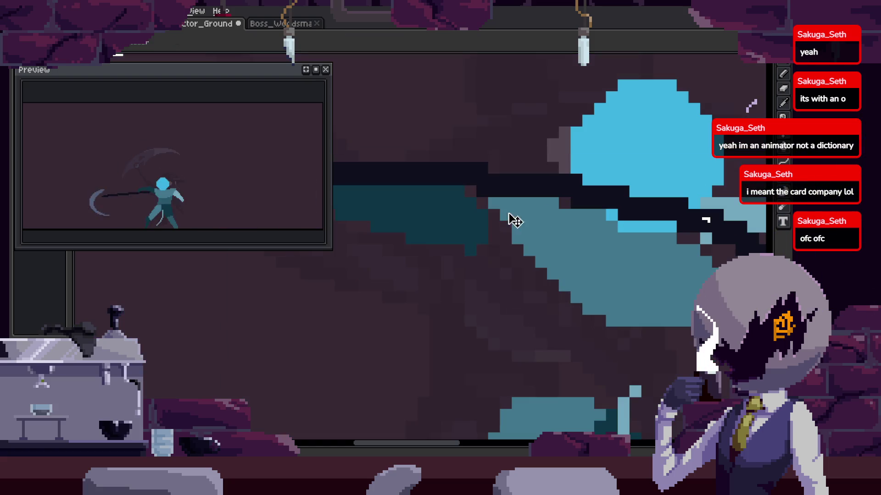
pyautogui.hotkey('ctrl', 'z')
# Zoom in on the sleeve, back out to the whole character, then in on the head and hat.
pyautogui.press('z')
pyautogui.click(501, 258)
pyautogui.scroll(-3, 475, 244)
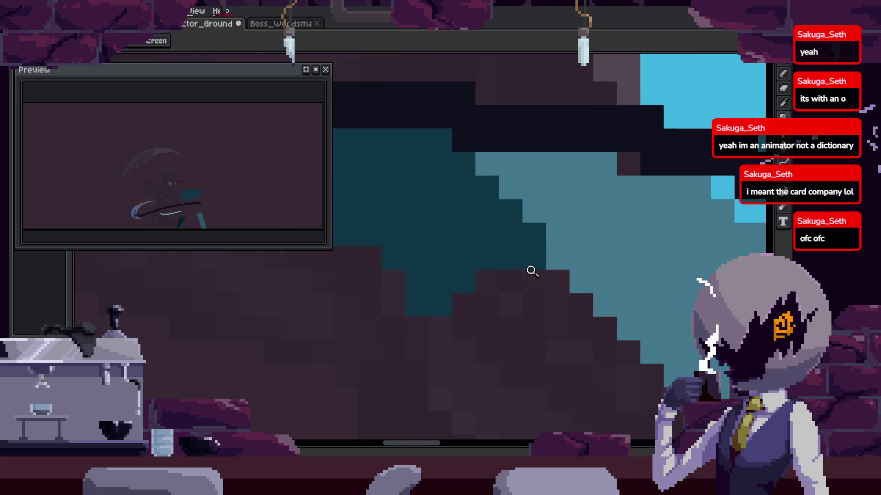
pyautogui.press('z')
pyautogui.scroll(-1, 527, 275)
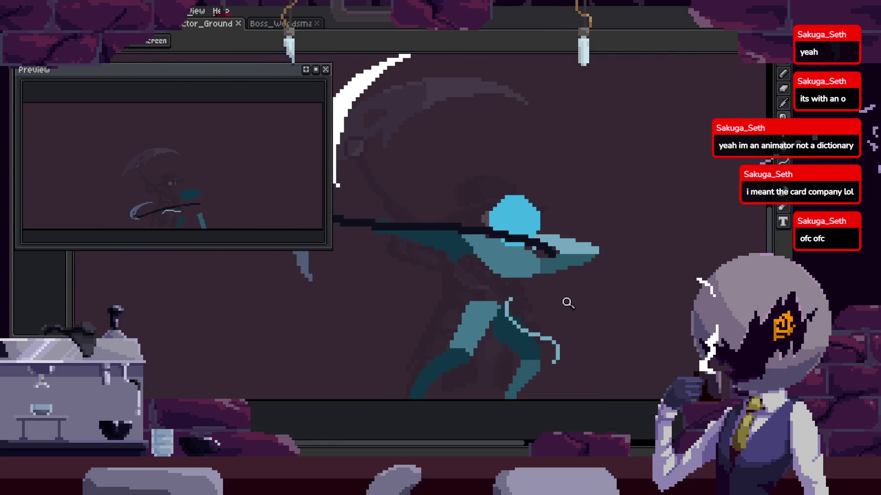
pyautogui.click(496, 259)
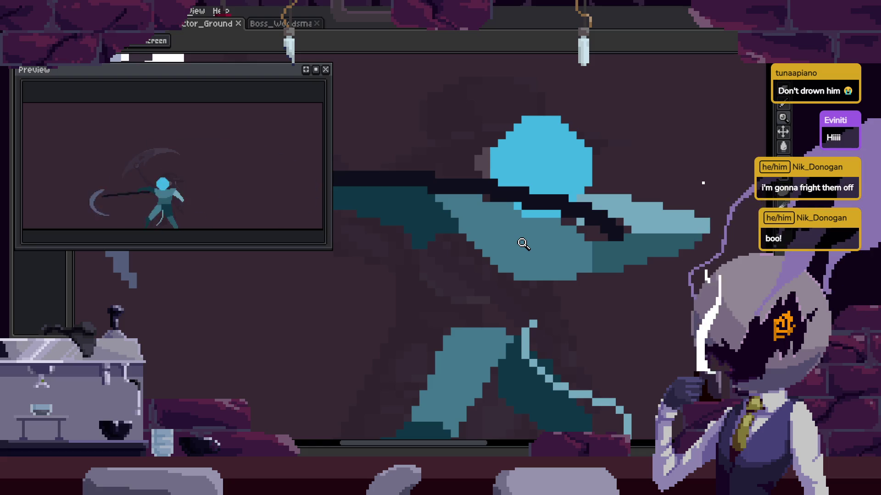
# Compare neighbouring frames and draw a dark teal line up the arm with the Pencil.
pyautogui.scroll(-2, 520, 250)
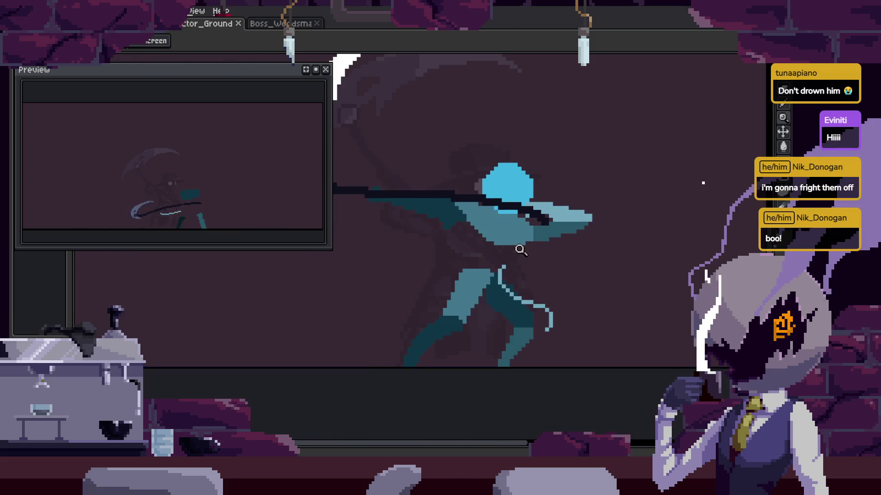
pyautogui.scroll(1, 520, 250)
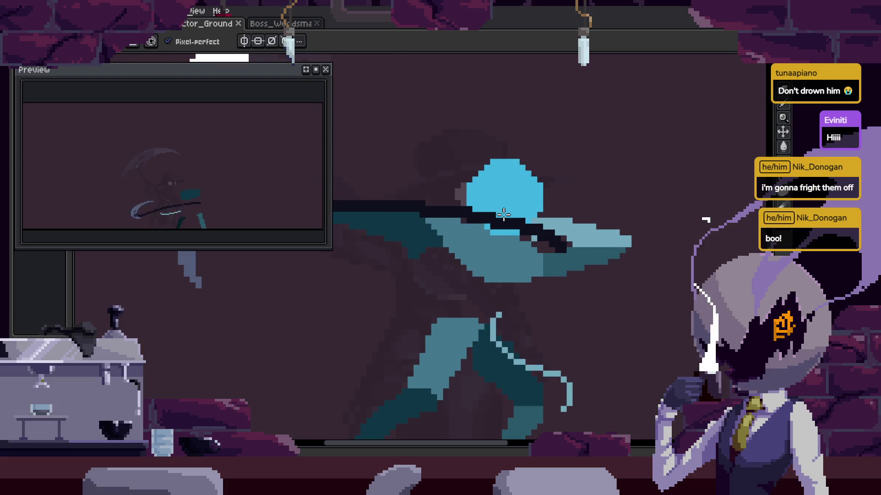
pyautogui.scroll(1, 491, 230)
pyautogui.press('Left')
pyautogui.press('b')
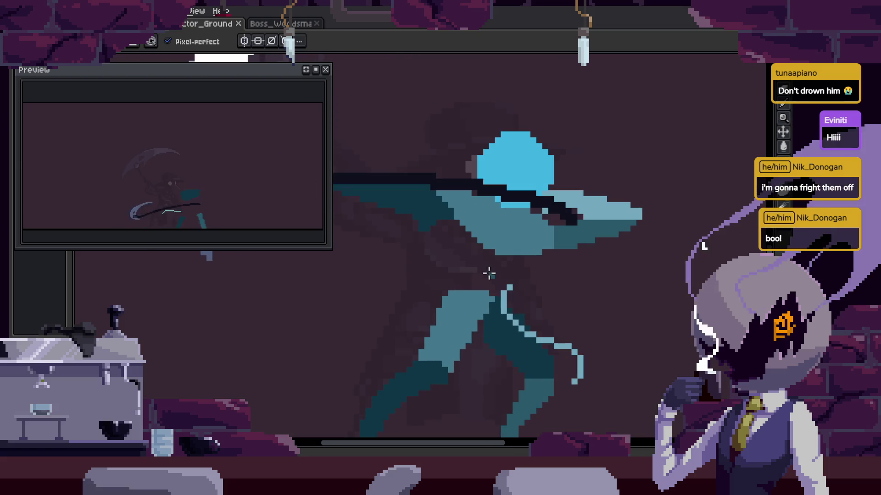
pyautogui.press('Right')
pyautogui.scroll(2, 514, 287)
pyautogui.scroll(1, 527, 289)
pyautogui.moveTo(538, 377)
pyautogui.mouseDown()
pyautogui.moveTo(583, 240)
pyautogui.moveTo(574, 177)
pyautogui.mouseUp()
pyautogui.scroll(-2, 487, 222)
# Save the sprite, then try darkening a pixel on the character and undo it.
pyautogui.moveTo(487, 222); pyautogui.dragTo(562, 246)
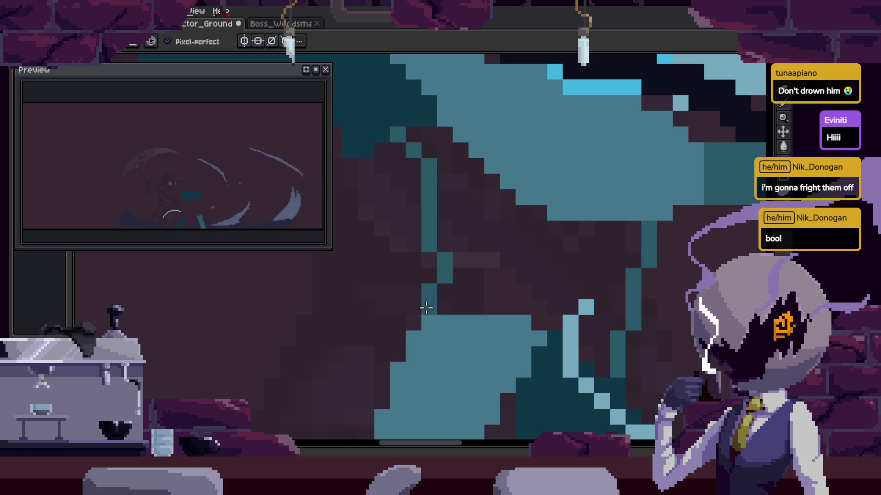
pyautogui.press('Return')
pyautogui.press('g')
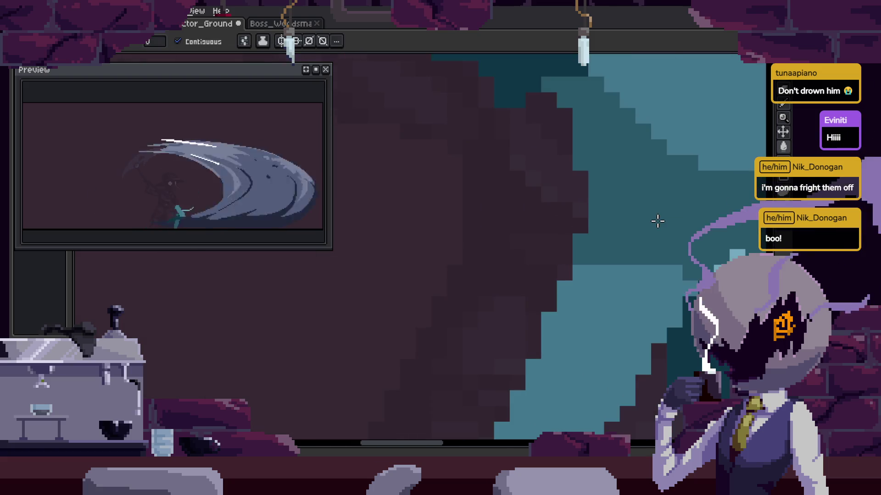
pyautogui.press('b')
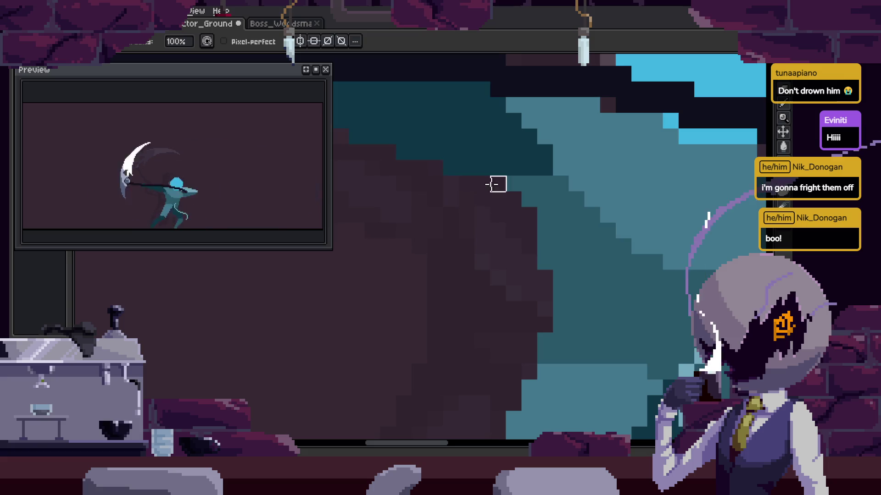
pyautogui.hotkey('ctrl', 's')
pyautogui.press('b')
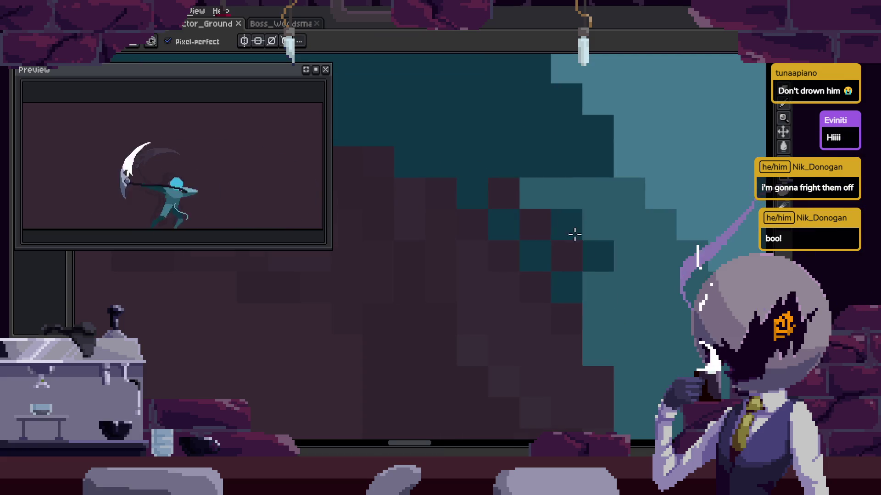
pyautogui.click(532, 194)
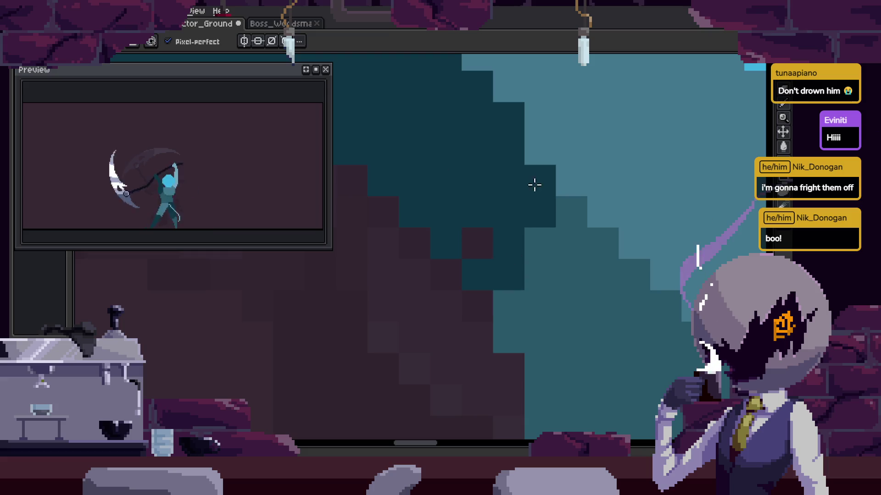
pyautogui.scroll(-3, 573, 270)
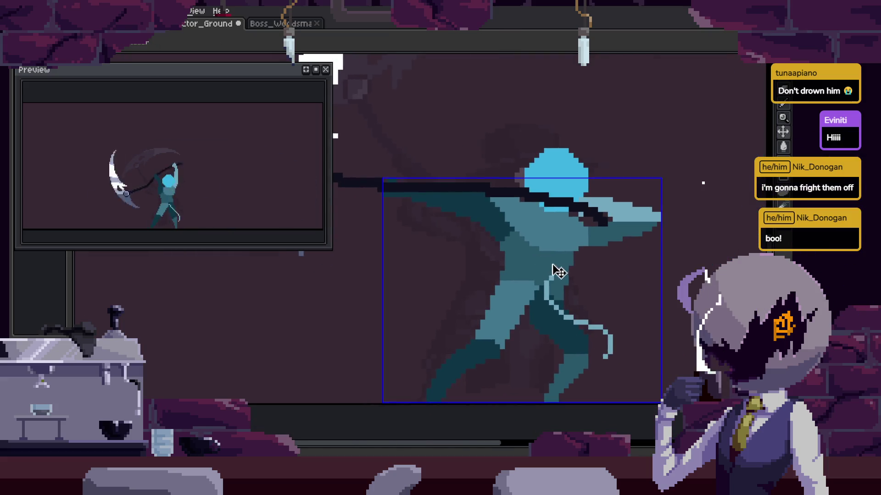
pyautogui.hotkey('ctrl', 'z')
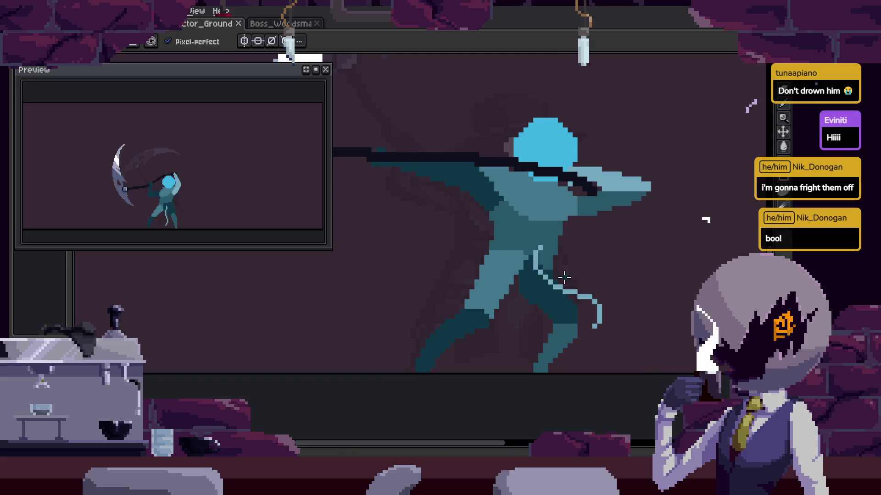
pyautogui.scroll(1, 564, 278)
pyautogui.scroll(1, 550, 268)
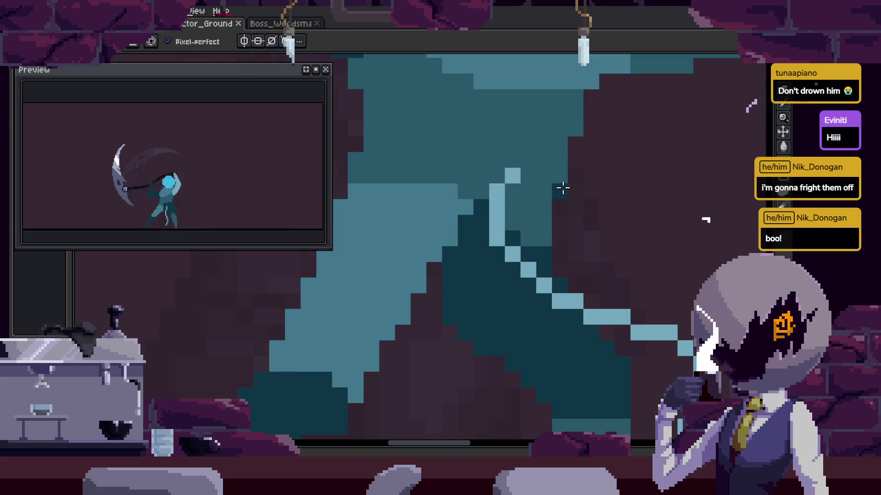
# Paint dark teal over the leg area and save the sprite.
pyautogui.click(522, 209)
pyautogui.scroll(2, 522, 210)
pyautogui.moveTo(523, 209)
pyautogui.mouseDown()
pyautogui.moveTo(500, 167)
pyautogui.moveTo(597, 95)
pyautogui.moveTo(509, 95)
pyautogui.moveTo(628, 155)
pyautogui.mouseUp()
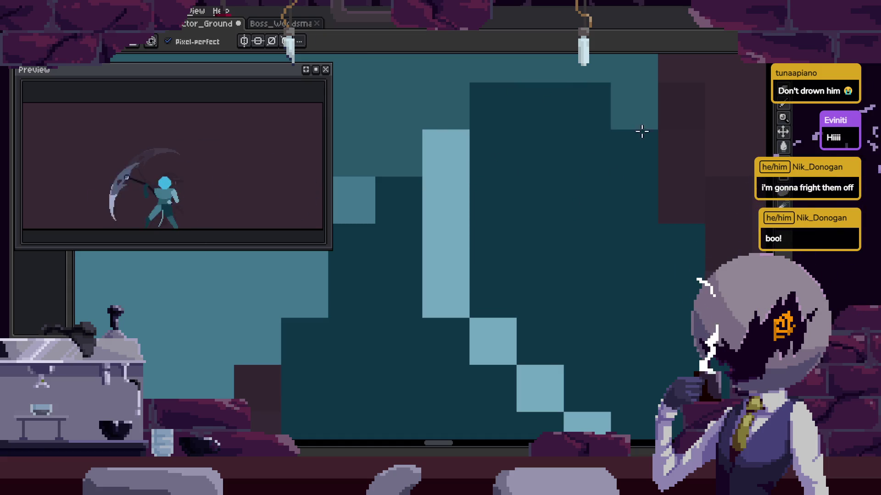
pyautogui.scroll(-4, 605, 256)
pyautogui.scroll(1, 604, 220)
pyautogui.scroll(2, 633, 311)
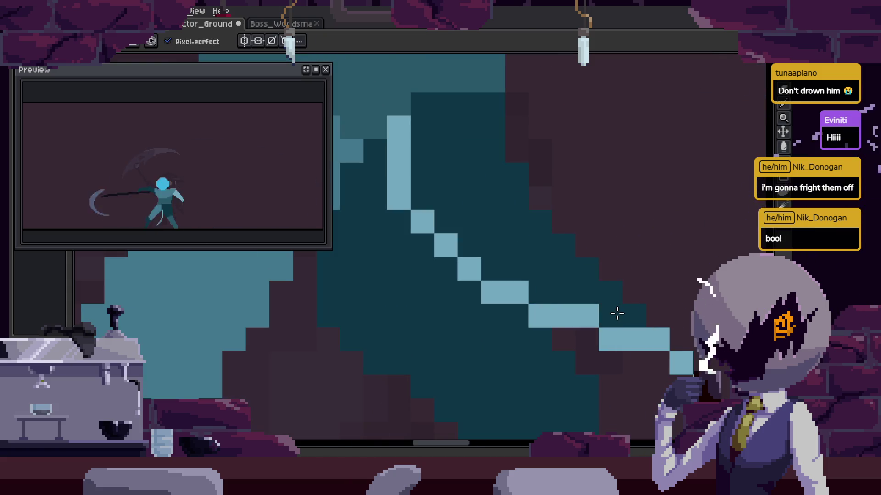
pyautogui.scroll(-3, 617, 314)
pyautogui.hotkey('ctrl', 's')
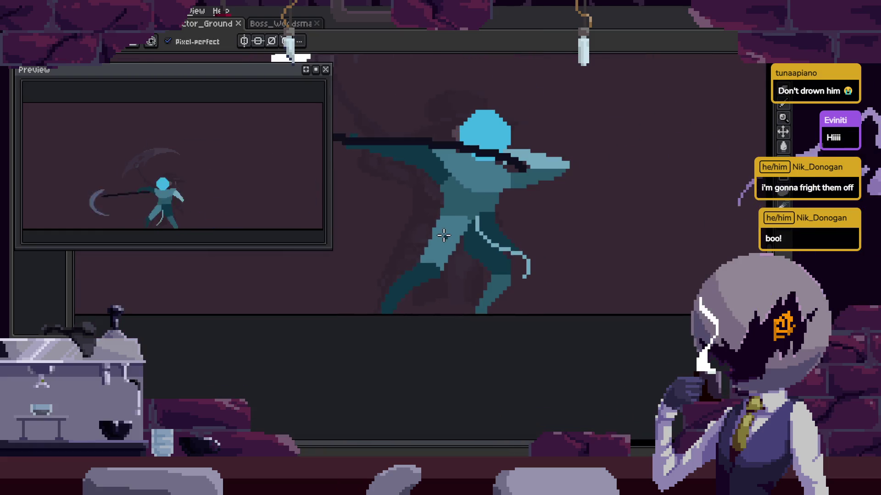
# Paint a two-pixel-wide mid-teal column and a row of teal pixels, then save.
pyautogui.scroll(5, 458, 212)
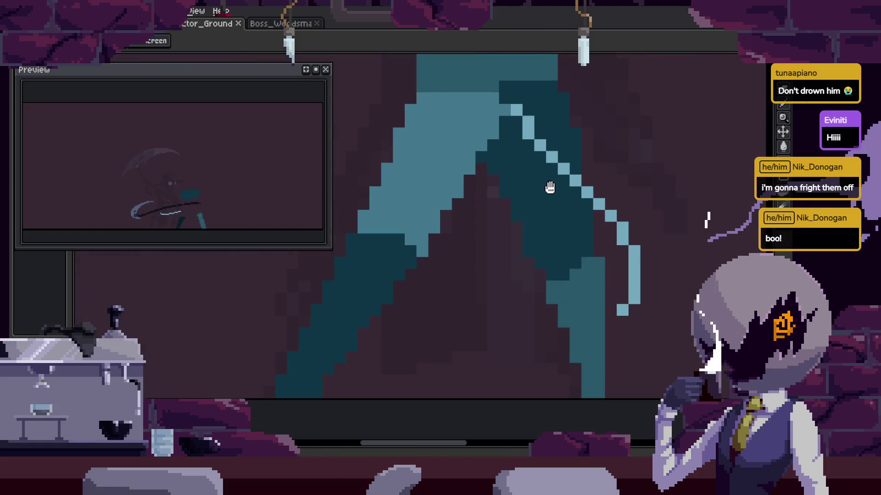
pyautogui.scroll(3, 491, 226)
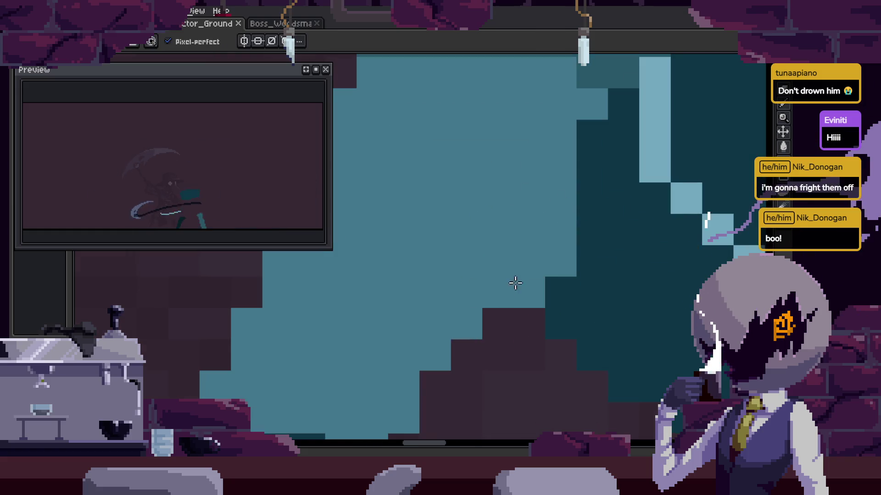
pyautogui.click(465, 285)
pyautogui.hotkey('ctrl', 'z')
pyautogui.keyDown('alt'); pyautogui.click(535, 79); pyautogui.keyUp('alt')
pyautogui.moveTo(500, 142)
pyautogui.mouseDown()
pyautogui.moveTo(520, 259)
pyautogui.moveTo(538, 287)
pyautogui.mouseUp()
pyautogui.moveTo(400, 329); pyautogui.dragTo(562, 321)
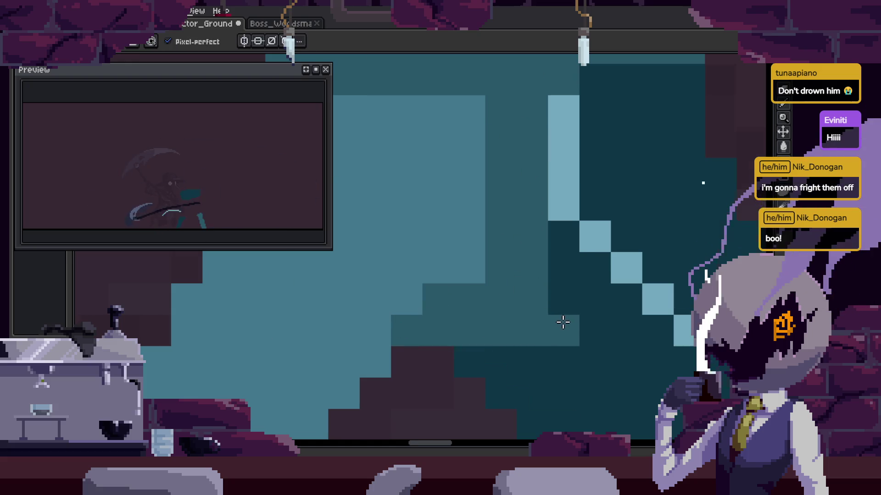
pyautogui.hotkey('ctrl', 's')
pyautogui.scroll(-2, 562, 320)
pyautogui.moveTo(603, 361); pyautogui.dragTo(571, 323)
pyautogui.scroll(-3, 571, 323)
pyautogui.press('Return')
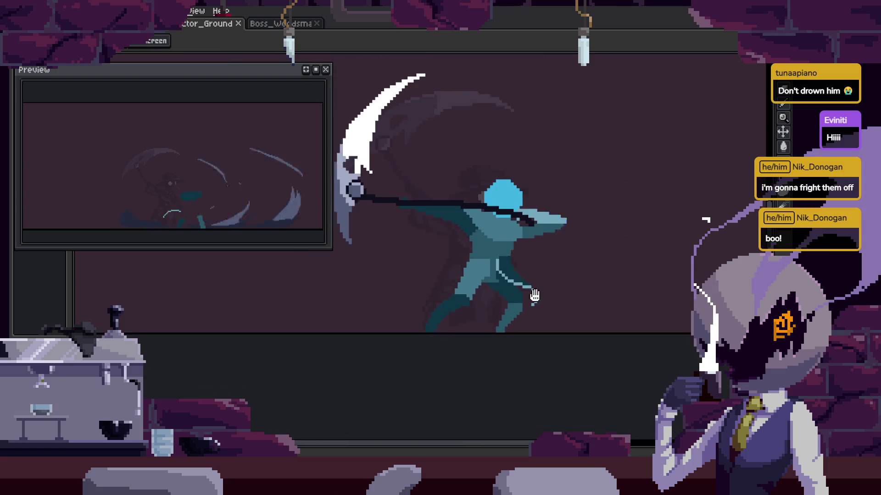
# Select the region around the head and preview the animation with the timeline.
pyautogui.press('Tab')
pyautogui.scroll(4, 475, 228)
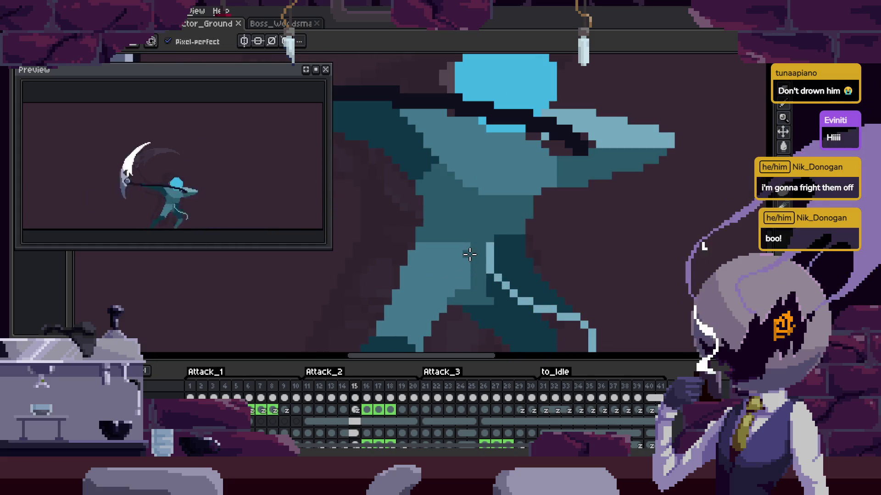
pyautogui.press('Tab')
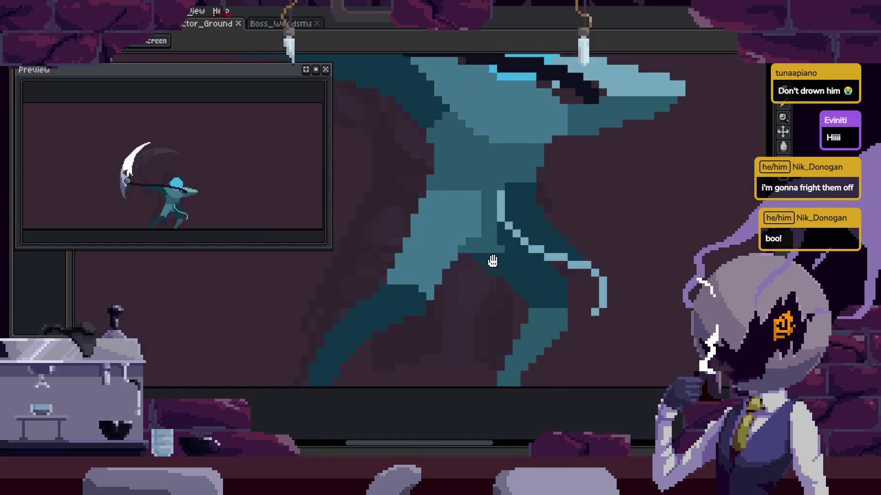
pyautogui.scroll(-1, 477, 284)
pyautogui.scroll(1, 501, 276)
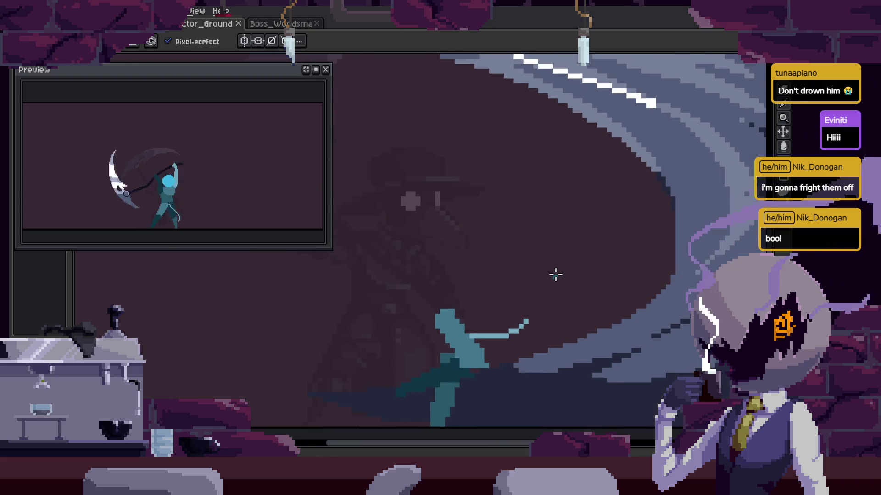
pyautogui.press('Tab')
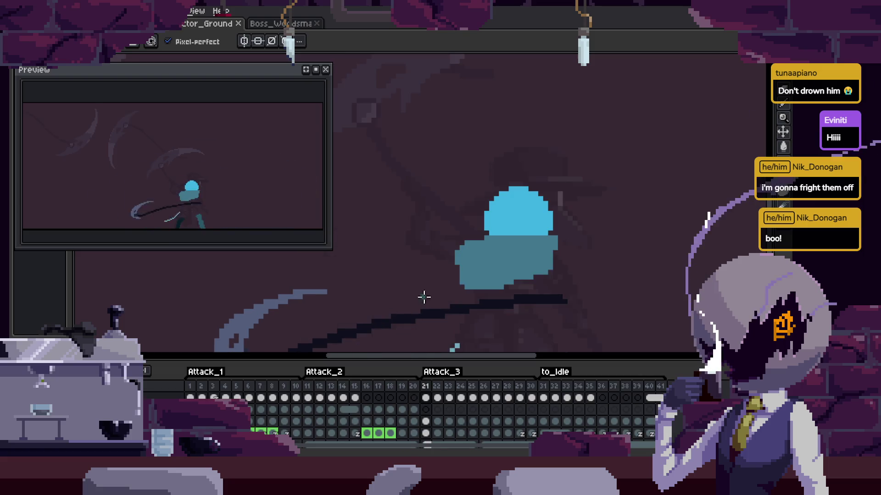
pyautogui.press('ctrl')
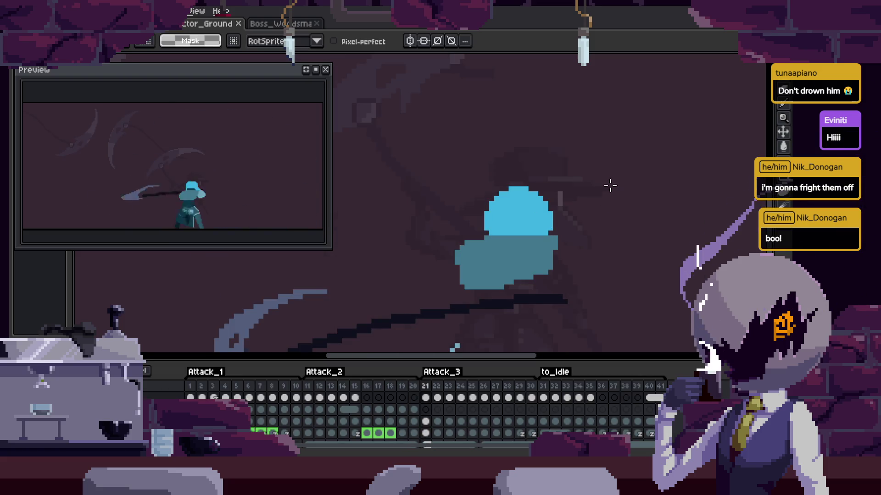
pyautogui.moveTo(607, 190); pyautogui.dragTo(627, 255)
pyautogui.press('Return')
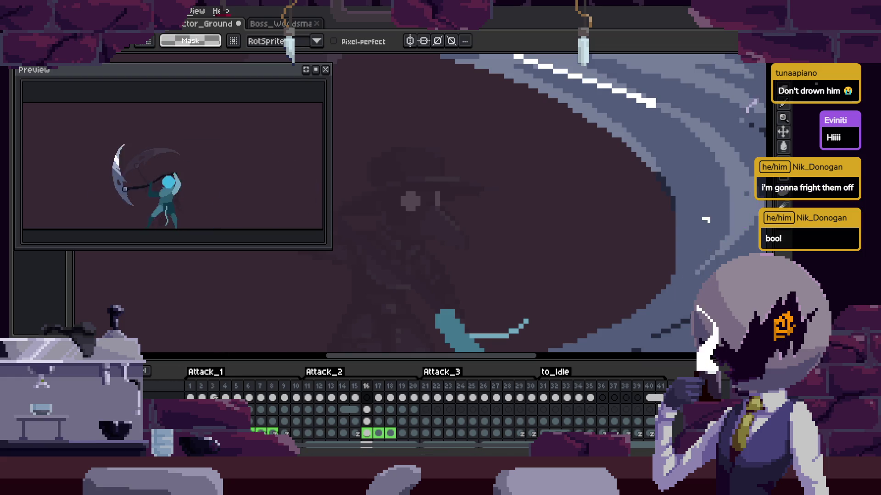
pyautogui.press('Tab')
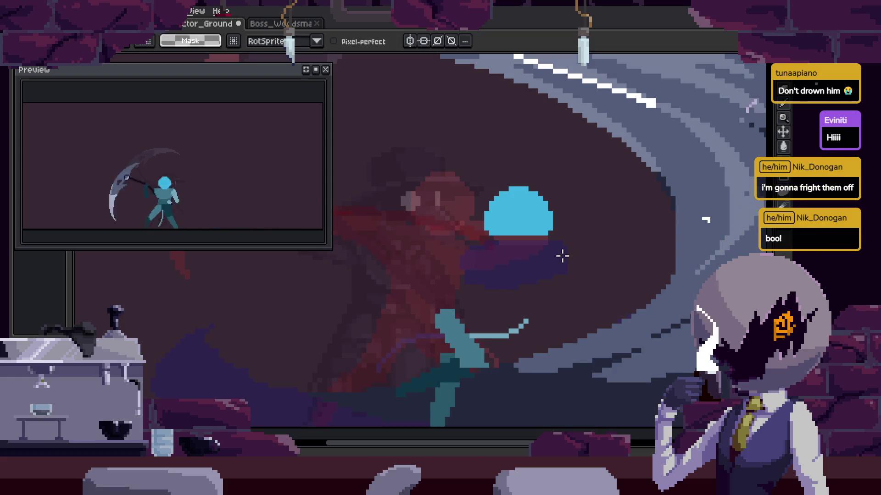
# Enlarge the Pencil to a big round brush and step ahead to the swirl attack frame.
pyautogui.press('b')
pyautogui.press('Return')
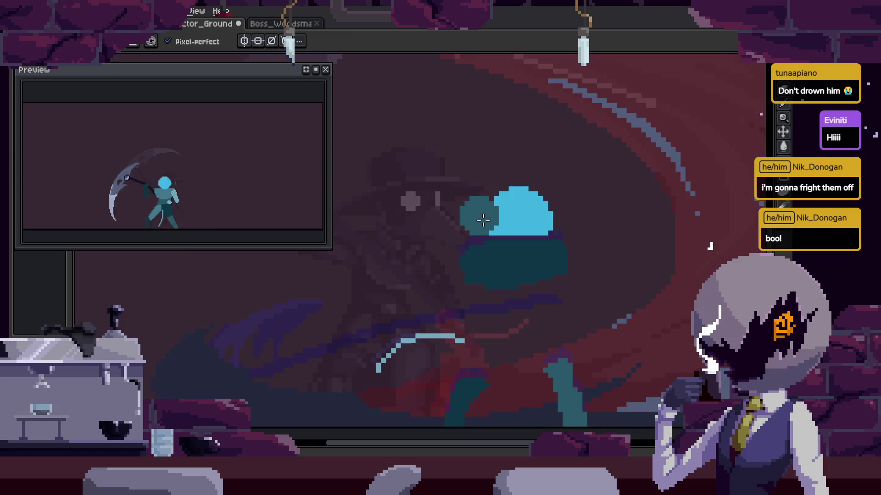
pyautogui.scroll(1, 476, 214)
pyautogui.press('b')
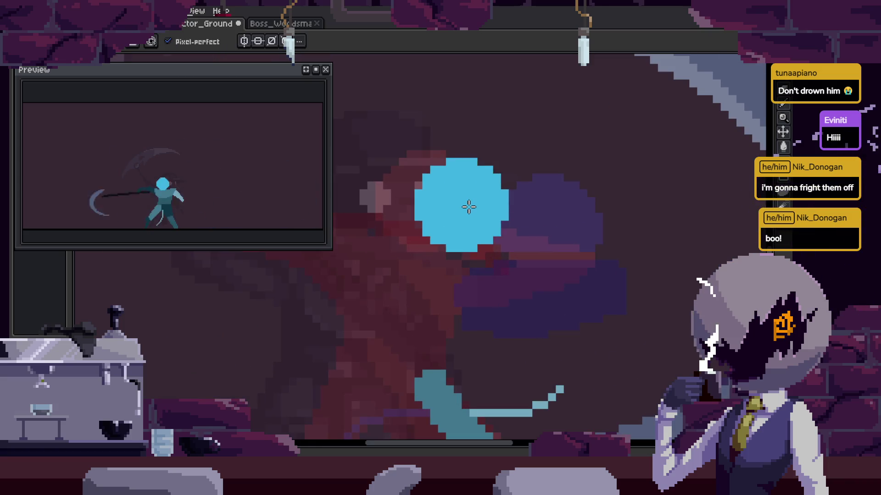
pyautogui.scroll(-1, 495, 211)
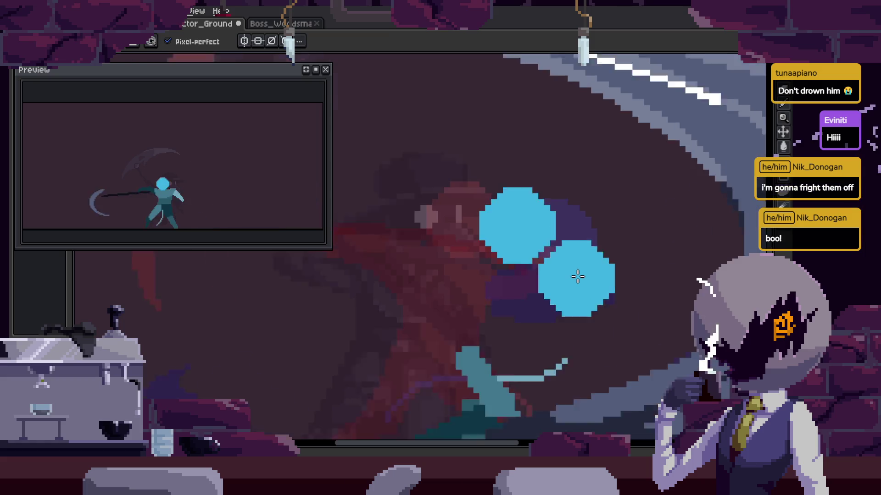
pyautogui.press('Right')
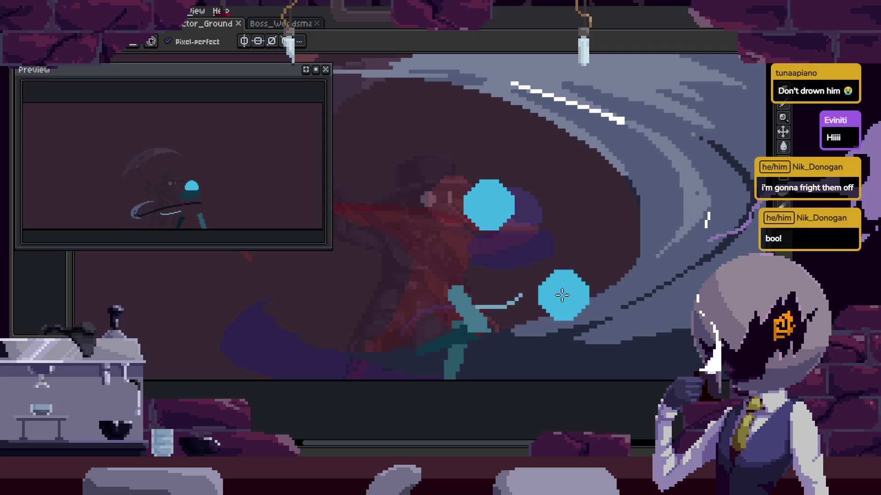
pyautogui.press('Tab')
pyautogui.press('Right')
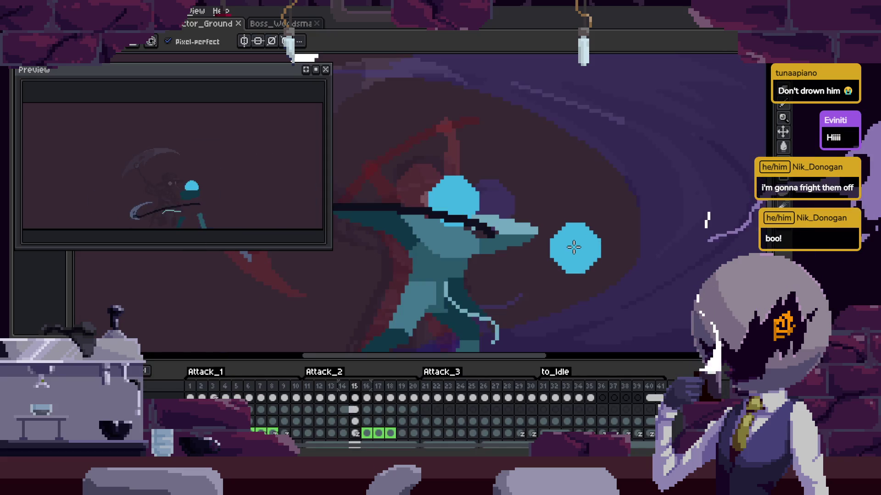
pyautogui.press('Tab')
pyautogui.press('Return')
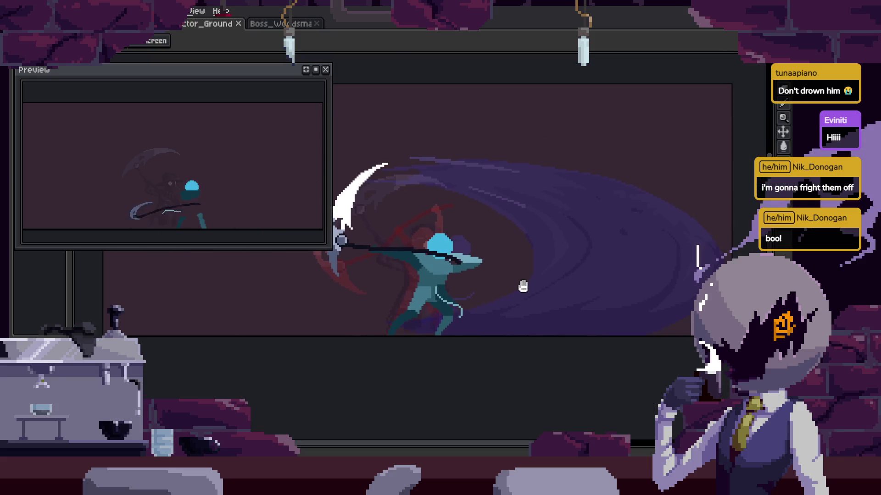
pyautogui.press('Tab')
pyautogui.press('Right')
pyautogui.press('Right')
pyautogui.press('Right')
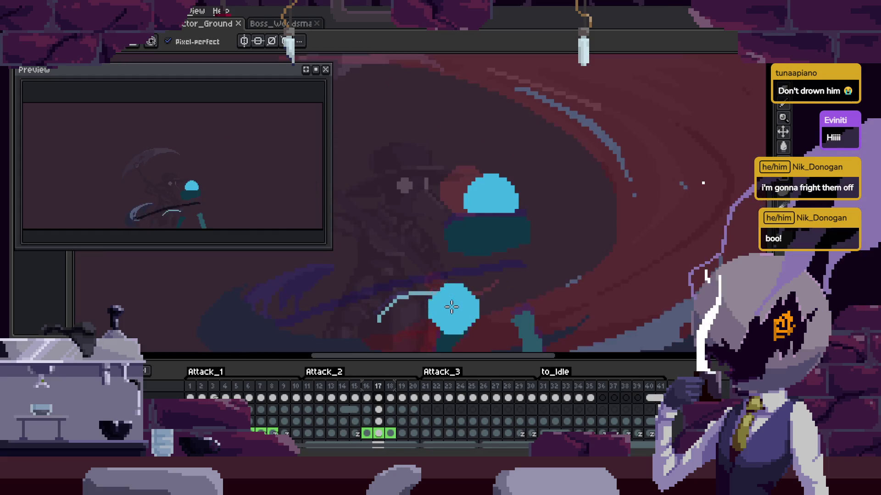
# Select the dark teal leg shape by colour with the Magic Wand.
pyautogui.scroll(4, 551, 280)
pyautogui.scroll(-3, 472, 282)
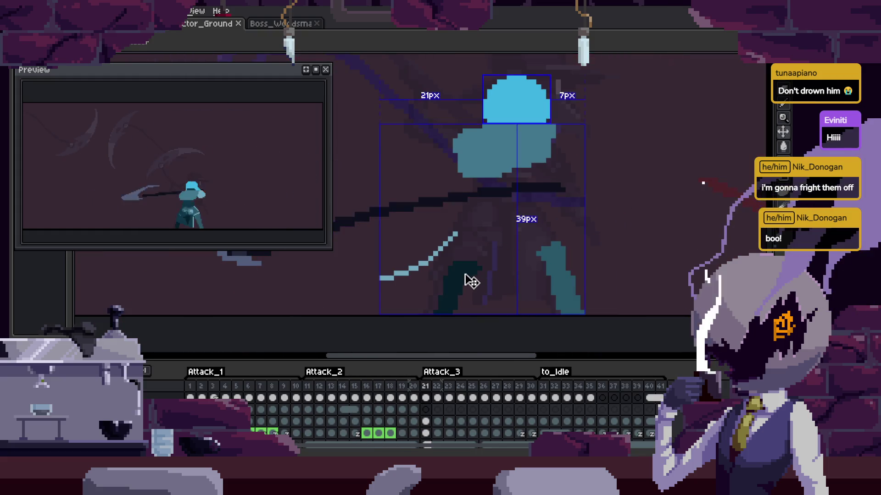
pyautogui.scroll(5, 464, 276)
pyautogui.press('Tab')
pyautogui.press('Return')
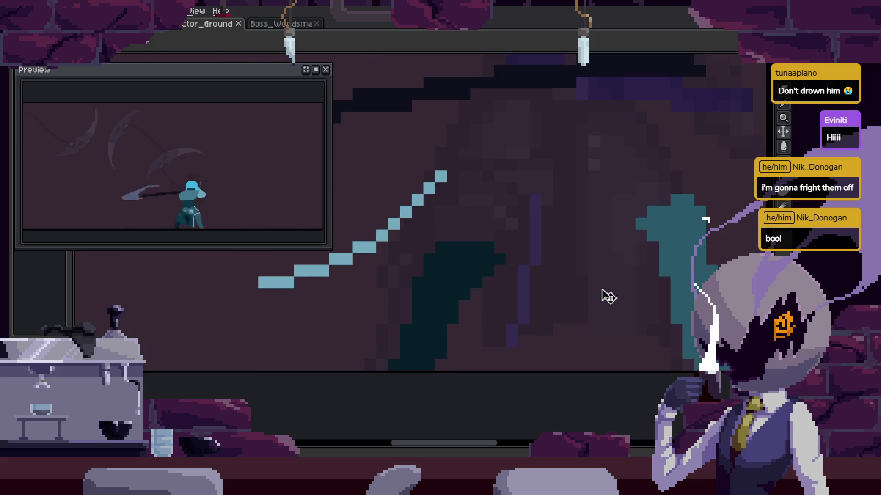
pyautogui.moveTo(587, 339); pyautogui.dragTo(610, 293)
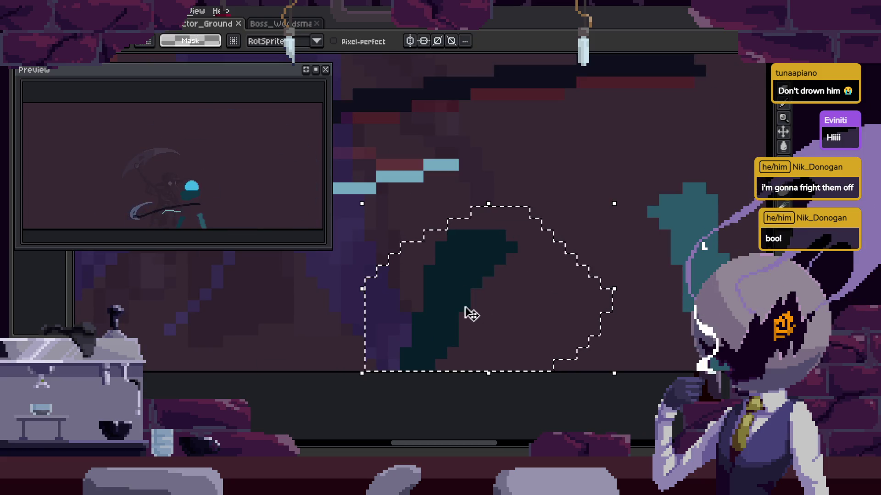
pyautogui.press('w')
pyautogui.click(459, 280)
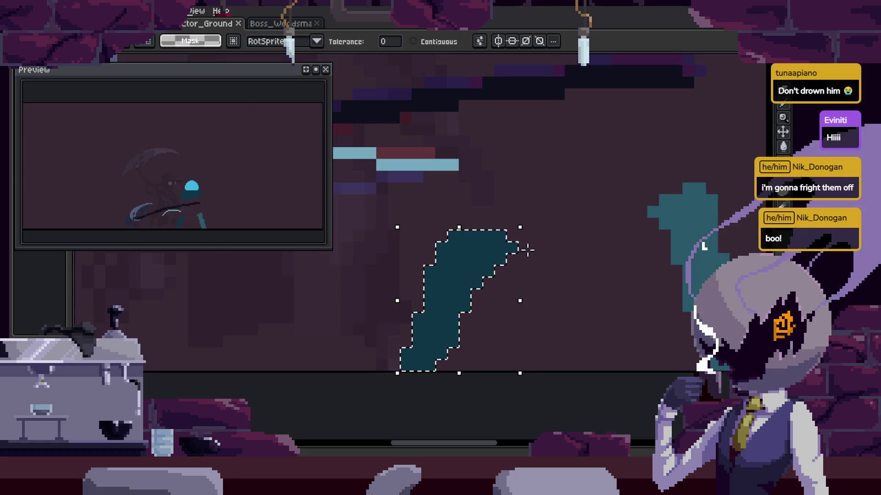
# Zoom in and out around the selected leg while switching between the Pencil and Magic Wand.
pyautogui.press('b')
pyautogui.scroll(1, 464, 252)
pyautogui.scroll(1, 496, 285)
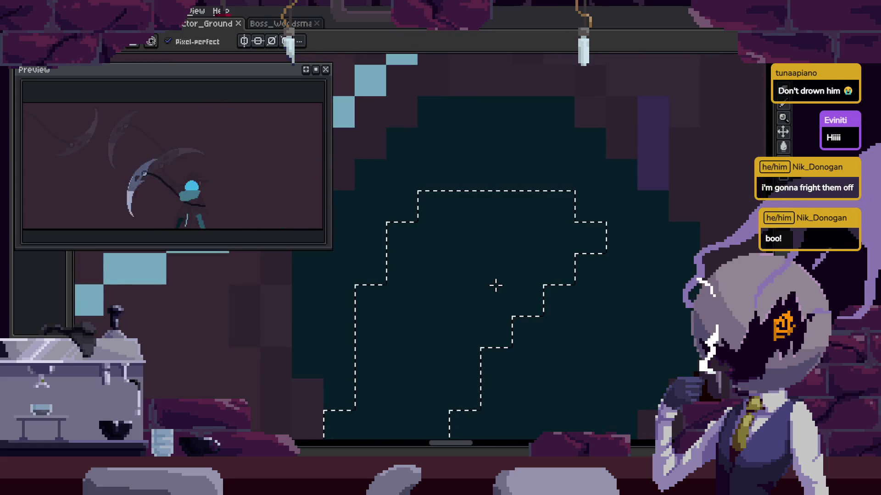
pyautogui.scroll(1, 495, 286)
pyautogui.press('w')
pyautogui.scroll(-3, 473, 293)
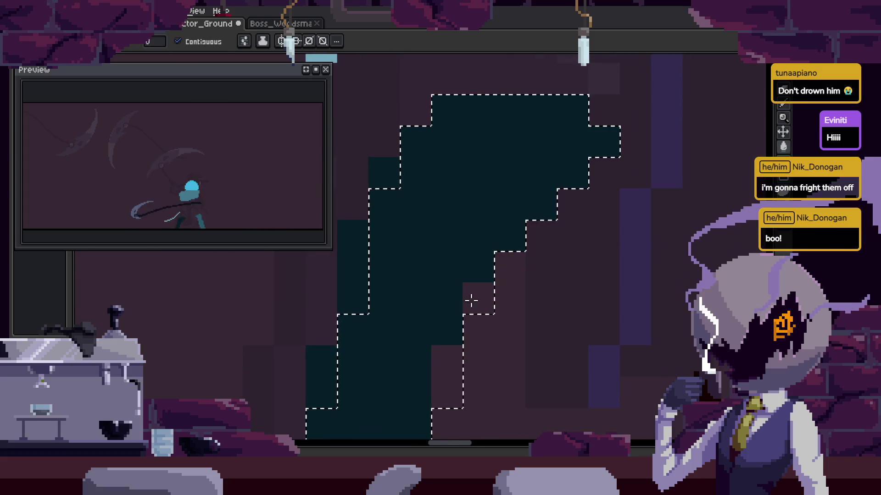
pyautogui.scroll(-1, 447, 366)
pyautogui.scroll(-1, 603, 301)
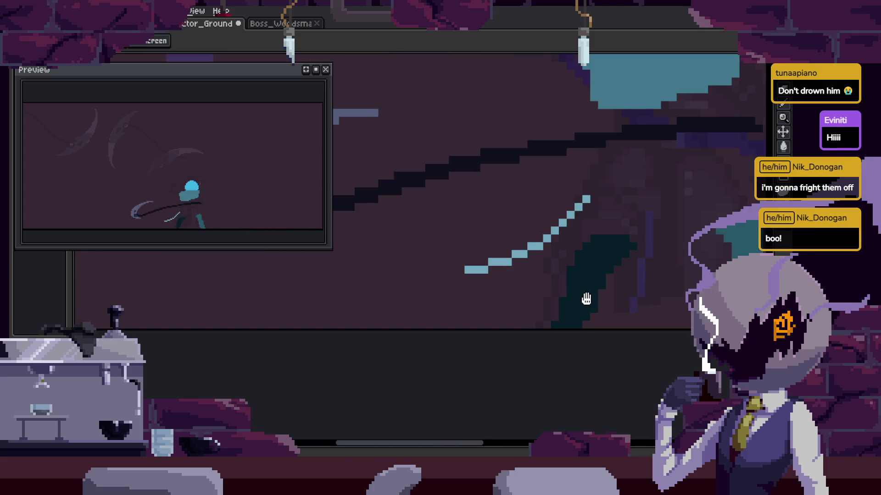
pyautogui.scroll(-1, 586, 299)
pyautogui.scroll(1, 426, 305)
pyautogui.scroll(1, 432, 304)
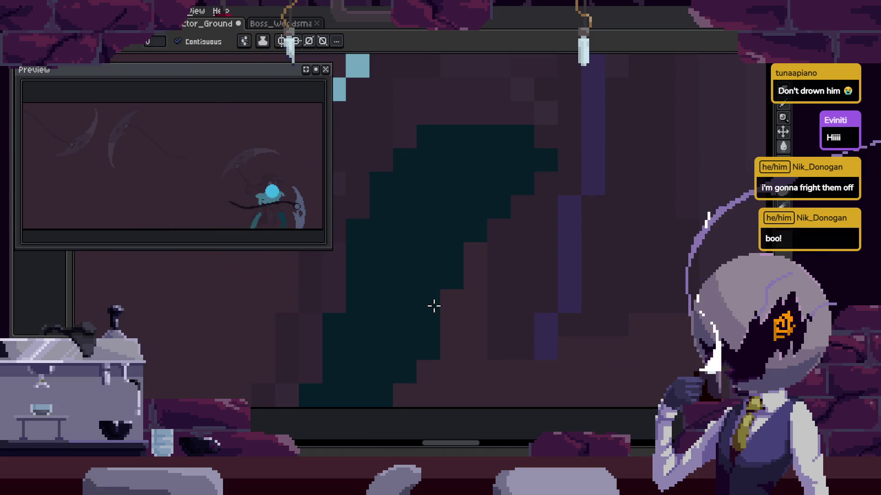
pyautogui.scroll(1, 433, 306)
# Save the animation file and step through the following swing frames.
pyautogui.press('Right')
pyautogui.press('Right')
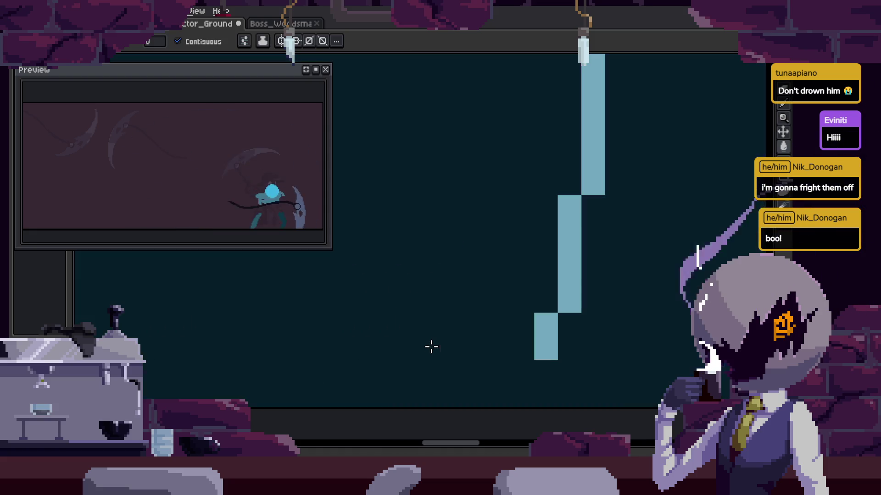
pyautogui.scroll(-1, 441, 284)
pyautogui.scroll(-1, 455, 289)
pyautogui.hotkey('ctrl', 's')
pyautogui.press('Right')
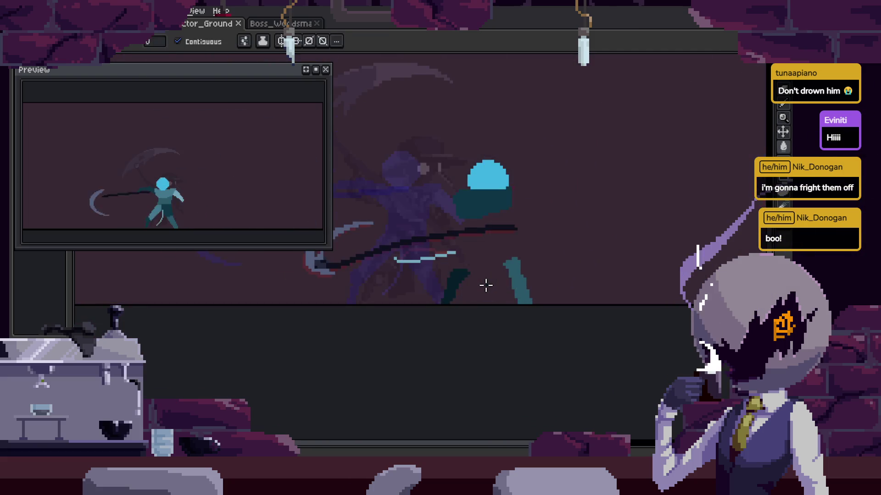
pyautogui.scroll(3, 471, 284)
pyautogui.press('Right')
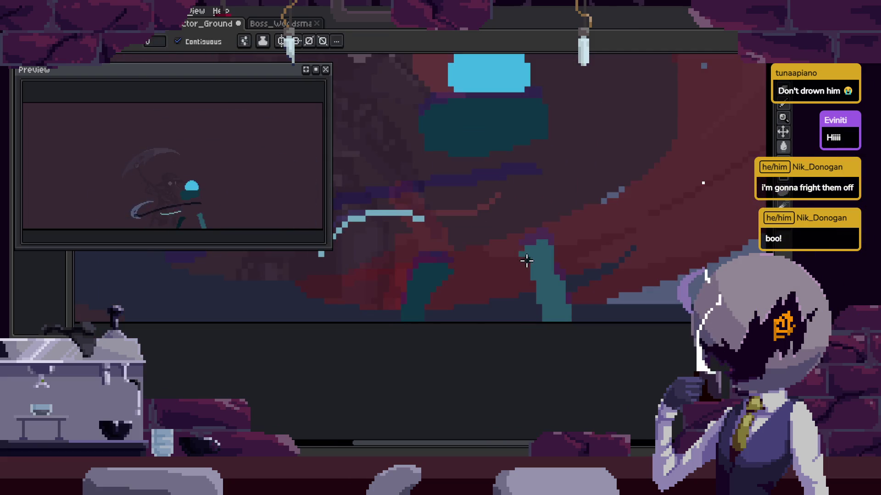
pyautogui.press('Right')
pyautogui.press('Right')
pyautogui.press('Right')
pyautogui.scroll(1, 424, 261)
pyautogui.press('b')
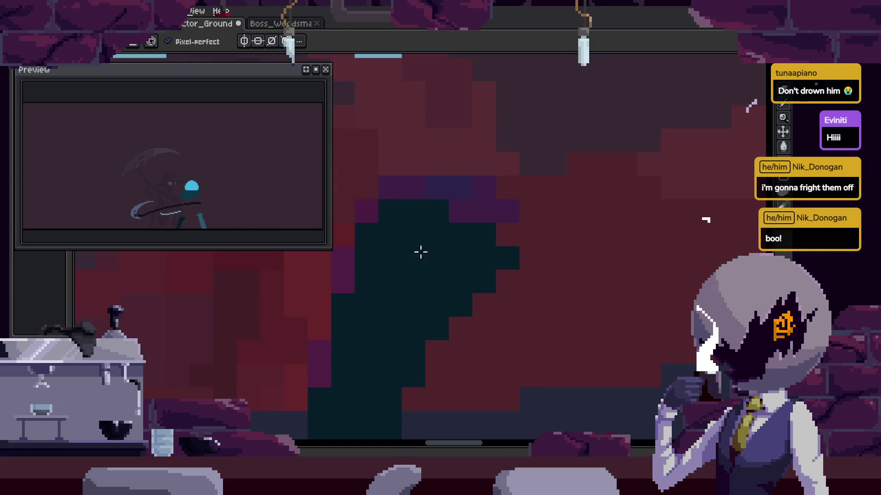
pyautogui.press('Right')
pyautogui.press('Right')
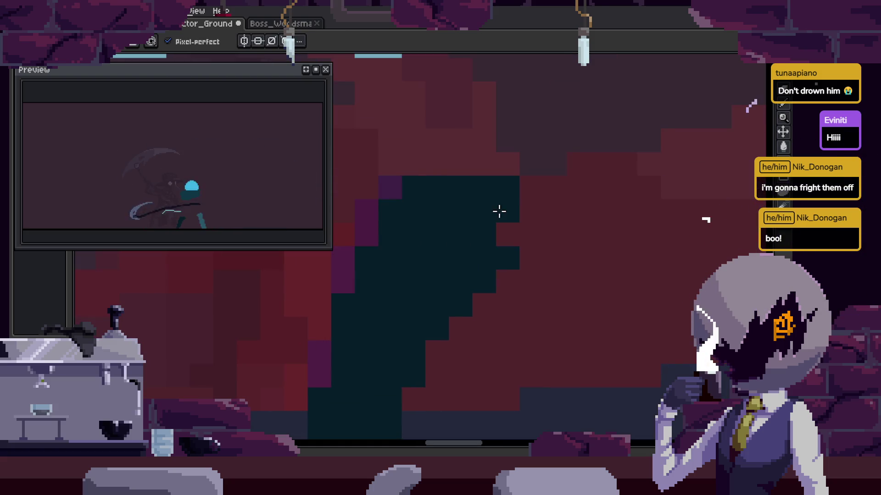
pyautogui.scroll(-4, 501, 246)
pyautogui.scroll(2, 514, 257)
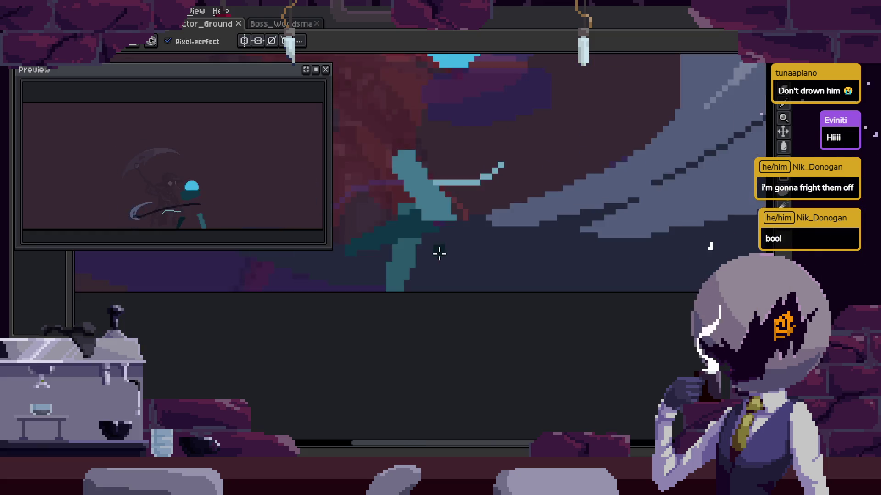
pyautogui.press('Right')
pyautogui.scroll(1, 494, 257)
# Bucket-fill the teal patch with darker teal, then shift the next frame's artwork left and down.
pyautogui.press('g')
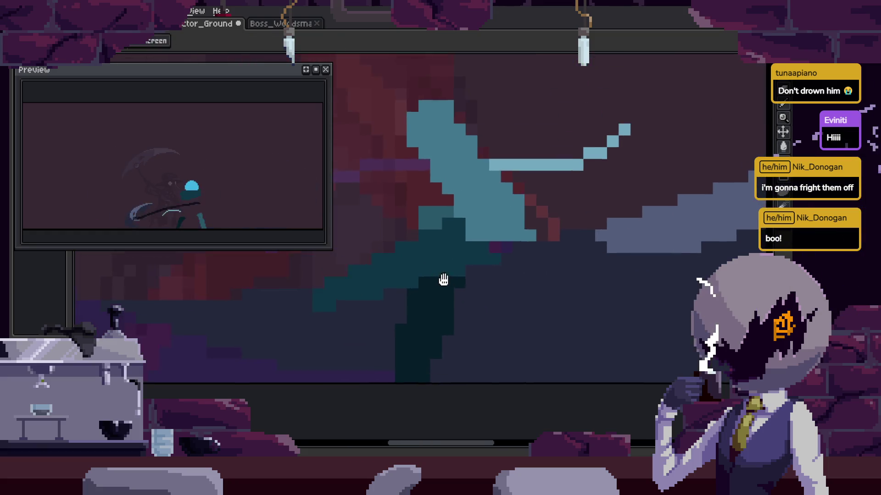
pyautogui.scroll(2, 436, 229)
pyautogui.click(436, 171)
pyautogui.press('Right')
pyautogui.scroll(-2, 493, 251)
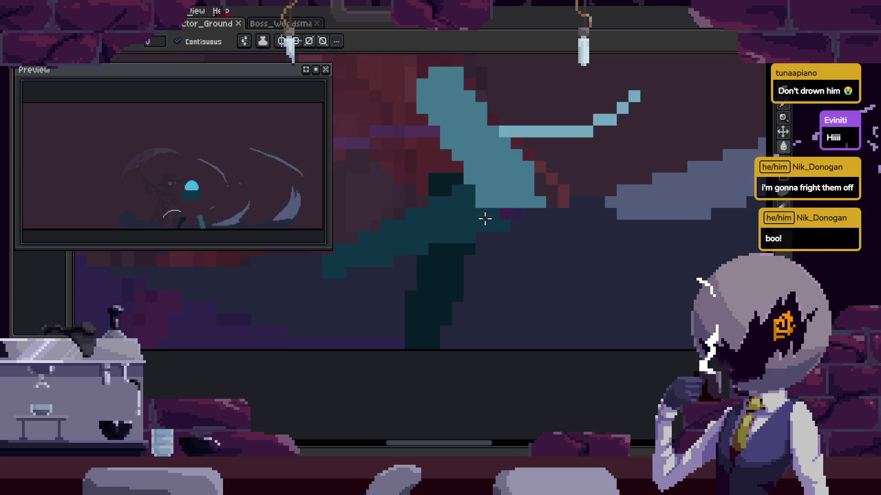
pyautogui.moveTo(557, 241); pyautogui.dragTo(511, 288)
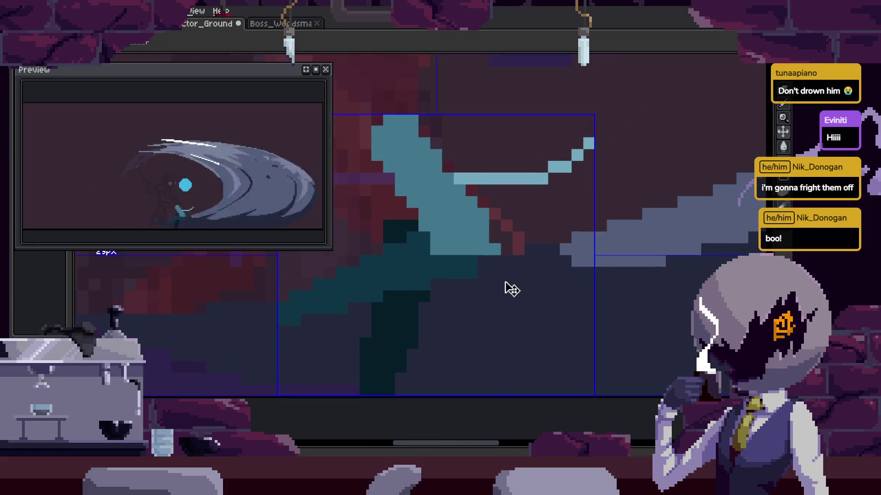
# Fill two teal body areas with the darker teal shade across the swing frames.
pyautogui.press('Right')
pyautogui.press('Right')
pyautogui.press('Right')
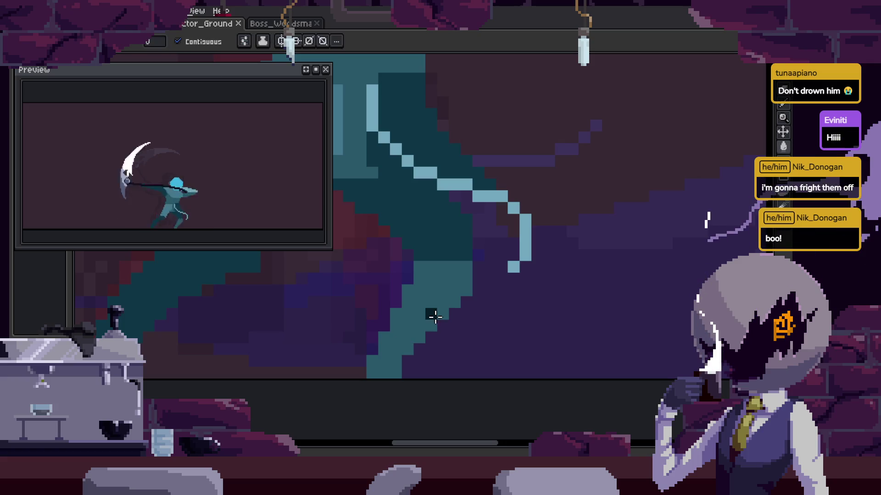
pyautogui.click(435, 317)
pyautogui.press('Right')
pyautogui.press('Right')
pyautogui.press('Right')
pyautogui.press('Right')
pyautogui.click(419, 295)
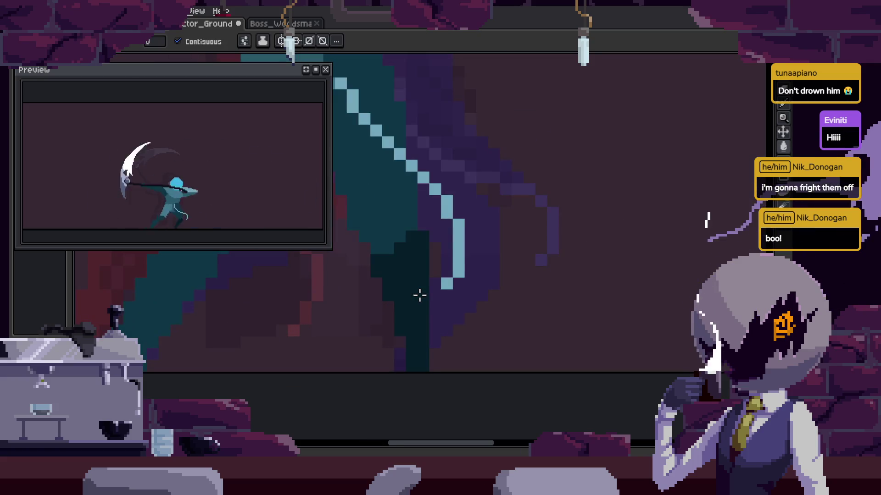
pyautogui.press('Right')
pyautogui.press('Right')
# Move to the full-figure frame, return to the Pencil, and save the animation.
pyautogui.press('Right')
pyautogui.press('Right')
pyautogui.press('Left')
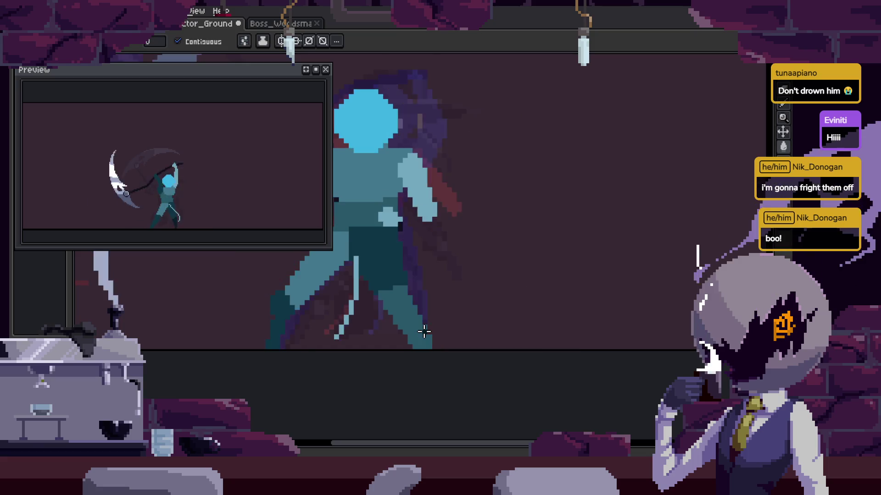
pyautogui.press('Right')
pyautogui.press('Right')
pyautogui.press('b')
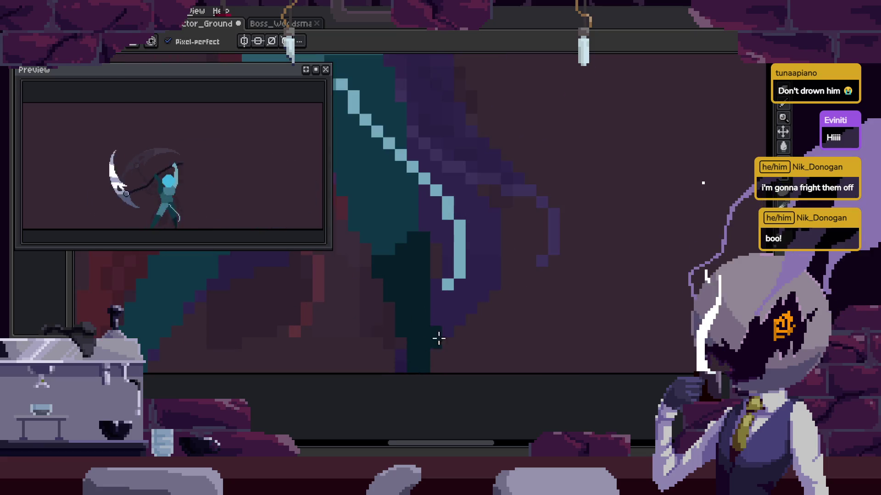
pyautogui.press('Right')
pyautogui.press('Right')
pyautogui.press('Right')
pyautogui.hotkey('ctrl', 's')
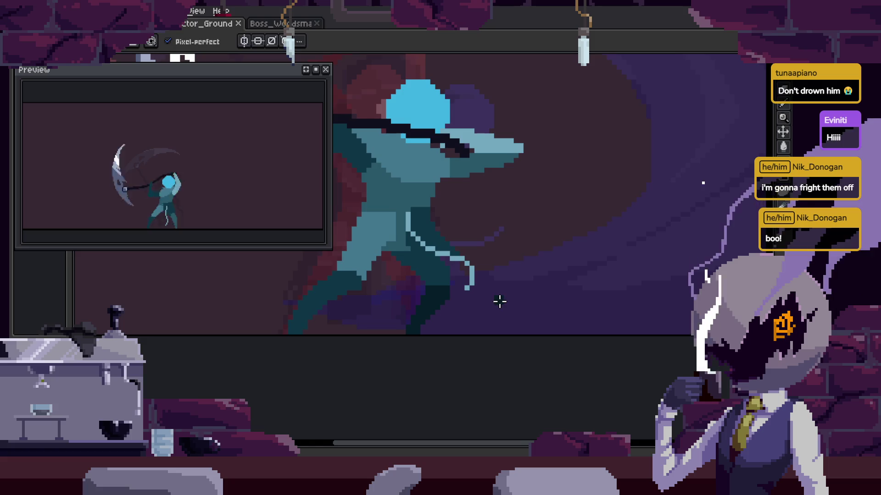
# Save again, then pan across the sprite to reach the scythe-swing frame.
pyautogui.press('Right')
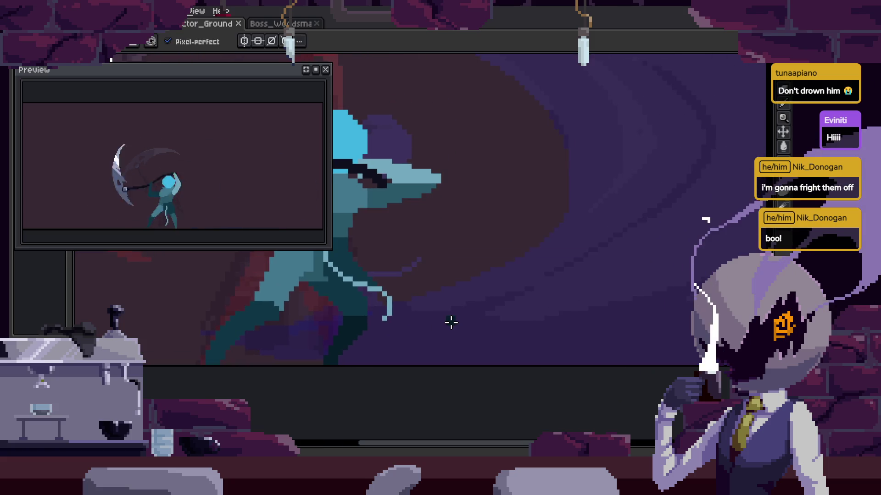
pyautogui.press('Tab')
pyautogui.press('Tab')
pyautogui.hotkey('ctrl', 's')
pyautogui.press('Right')
pyautogui.moveTo(639, 258)
pyautogui.mouseDown()
pyautogui.moveTo(543, 274)
pyautogui.moveTo(531, 289)
pyautogui.moveTo(498, 289)
pyautogui.moveTo(509, 262)
pyautogui.mouseUp()
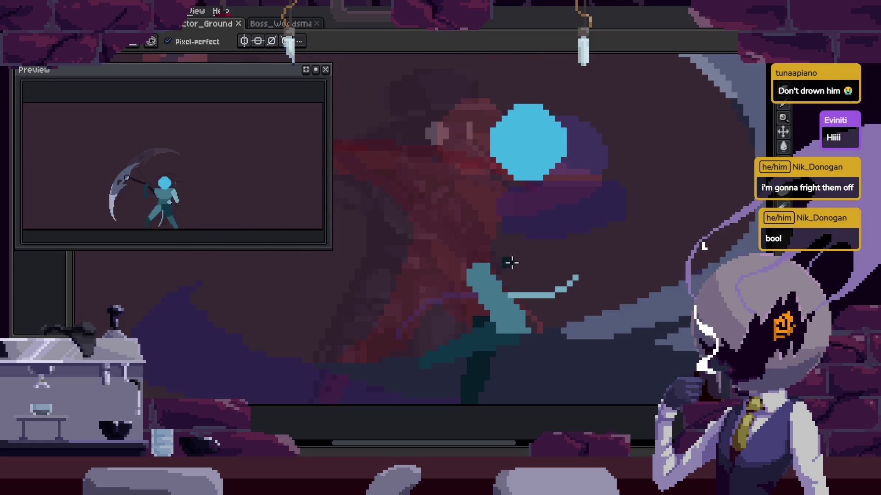
pyautogui.press('Right')
pyautogui.press('Right')
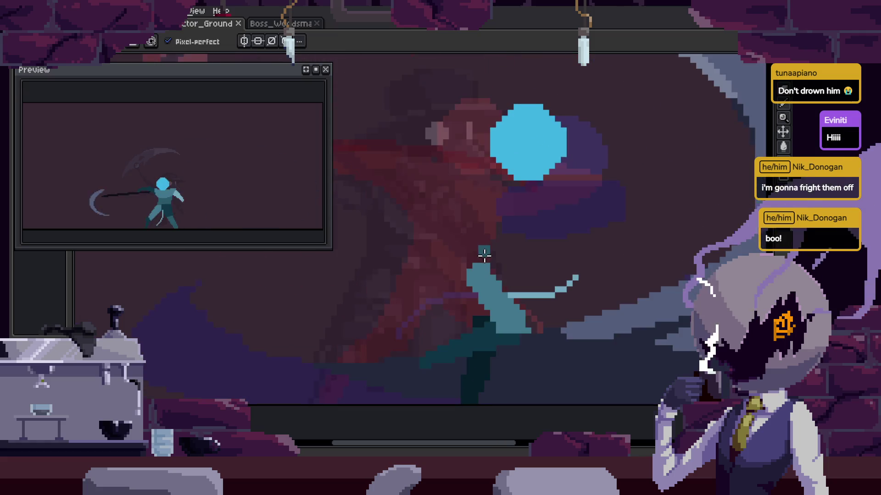
# Zoom in and step through the remaining frames, cycling back to the original frame.
pyautogui.press('Right')
pyautogui.scroll(2, 492, 242)
pyautogui.press('Right')
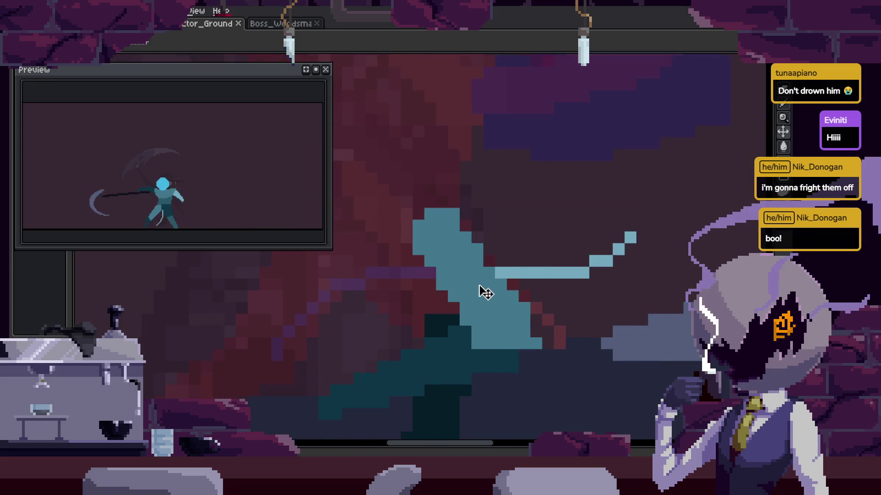
pyautogui.scroll(1, 455, 233)
pyautogui.press('Right')
pyautogui.press('Right')
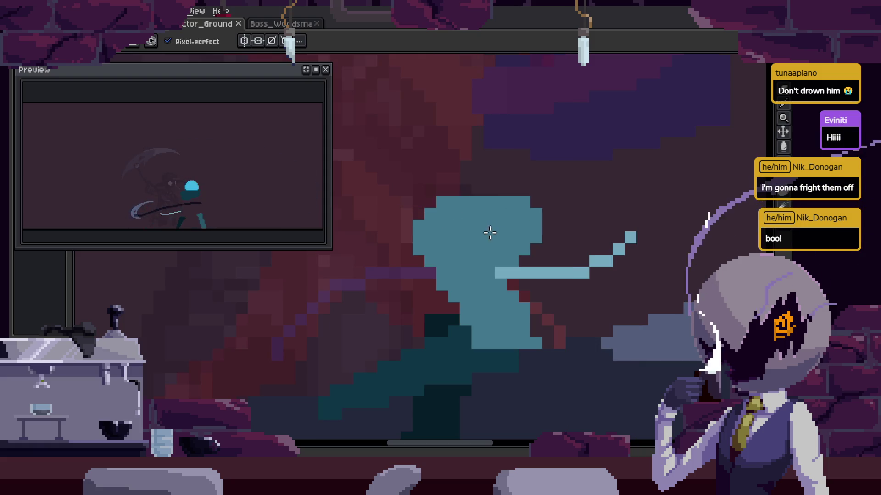
pyautogui.press('Return')
pyautogui.press('Return')
pyautogui.scroll(1, 459, 245)
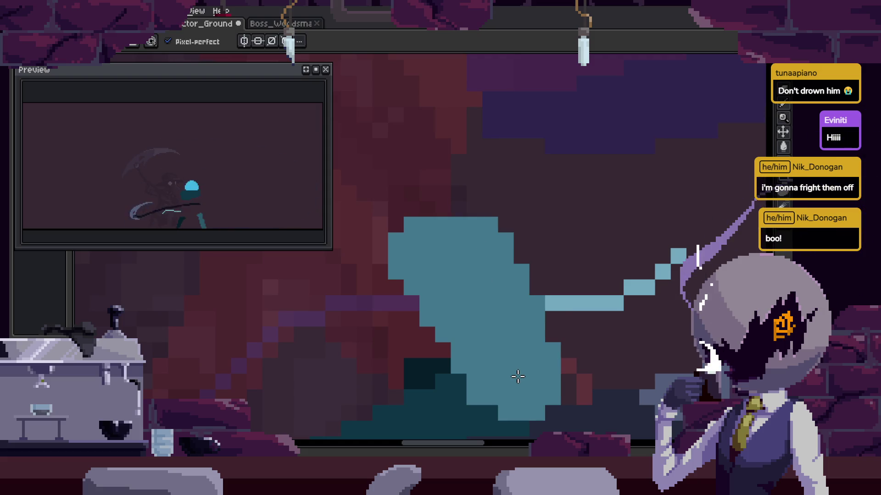
pyautogui.scroll(-2, 518, 377)
# Save the animation while reviewing the big-slash and scythe-raising frames.
pyautogui.hotkey('ctrl', 's')
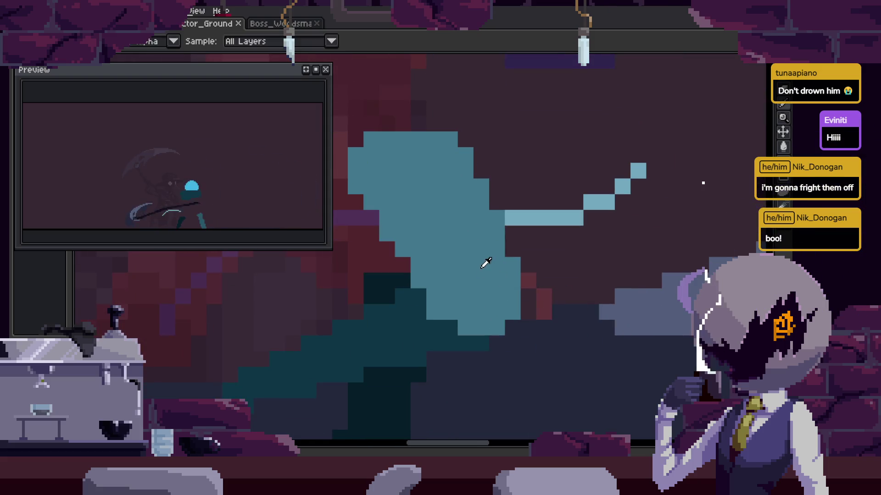
pyautogui.press('Right')
pyautogui.hotkey('ctrl', 's')
pyautogui.press('Left')
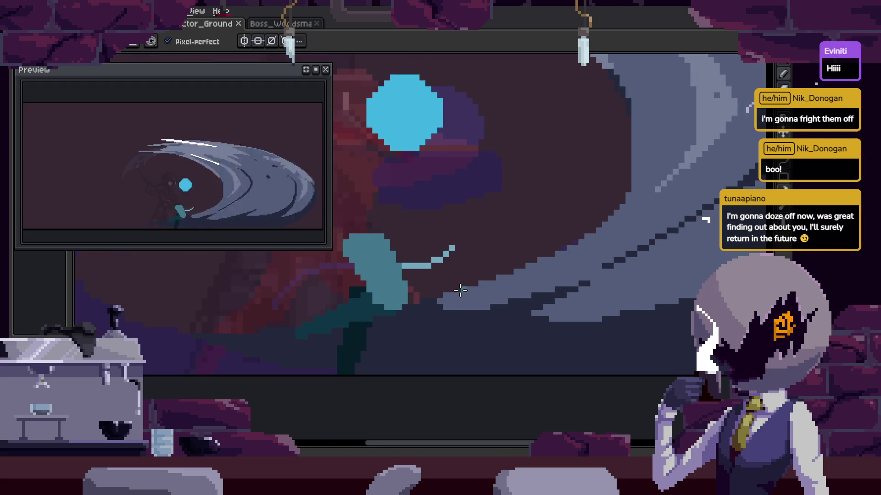
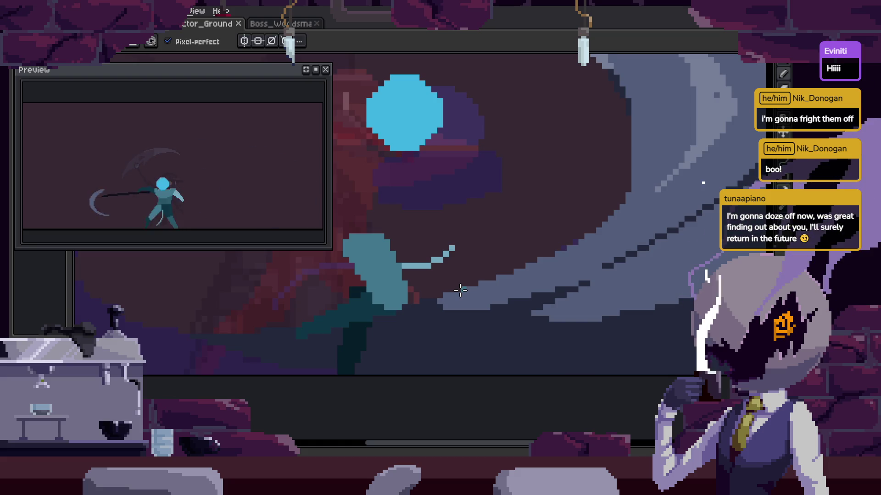
# Paint a column of dark shading down the boss's teal body.
pyautogui.scroll(2, 383, 271)
pyautogui.scroll(1, 531, 281)
pyautogui.scroll(1, 469, 301)
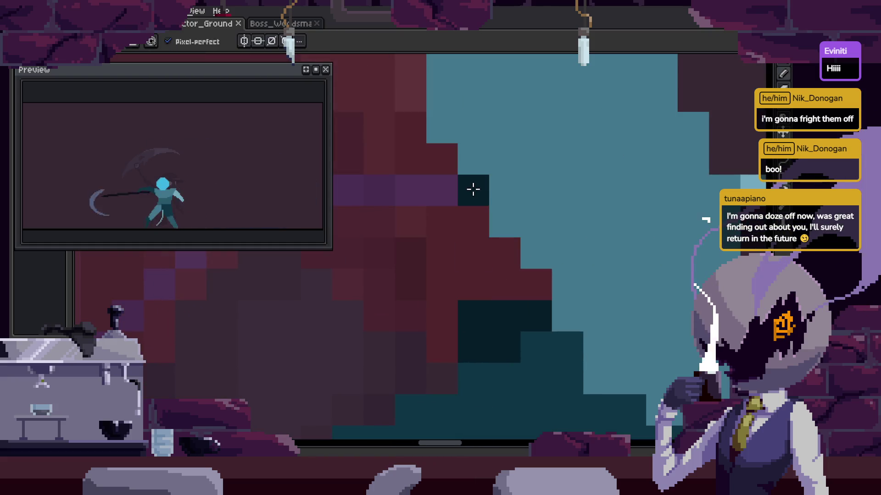
pyautogui.moveTo(472, 216); pyautogui.dragTo(495, 271)
pyautogui.scroll(-3, 537, 283)
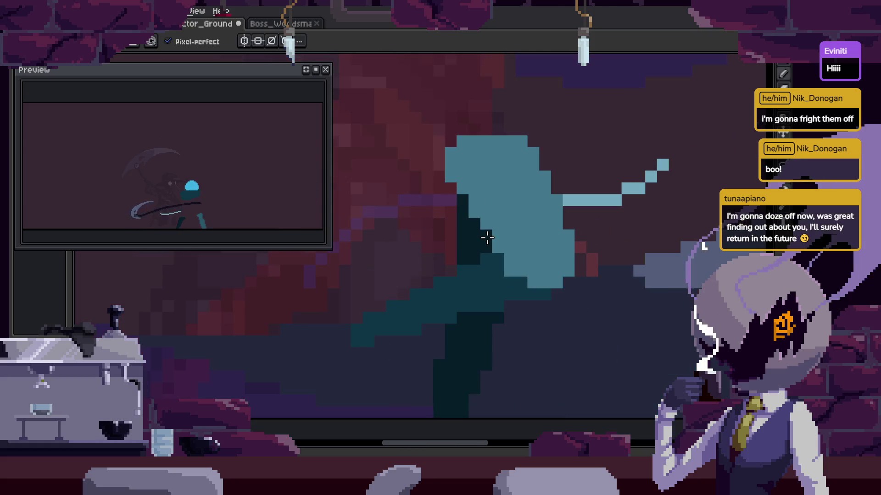
pyautogui.press('e')
# Zoom in and out over the sprite to inspect the new shading.
pyautogui.scroll(1, 550, 270)
pyautogui.scroll(2, 469, 289)
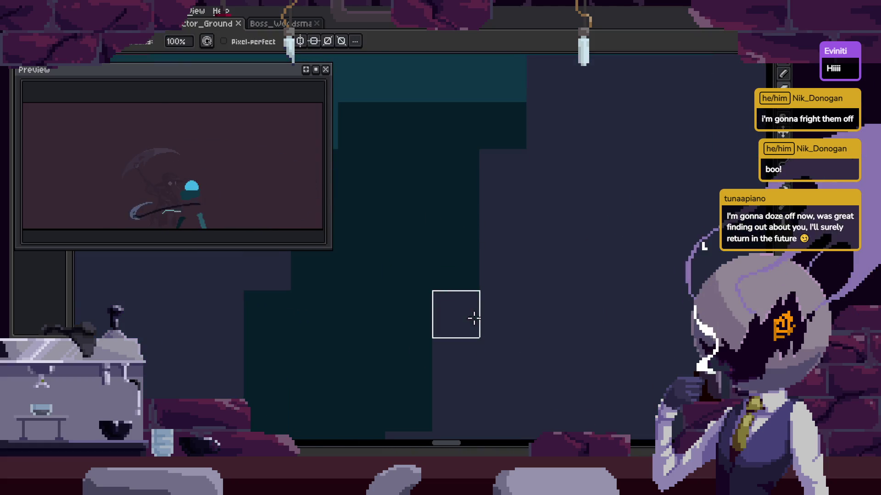
pyautogui.scroll(-3, 405, 318)
pyautogui.scroll(1, 456, 243)
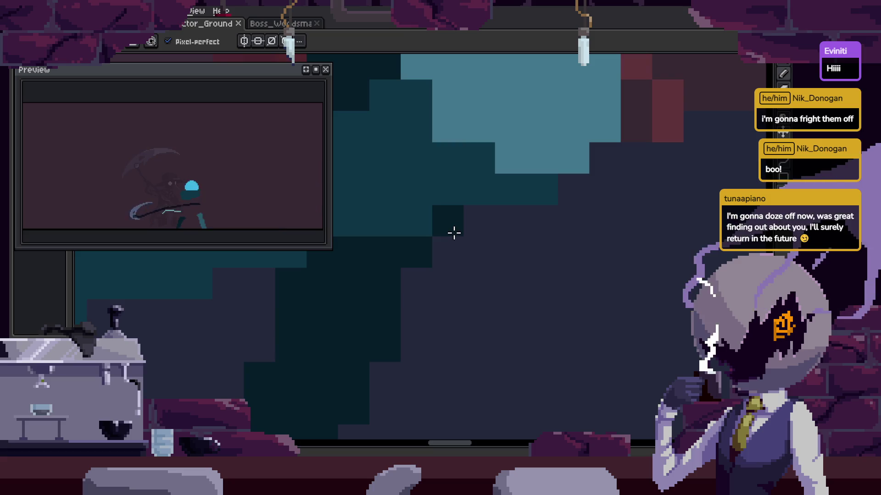
pyautogui.scroll(-3, 482, 257)
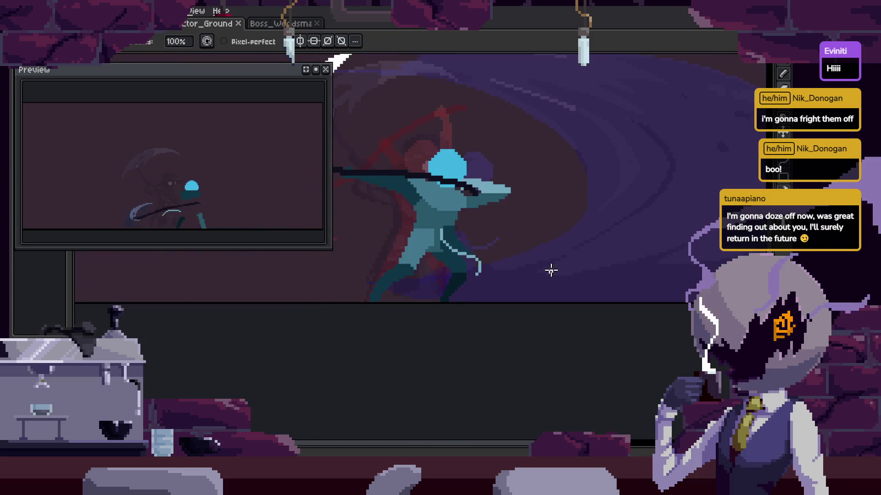
pyautogui.scroll(1, 550, 271)
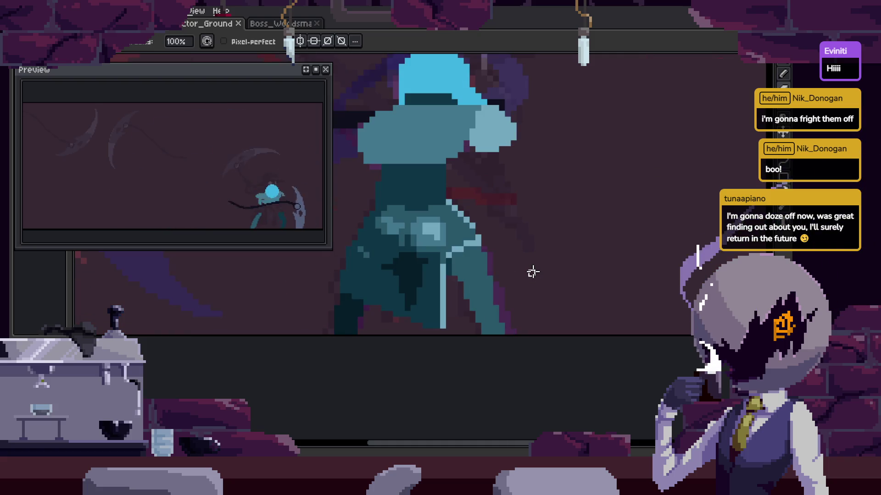
pyautogui.scroll(-1, 532, 271)
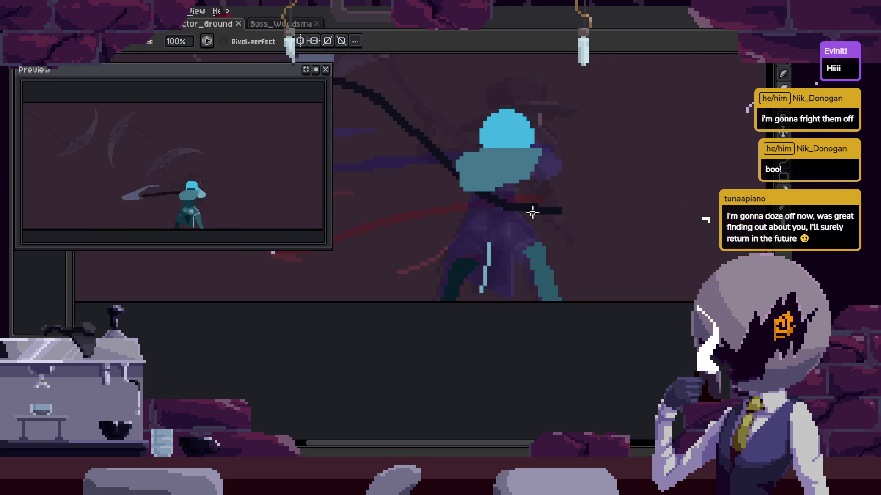
pyautogui.scroll(3, 548, 317)
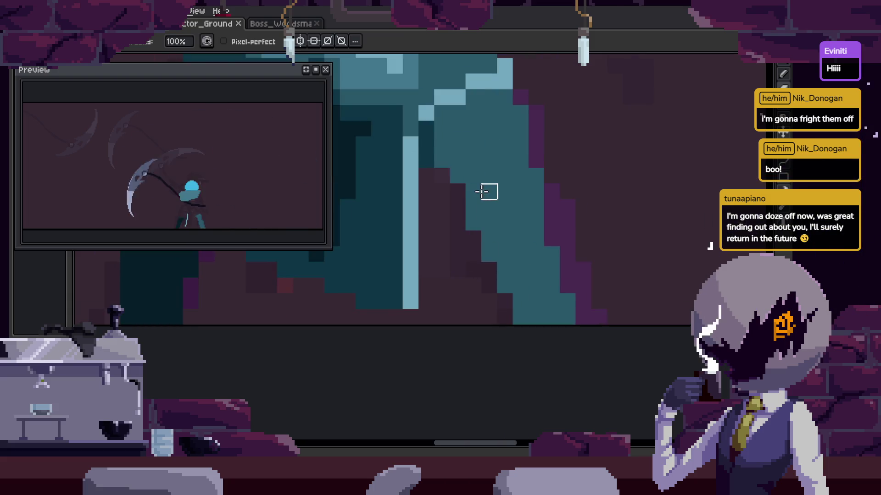
pyautogui.scroll(-2, 513, 211)
# Magic-wand select the teal limb with Contiguous on, testing a delete and undoing it.
pyautogui.press('w')
pyautogui.click(505, 202)
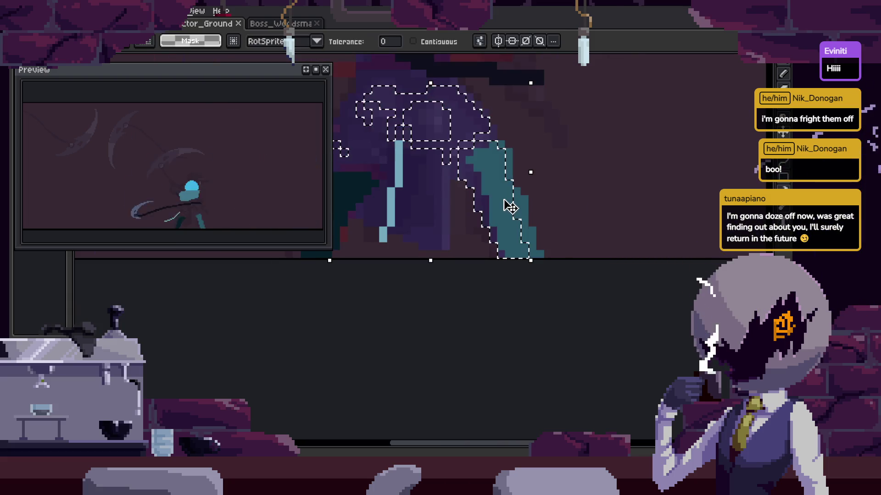
pyautogui.scroll(1, 499, 192)
pyautogui.press('Delete')
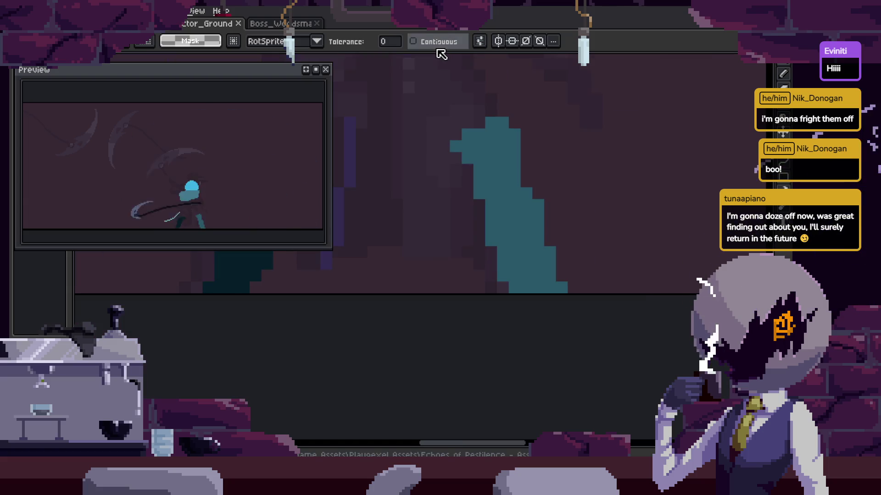
pyautogui.click(436, 41)
pyautogui.hotkey('ctrl', 'z')
pyautogui.scroll(1, 472, 199)
pyautogui.scroll(-1, 516, 215)
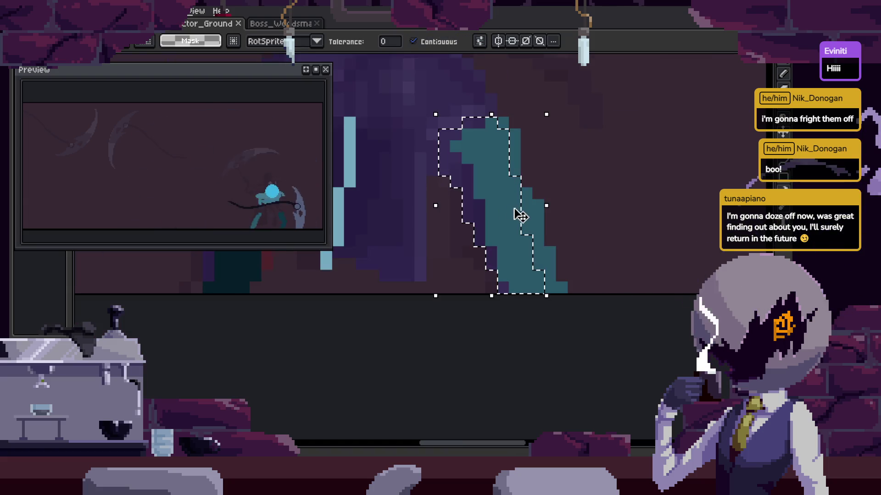
pyautogui.hotkey('ctrl', 'z')
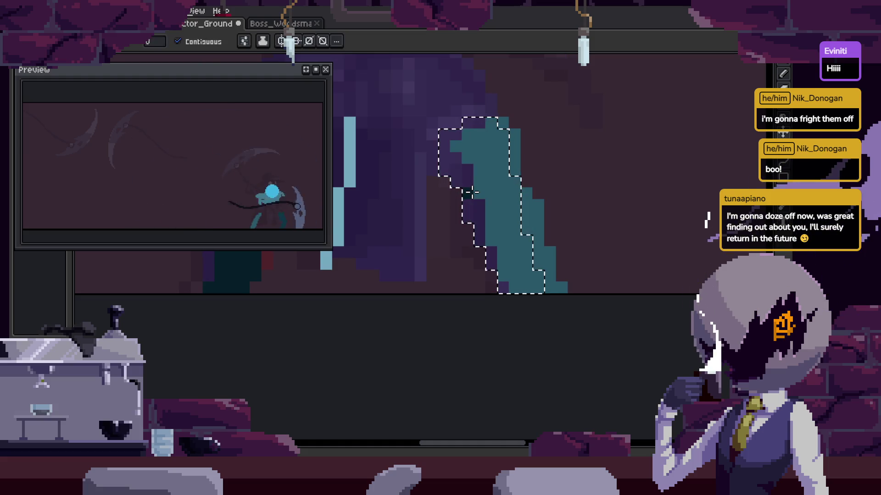
# Step ahead through the frames and marquee-select the teal blade area.
pyautogui.press('Right')
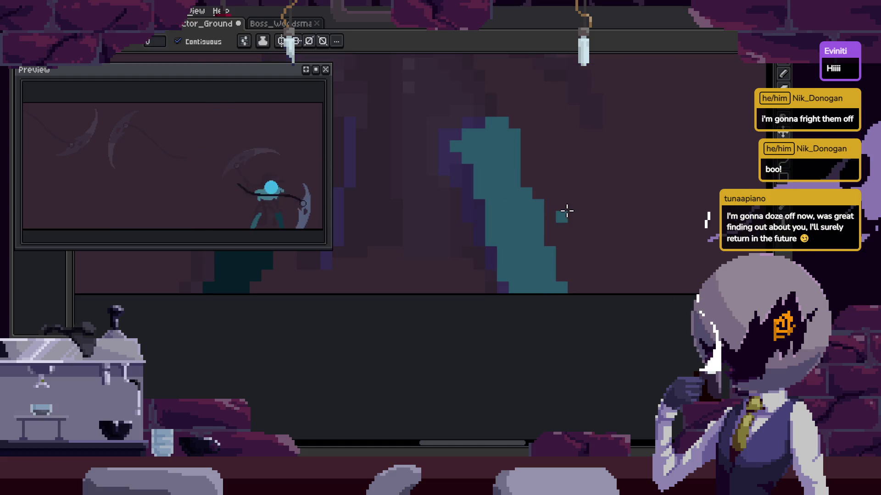
pyautogui.press('Right')
pyautogui.press('Right')
pyautogui.hotkey('ctrl', 'z')
pyautogui.press('e')
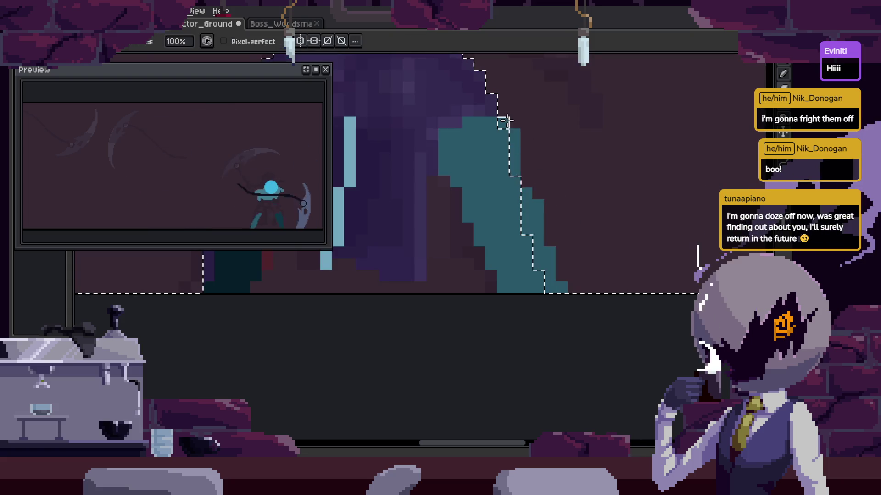
pyautogui.press('Right')
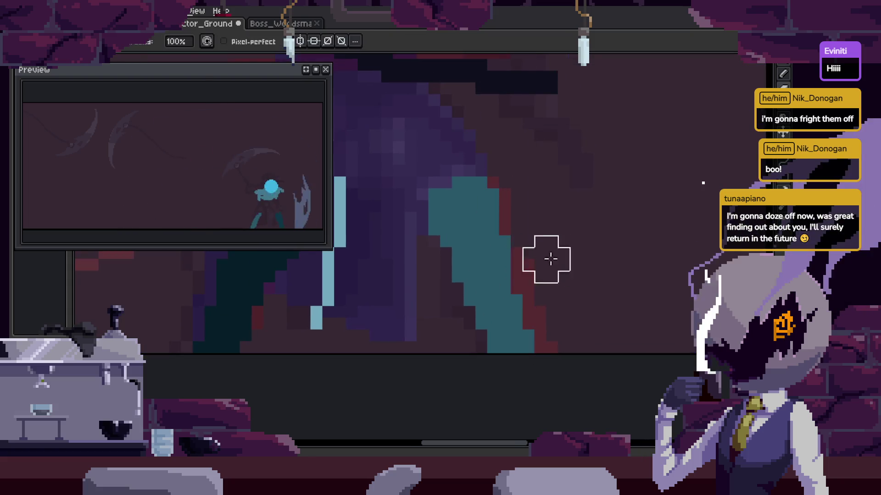
pyautogui.press('q')
pyautogui.moveTo(516, 170); pyautogui.dragTo(418, 334)
# On the next frame, select and test-clear the teal blade, then restore it.
pyautogui.press('Right')
pyautogui.press('w')
pyautogui.click(514, 307)
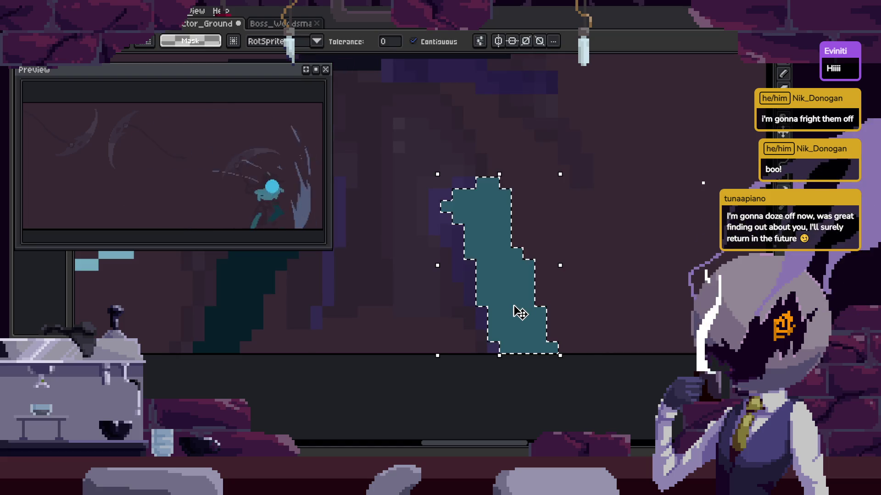
pyautogui.press('Delete')
pyautogui.hotkey('ctrl', 'z')
pyautogui.press('Right')
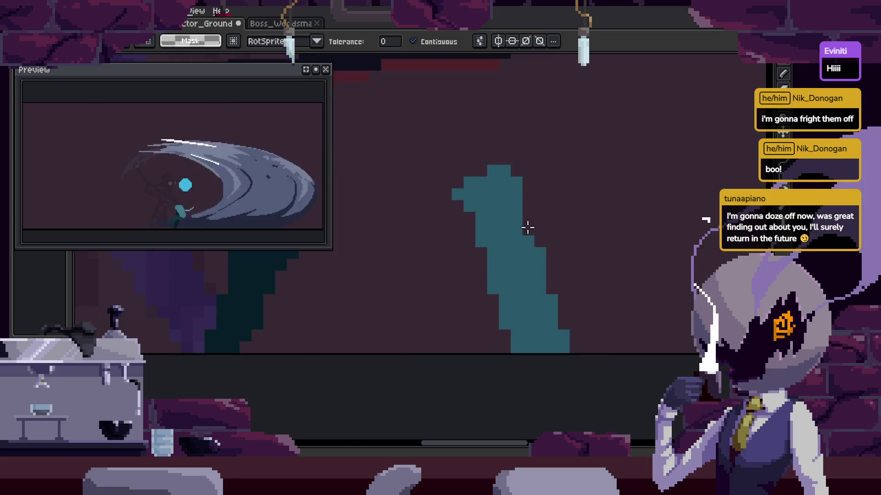
# Step through the attack frames, paste blade pixels, and show the Attack_1–3/to_Idle timeline.
pyautogui.scroll(3, 524, 224)
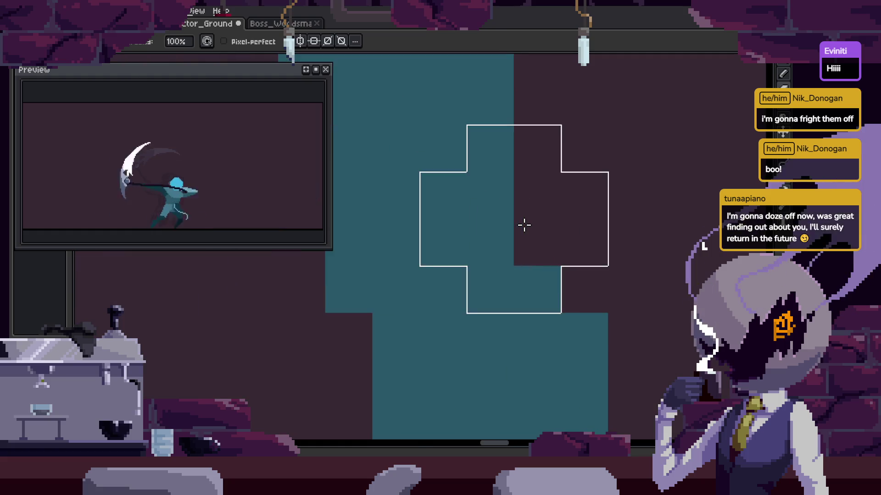
pyautogui.scroll(-4, 523, 222)
pyautogui.press('Right')
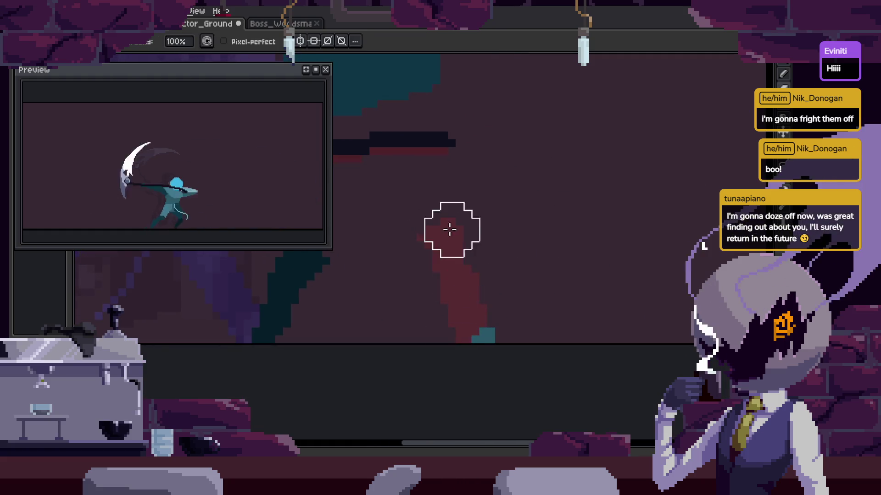
pyautogui.press('Left')
pyautogui.press('Left')
pyautogui.press('Right')
pyautogui.press('Right')
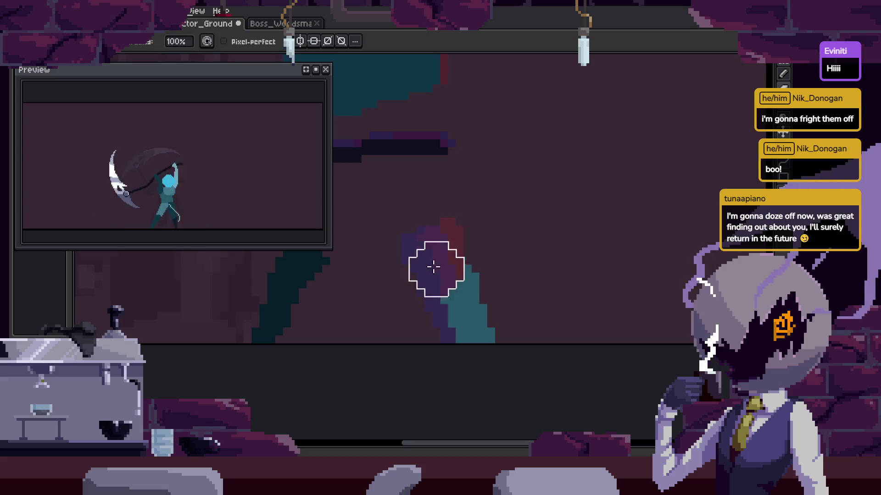
pyautogui.hotkey('ctrl', 'v')
pyautogui.press('Right')
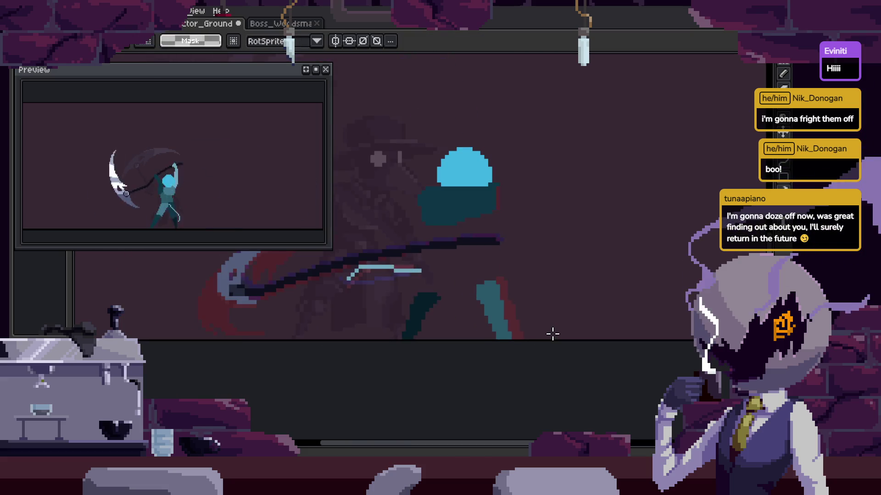
pyautogui.press('Right')
pyautogui.press('Left')
pyautogui.press('Left')
pyautogui.press('Right')
pyautogui.press('Right')
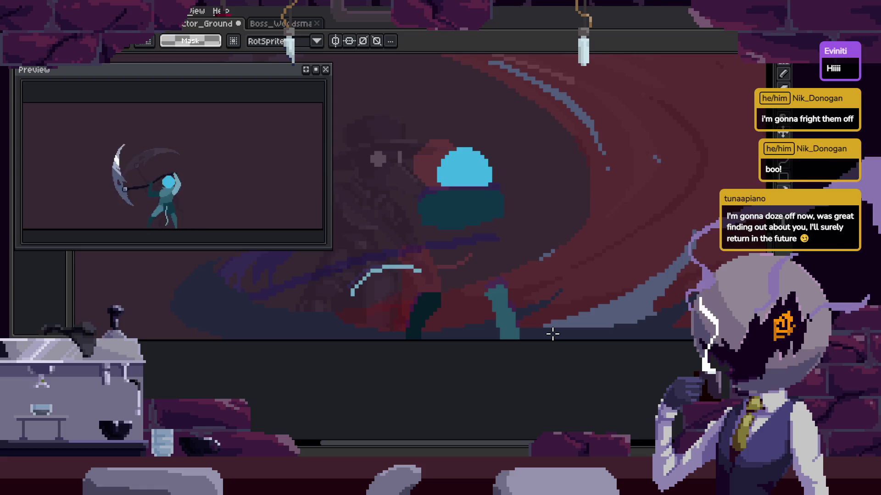
pyautogui.press('Right')
pyautogui.press('Right')
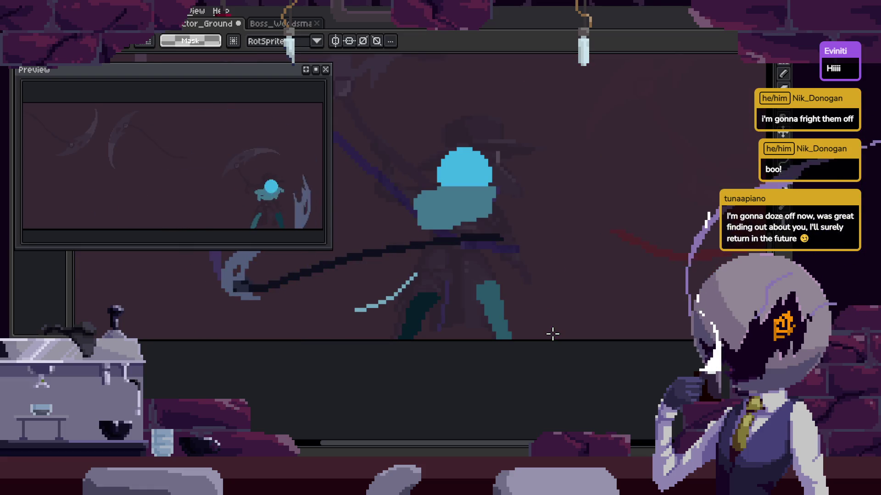
pyautogui.press('Tab')
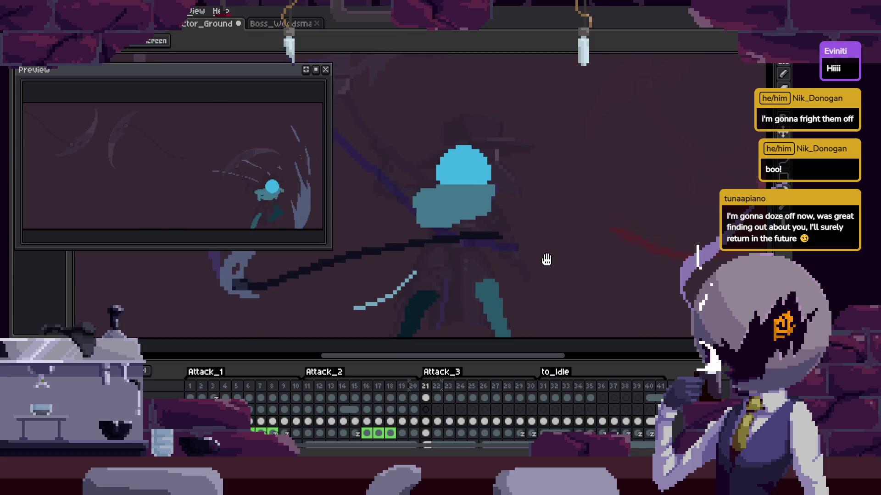
# Hide the timeline and save the sprite.
pyautogui.scroll(3, 500, 261)
pyautogui.press('Tab')
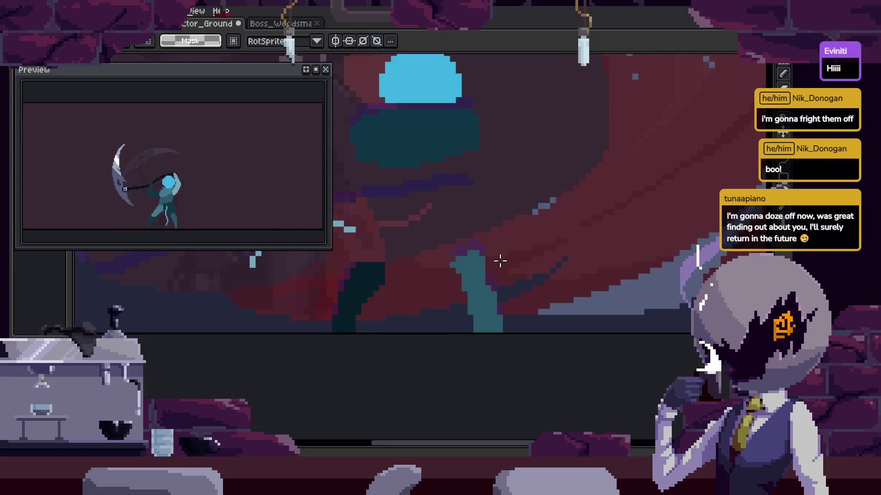
pyautogui.press('b')
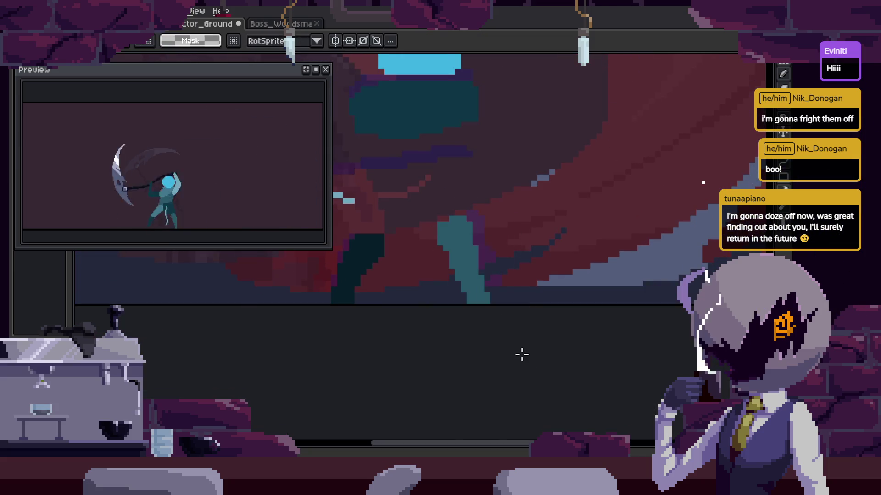
pyautogui.press('m')
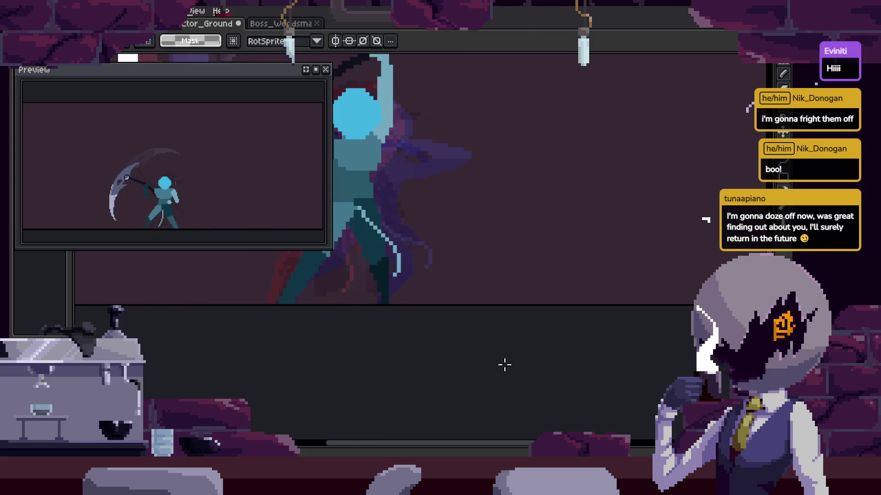
pyautogui.hotkey('ctrl', 's')
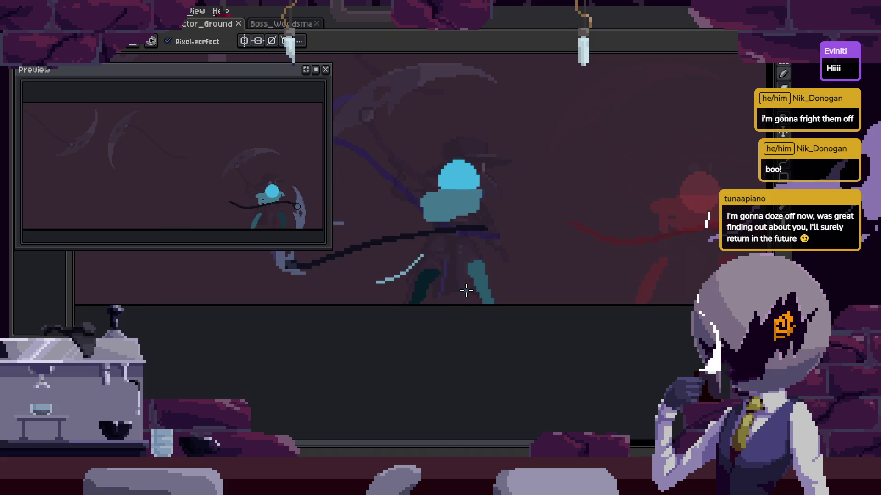
# Select the light-blue blade edge pixels, nudge them one pixel down-left, and deselect.
pyautogui.scroll(1, 465, 291)
pyautogui.scroll(2, 441, 266)
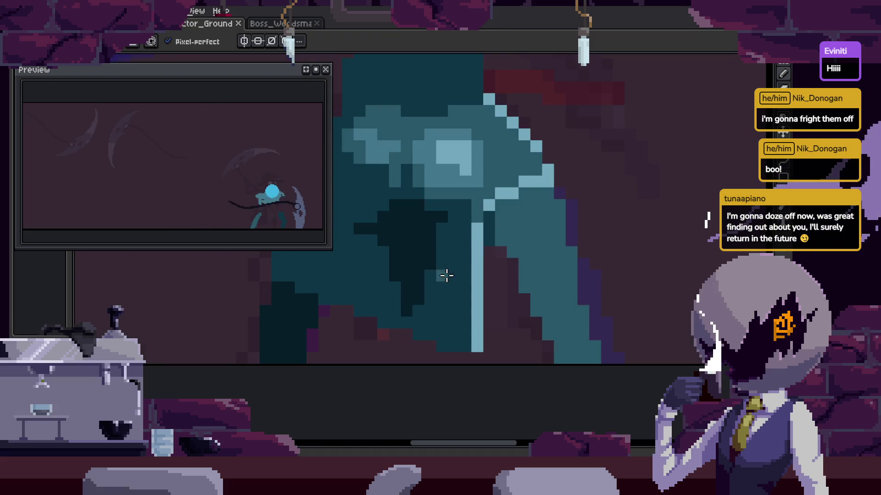
pyautogui.moveTo(512, 236); pyautogui.dragTo(639, 282)
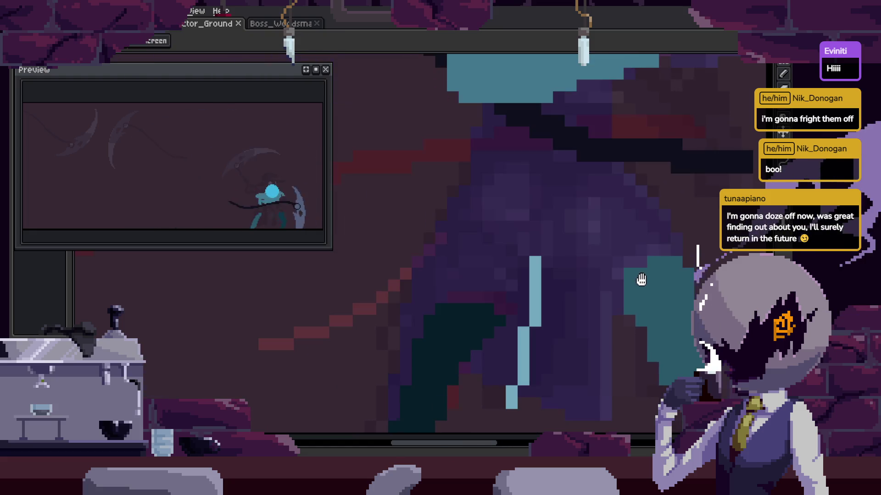
pyautogui.press('m')
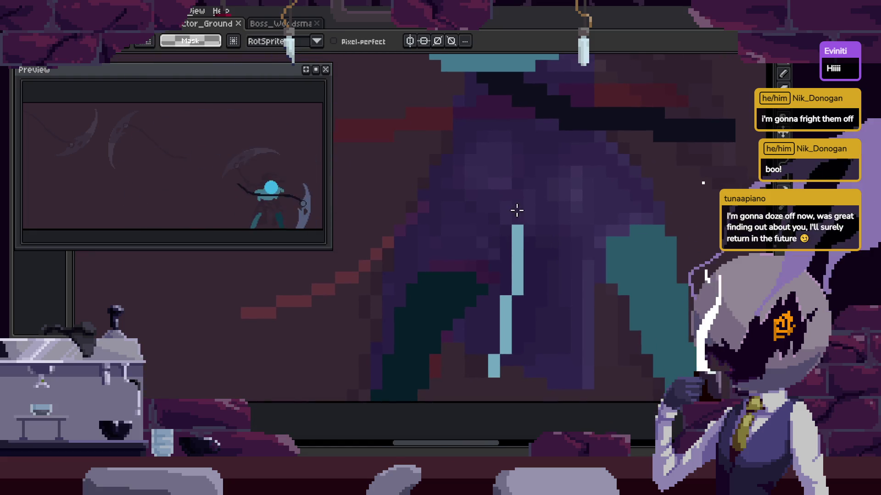
pyautogui.moveTo(521, 346); pyautogui.dragTo(515, 354)
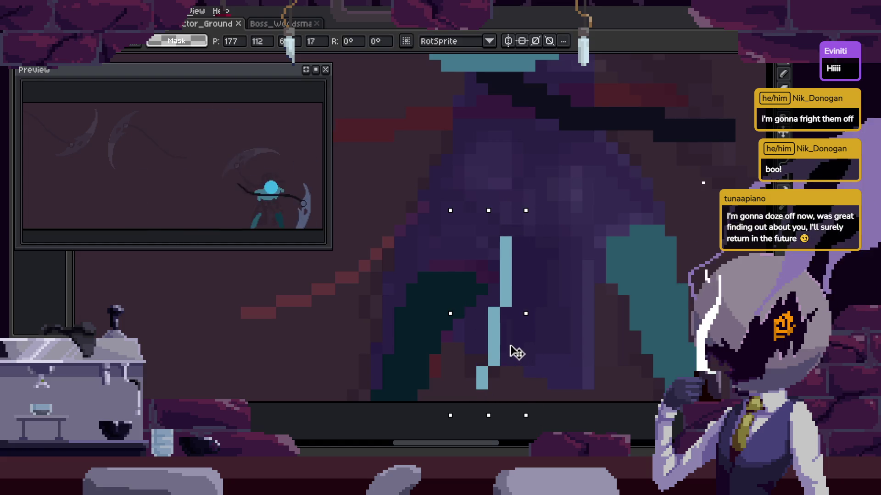
pyautogui.hotkey('ctrl', 'd')
# Choose the Paint Bucket tool and open the ink type list.
pyautogui.press('g')
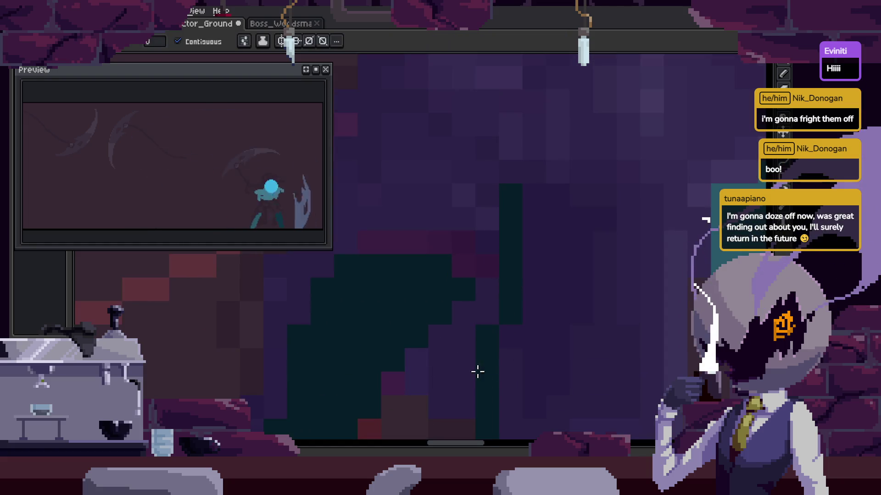
pyautogui.scroll(1, 534, 272)
pyautogui.scroll(-2, 504, 284)
pyautogui.scroll(2, 466, 301)
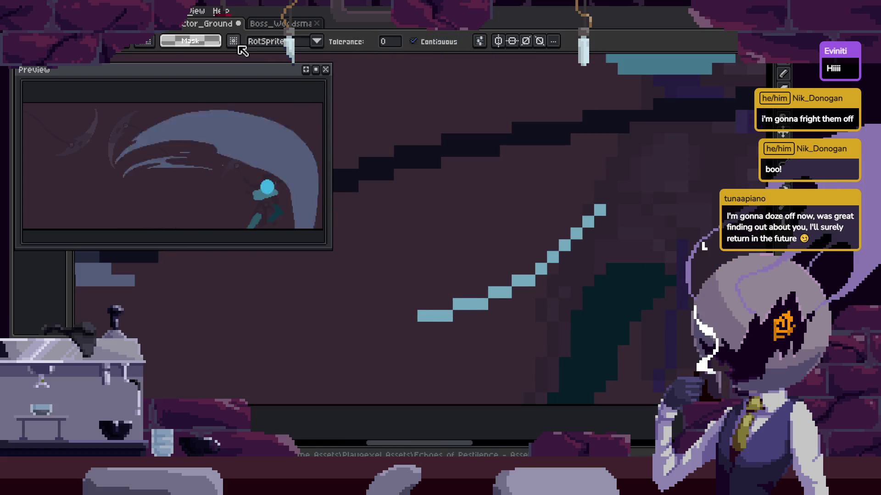
pyautogui.click(166, 46)
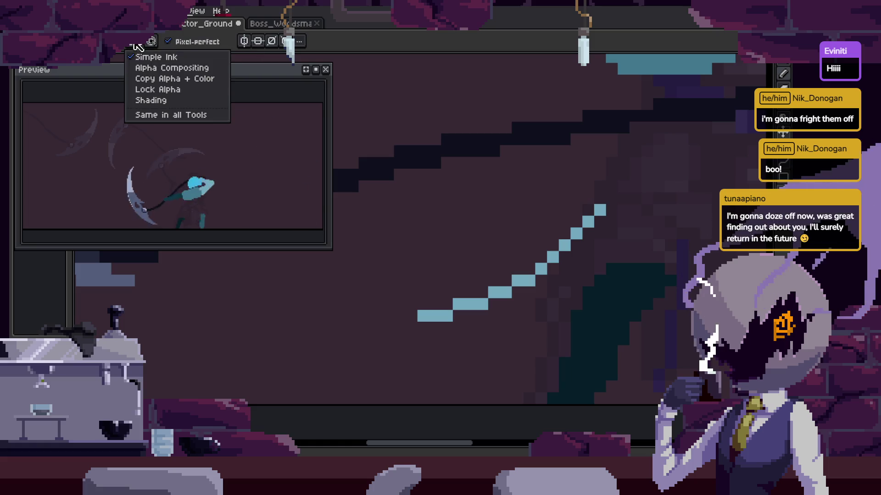
# Set the ink to Shading and pan over to the character.
pyautogui.click(177, 101)
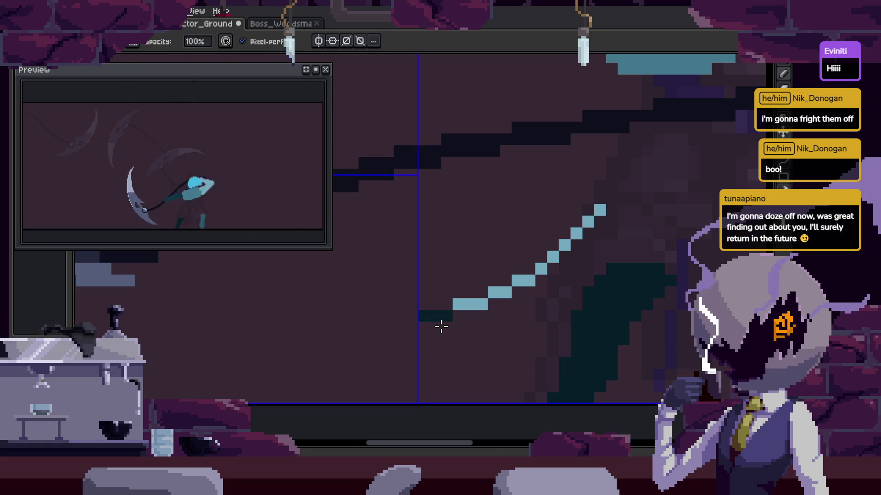
pyautogui.press('Return')
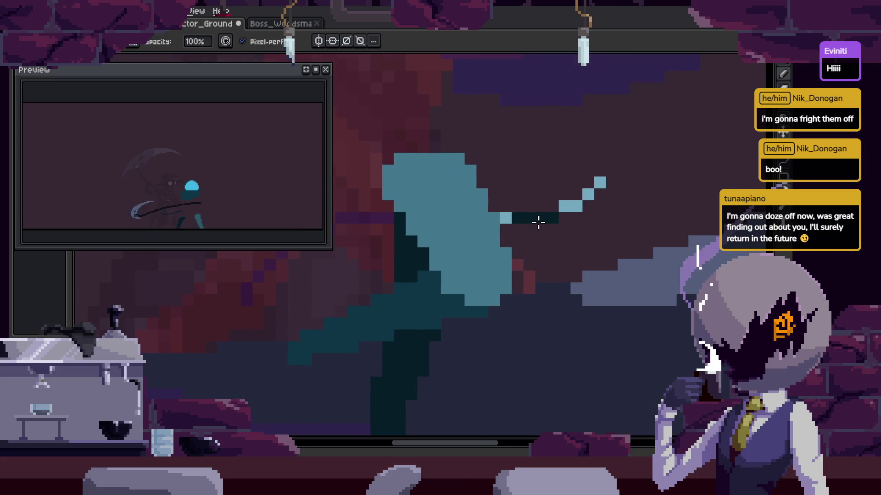
pyautogui.scroll(-3, 597, 234)
pyautogui.moveTo(643, 244); pyautogui.dragTo(500, 276)
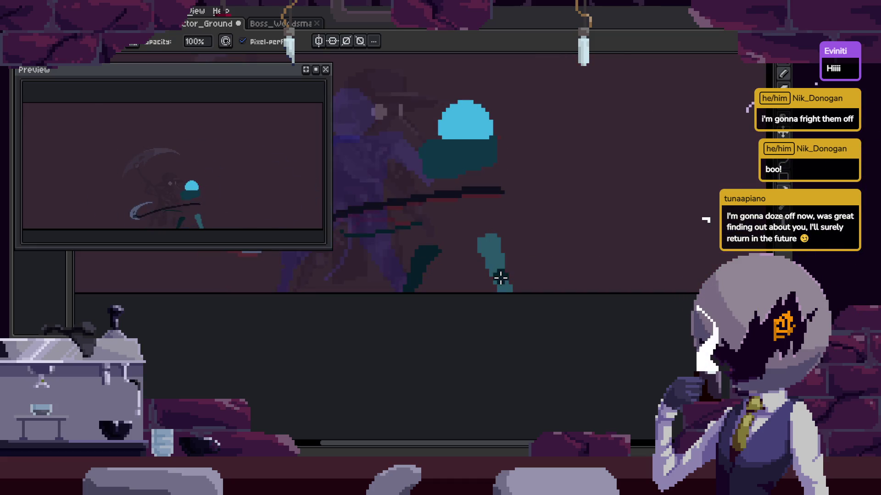
pyautogui.scroll(2, 473, 266)
# Sample a colour from the canvas and change the ink mode again.
pyautogui.press('i')
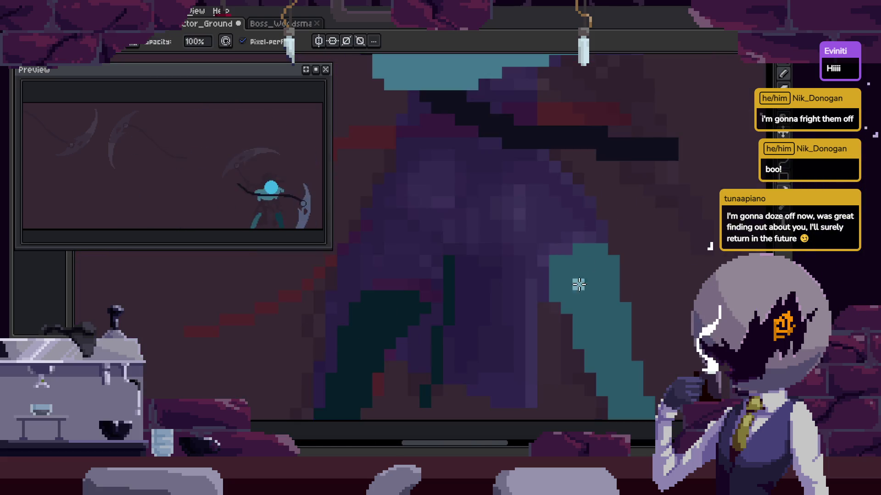
pyautogui.click(133, 45)
pyautogui.click(152, 57)
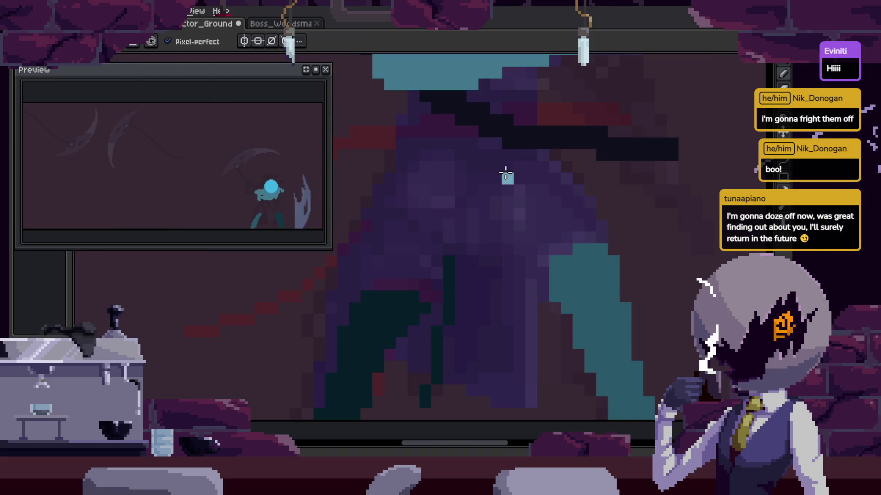
pyautogui.scroll(2, 507, 177)
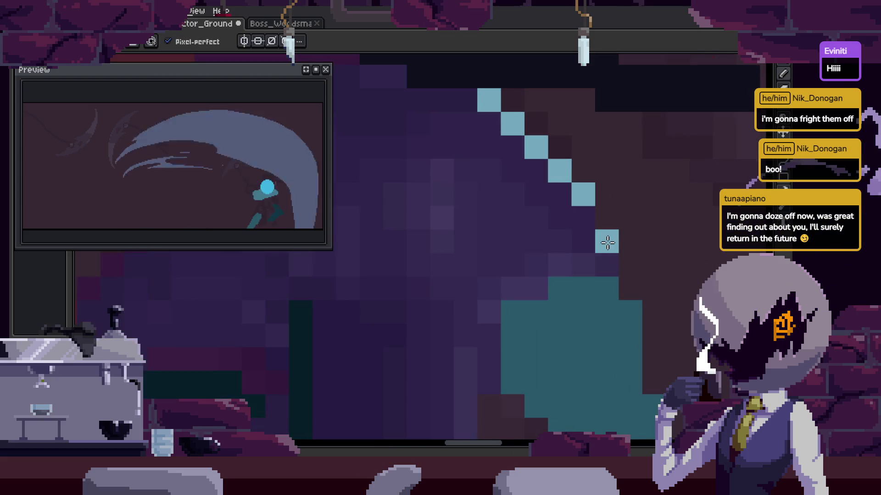
pyautogui.scroll(-1, 512, 304)
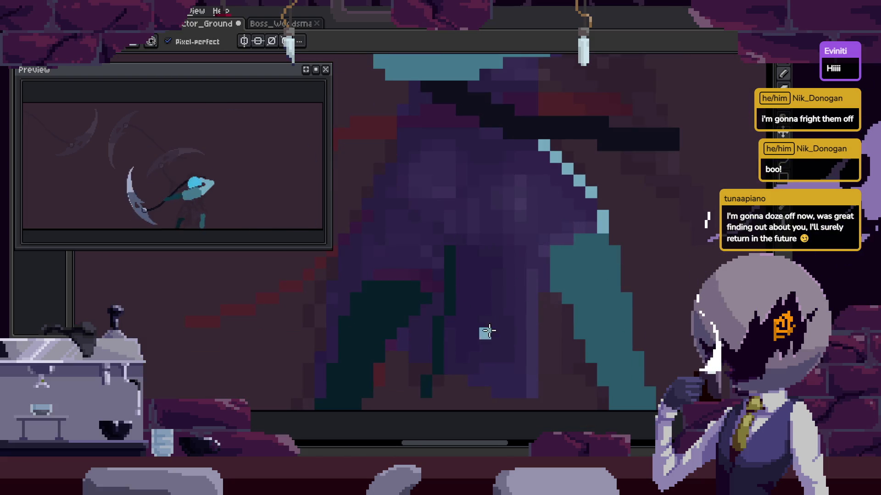
pyautogui.scroll(1, 500, 342)
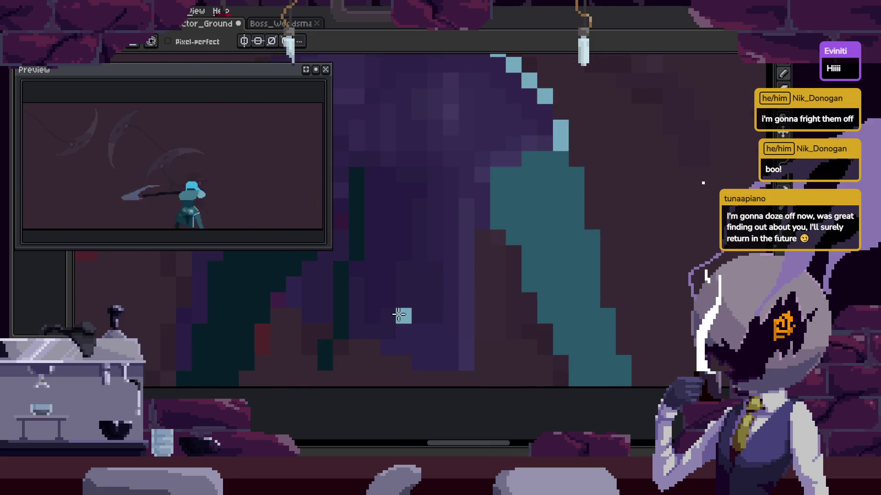
pyautogui.scroll(2, 472, 171)
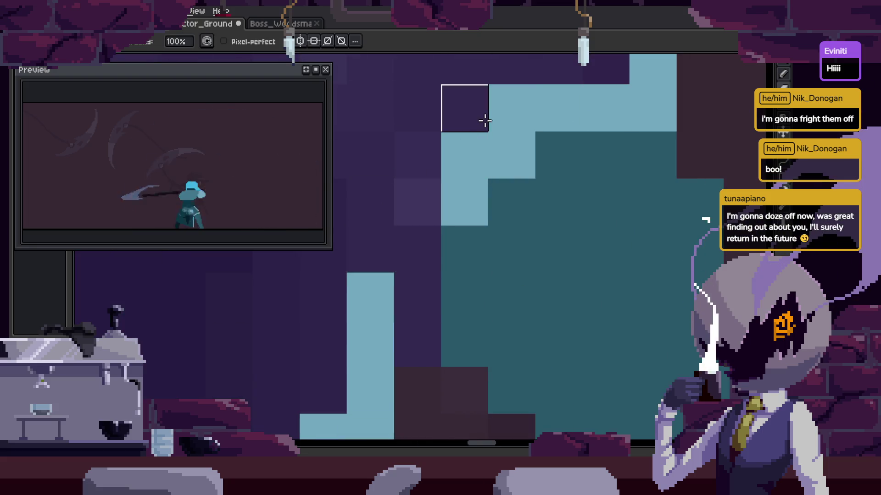
pyautogui.scroll(-3, 555, 284)
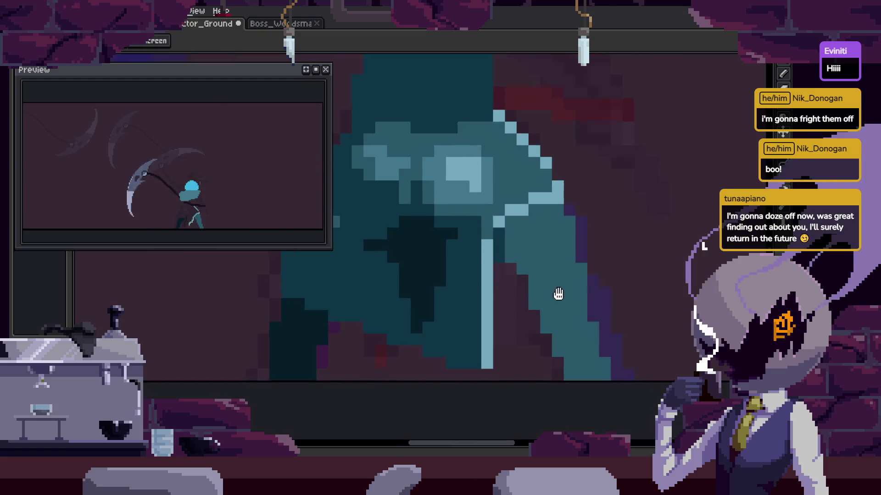
pyautogui.scroll(3, 464, 241)
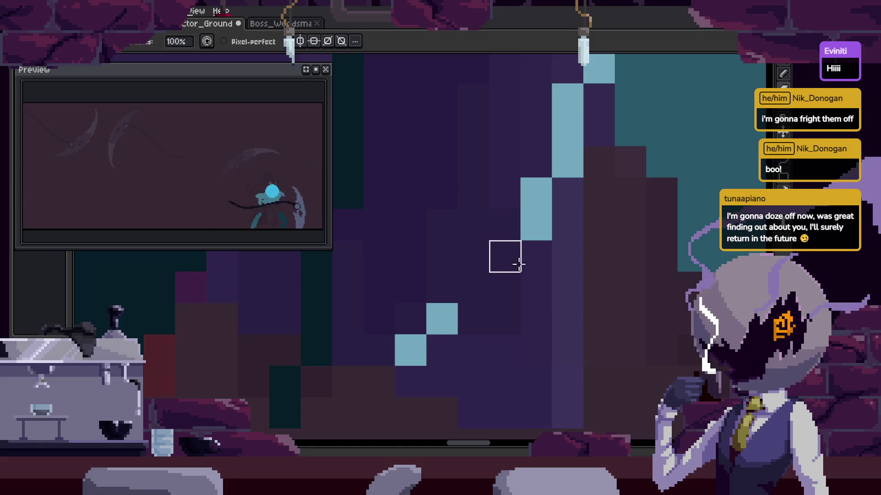
# Move the two diagonal highlight pixels to the right.
pyautogui.press('m')
pyautogui.moveTo(395, 301); pyautogui.dragTo(489, 399)
pyautogui.moveTo(460, 367); pyautogui.dragTo(522, 367)
pyautogui.press('b')
# Replace three diagonal highlight pixels with a vertical light-blue column, then save.
pyautogui.scroll(-2, 541, 349)
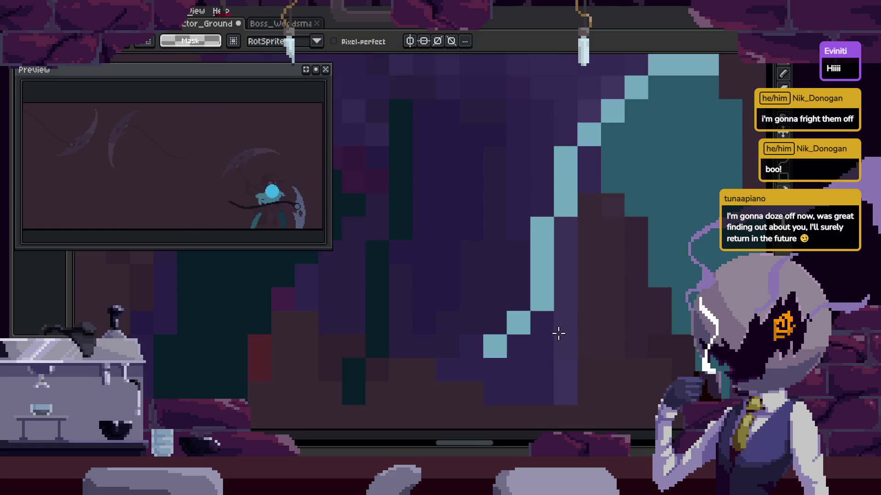
pyautogui.scroll(4, 525, 359)
pyautogui.rightClick(474, 302)
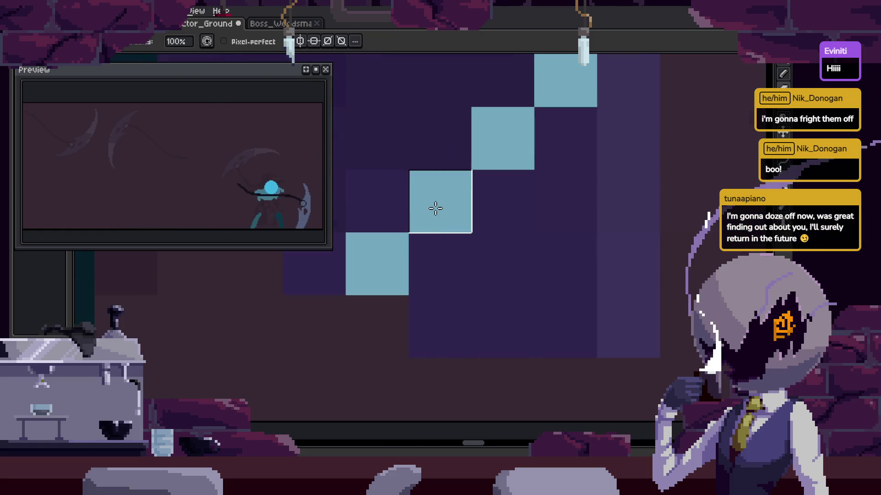
pyautogui.rightClick(437, 206)
pyautogui.rightClick(377, 263)
pyautogui.click(547, 138)
pyautogui.rightClick(507, 141)
pyautogui.moveTo(505, 202); pyautogui.dragTo(513, 248)
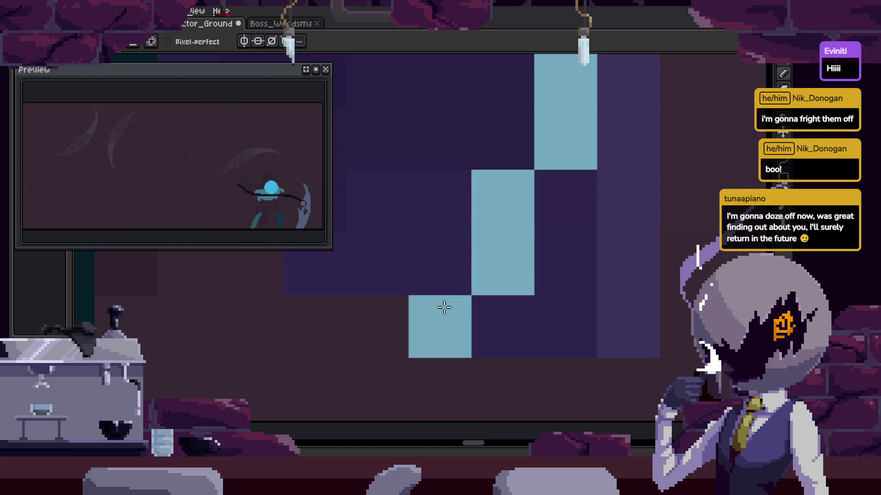
pyautogui.hotkey('ctrl', 's')
# Play the animation with the timeline shown to check the motion.
pyautogui.scroll(-5, 582, 287)
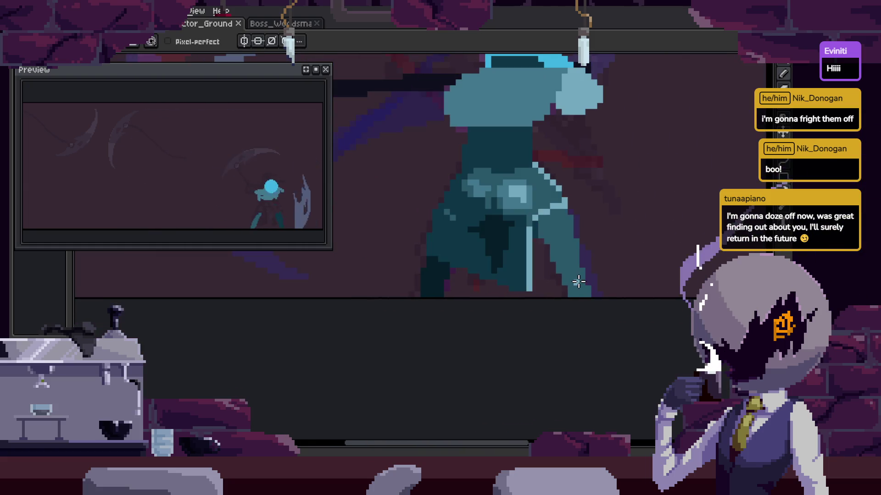
pyautogui.press('Tab')
pyautogui.press('Return')
pyautogui.press('Tab')
pyautogui.scroll(5, 506, 294)
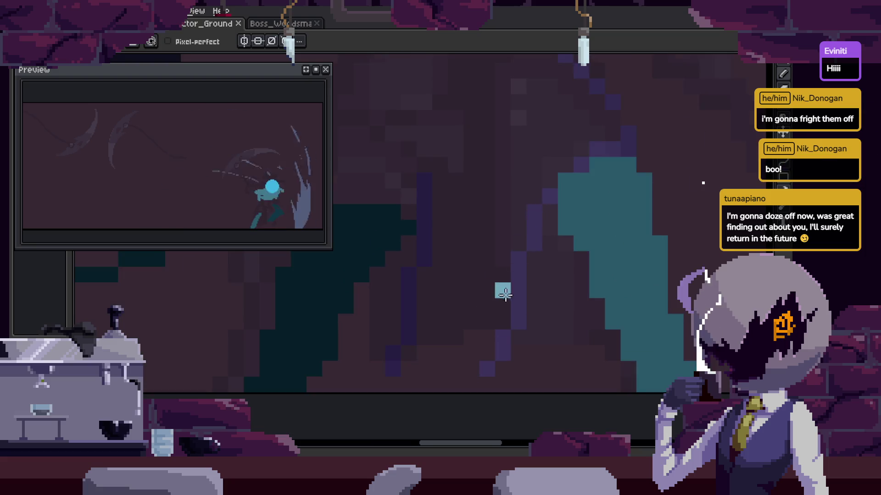
pyautogui.scroll(-3, 441, 275)
pyautogui.scroll(3, 429, 291)
pyautogui.scroll(1, 397, 313)
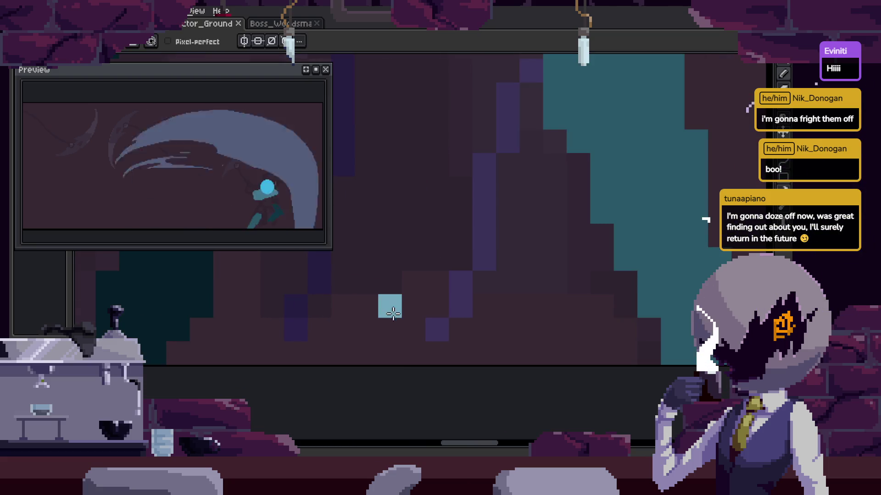
# Paint a light-blue diagonal highlight along the scythe handle, discarding a staircase stroke.
pyautogui.moveTo(397, 313); pyautogui.dragTo(384, 320)
pyautogui.hotkey('ctrl', 'z')
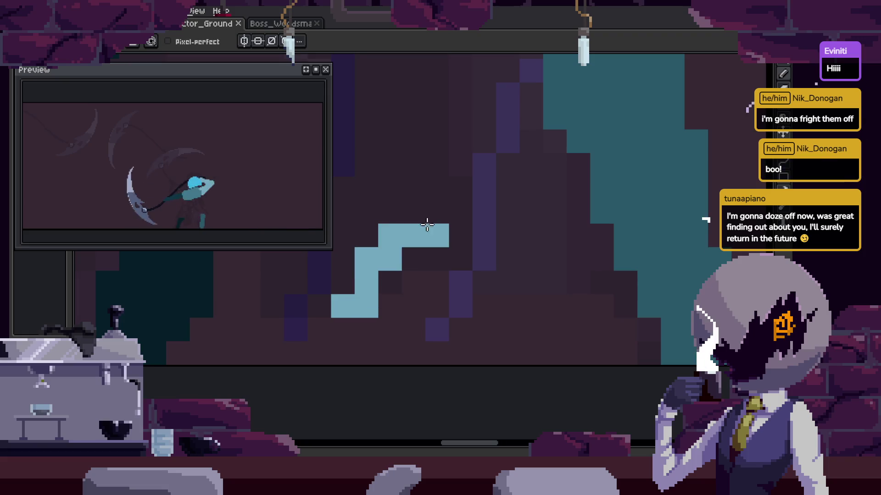
pyautogui.hotkey('ctrl', 'z')
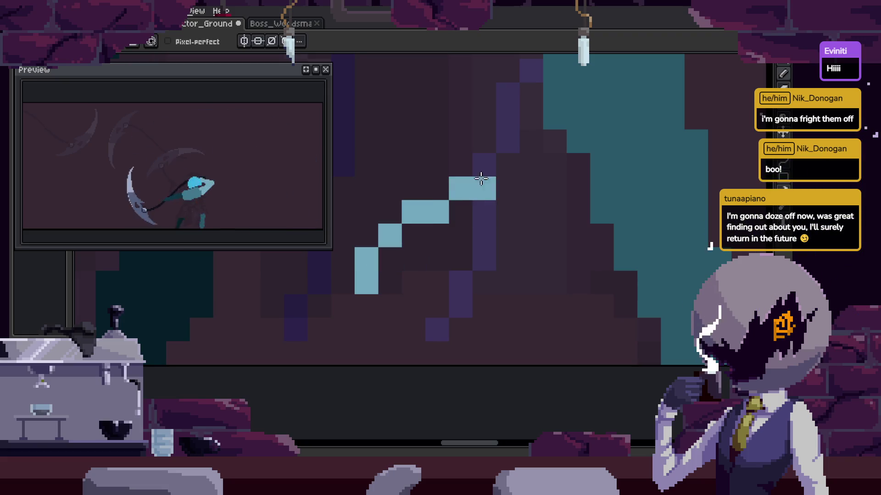
pyautogui.scroll(3, 482, 167)
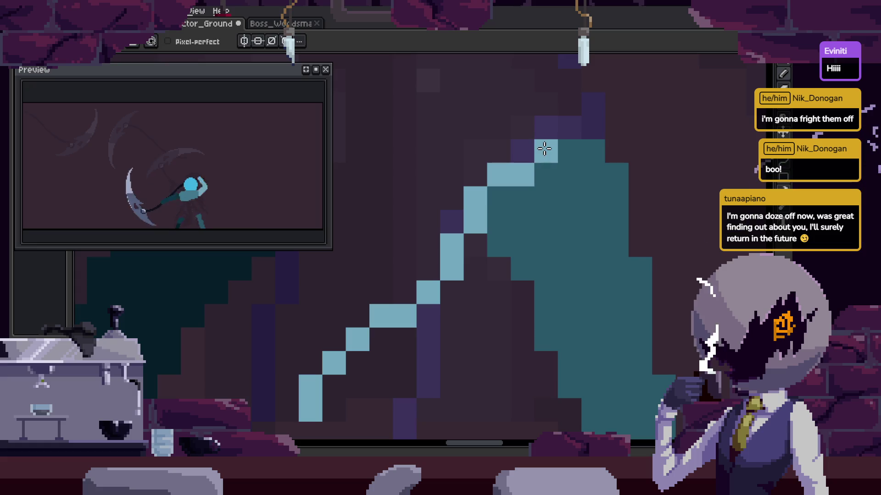
pyautogui.scroll(3, 550, 147)
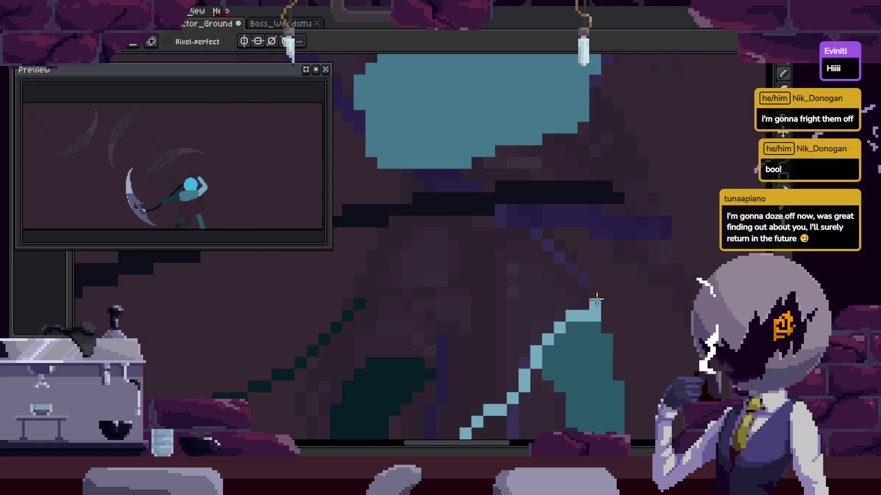
pyautogui.scroll(2, 528, 156)
pyautogui.scroll(2, 503, 167)
pyautogui.moveTo(503, 166); pyautogui.dragTo(590, 256)
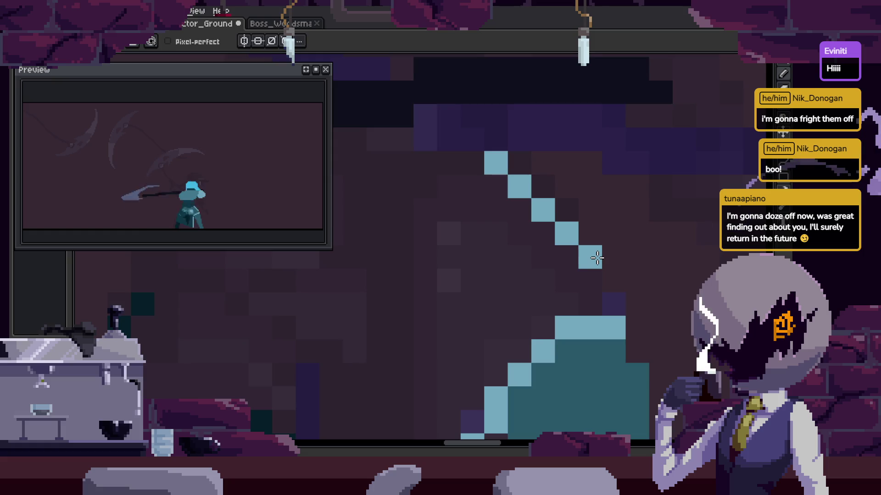
pyautogui.scroll(-3, 619, 271)
pyautogui.scroll(3, 554, 206)
pyautogui.scroll(-3, 554, 206)
pyautogui.scroll(2, 555, 229)
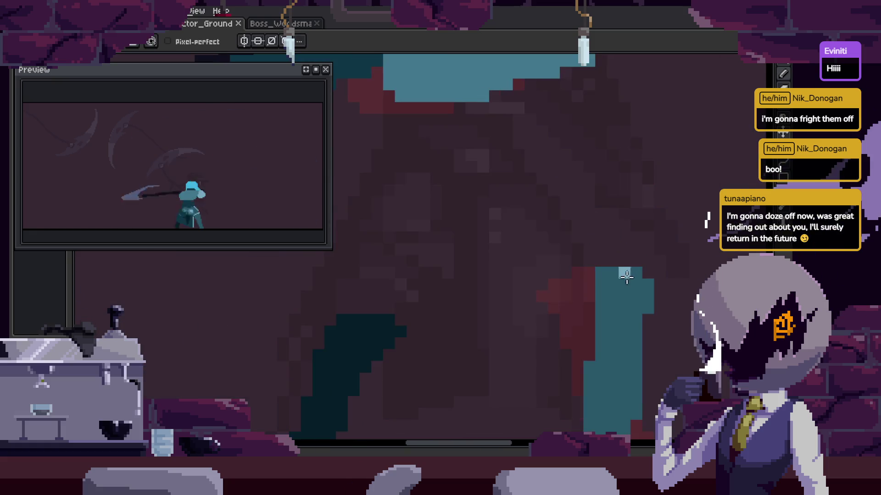
pyautogui.scroll(-3, 556, 269)
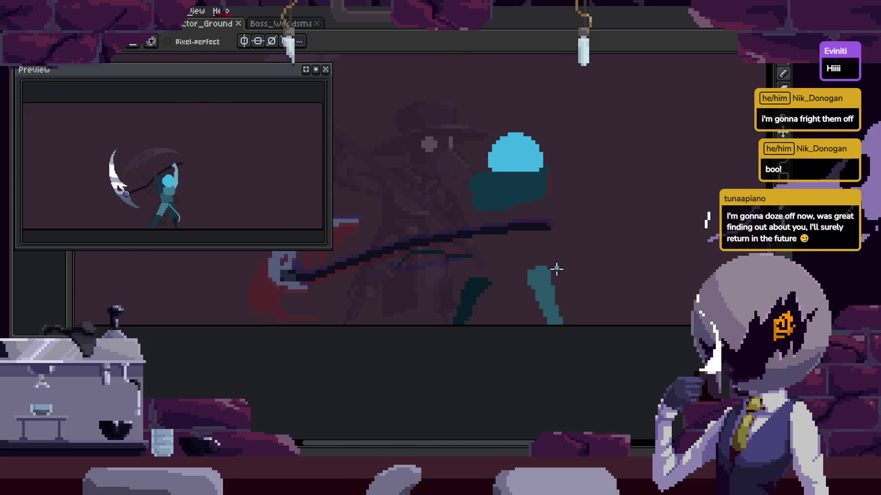
# Show the timeline and go to frame 20 with the scythe blade in view.
pyautogui.press('Tab')
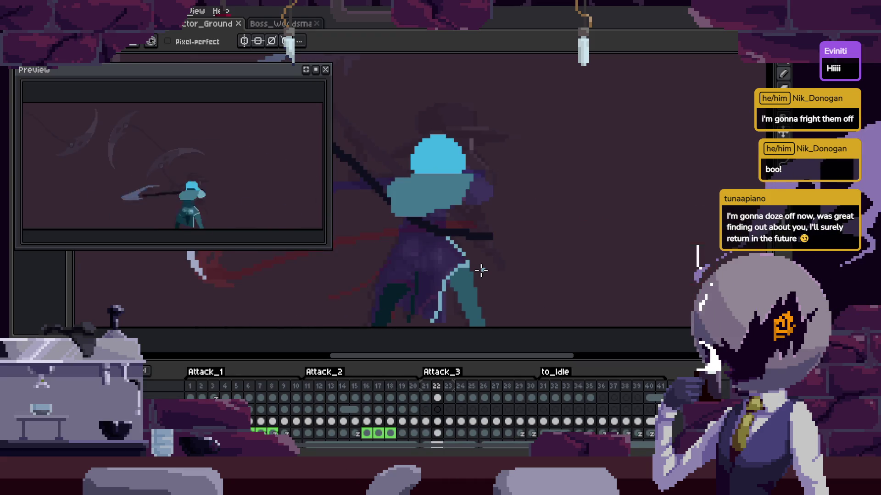
pyautogui.press('Tab')
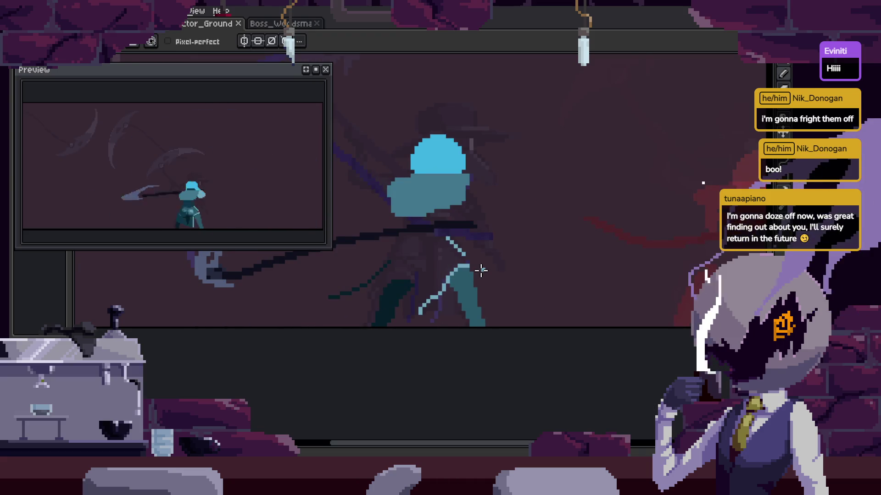
pyautogui.press('Tab')
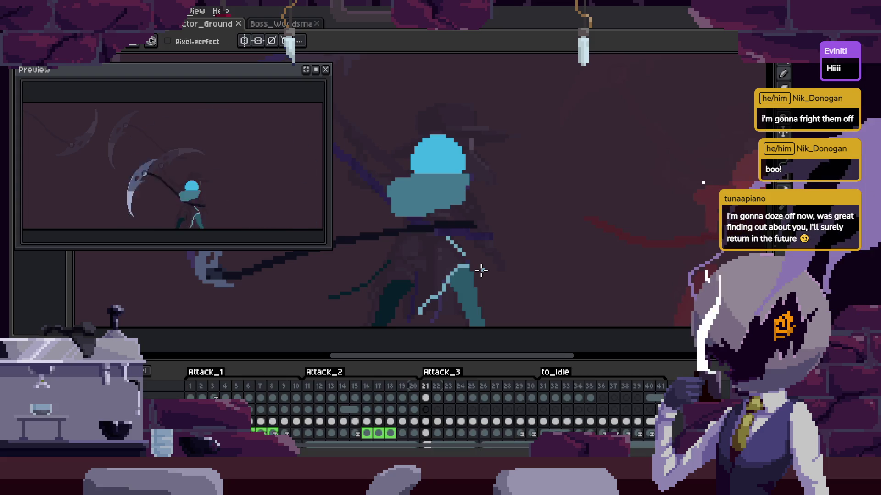
pyautogui.press('Right')
pyautogui.press('Right')
pyautogui.scroll(2, 422, 274)
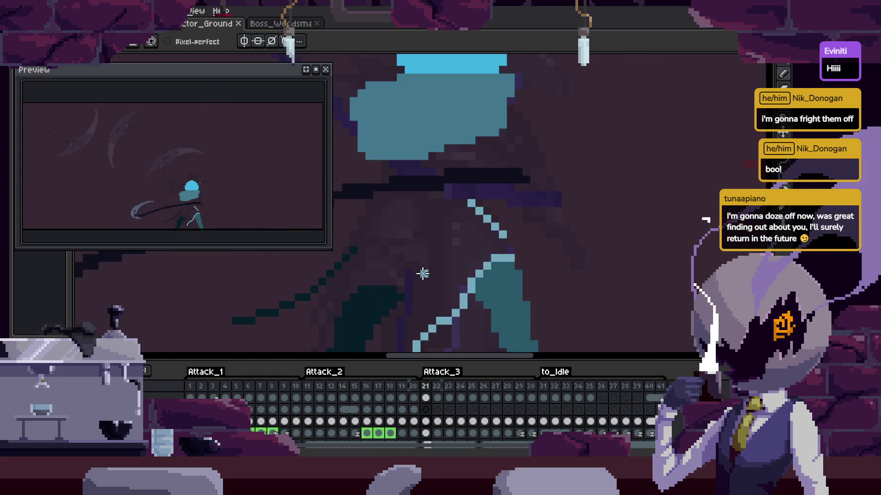
pyautogui.moveTo(462, 291); pyautogui.dragTo(422, 216)
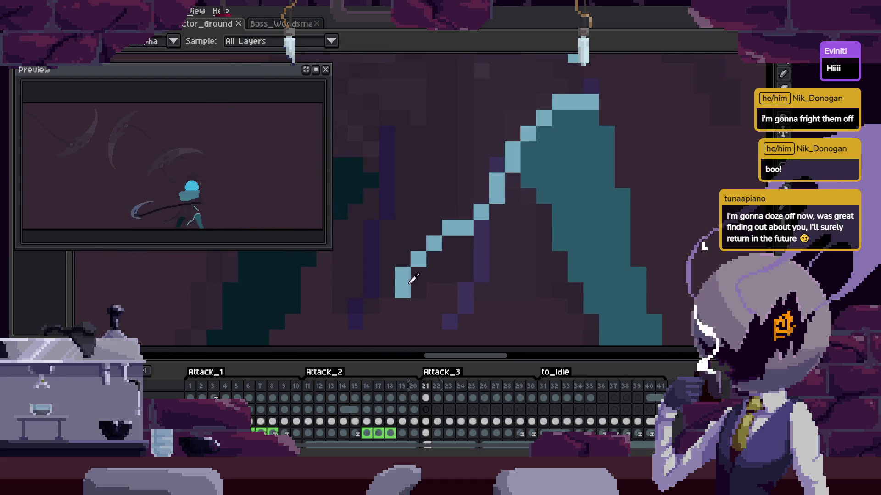
pyautogui.press('Left')
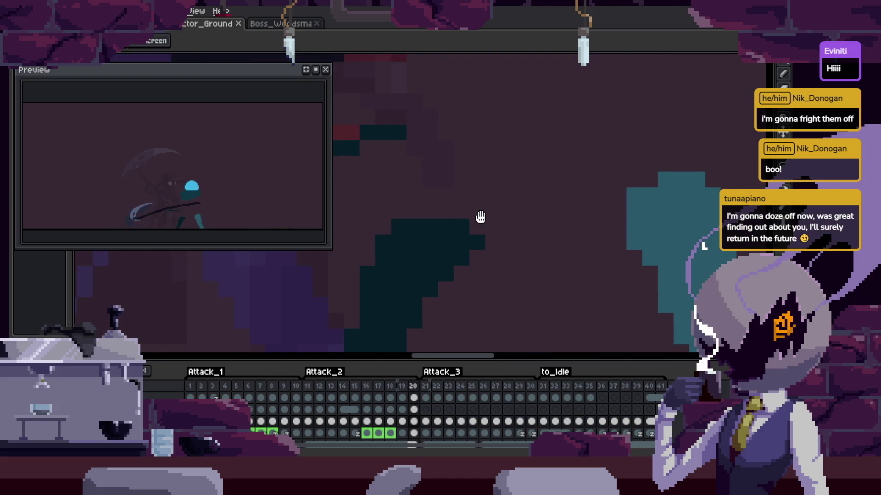
# Redraw the light-blue highlight along the scythe handle in frame 20.
pyautogui.press('b')
pyautogui.moveTo(388, 232); pyautogui.dragTo(717, 126)
pyautogui.hotkey('ctrl', 'z')
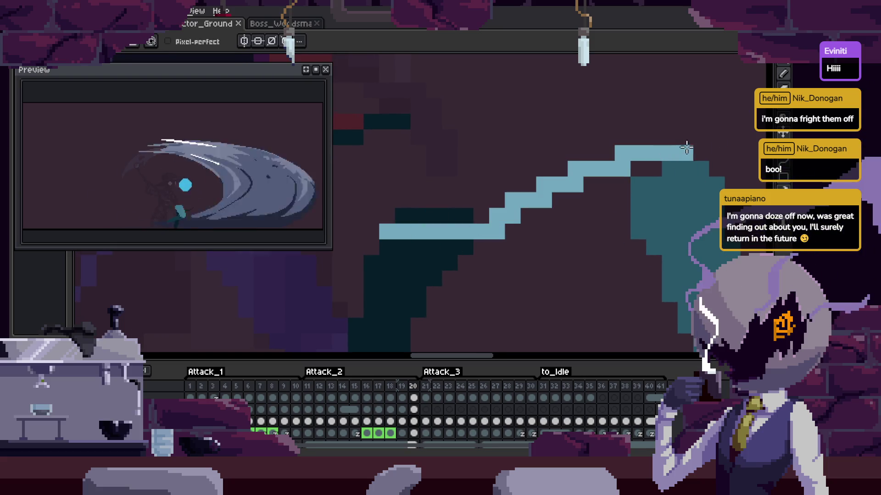
pyautogui.moveTo(403, 232); pyautogui.dragTo(524, 214)
pyautogui.hotkey('ctrl', 'z')
pyautogui.click(417, 213)
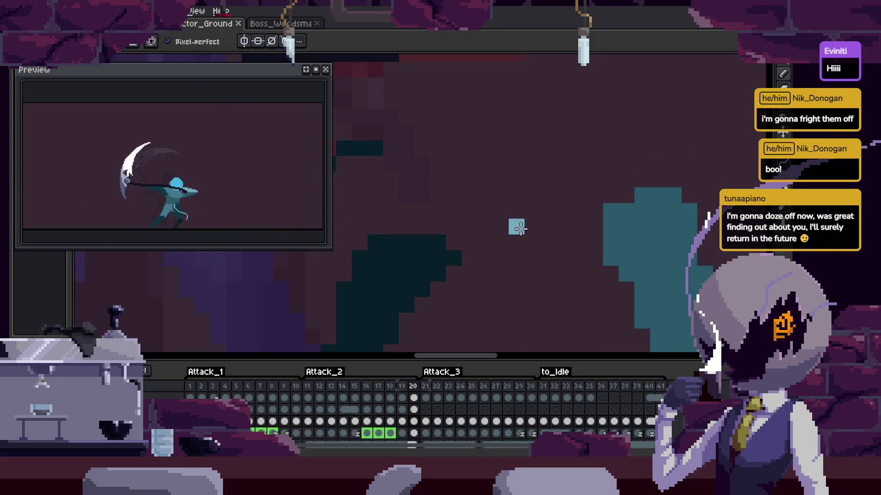
pyautogui.moveTo(360, 274); pyautogui.dragTo(532, 240)
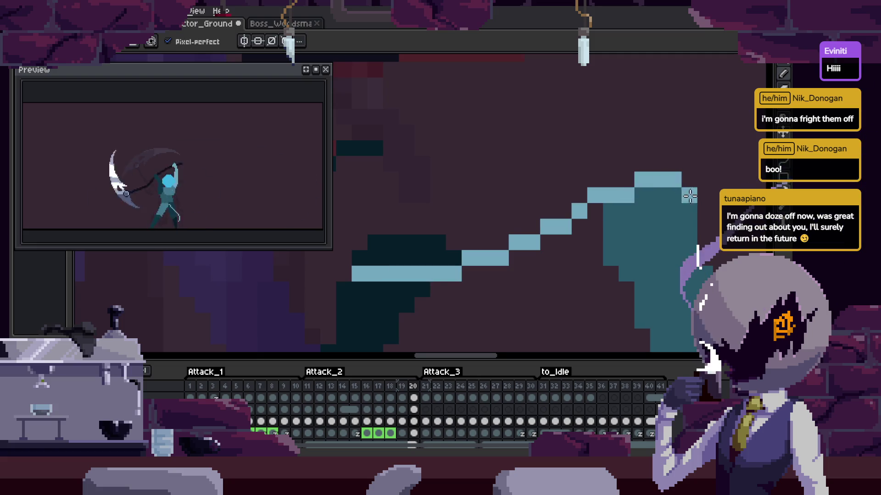
pyautogui.scroll(-3, 683, 190)
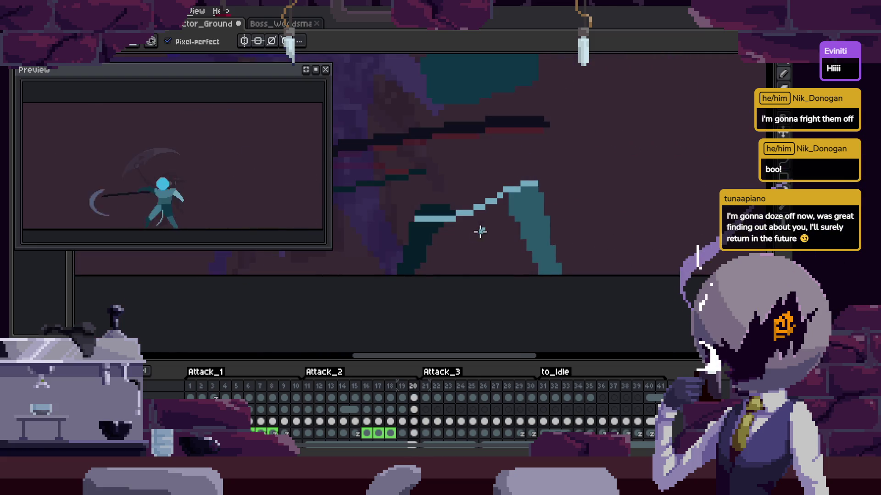
# Advance to frame 21, hide the timeline, and play the attack animation.
pyautogui.press('Right')
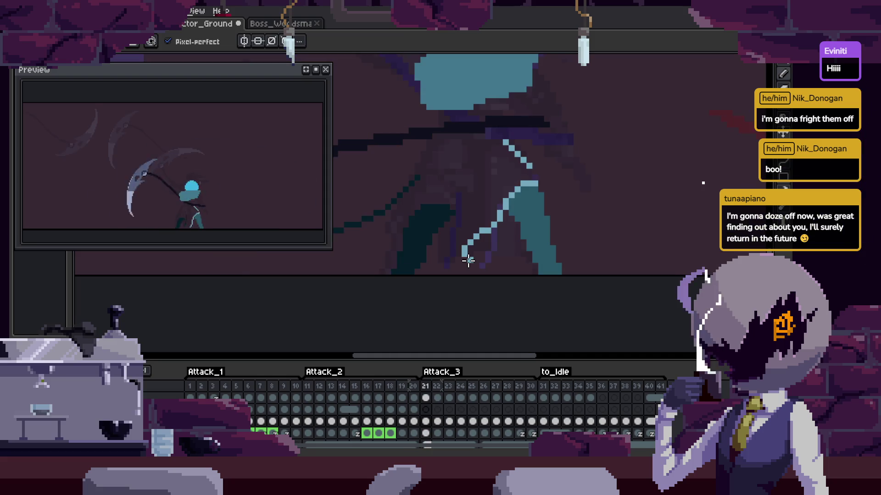
pyautogui.scroll(2, 468, 261)
pyautogui.press('Tab')
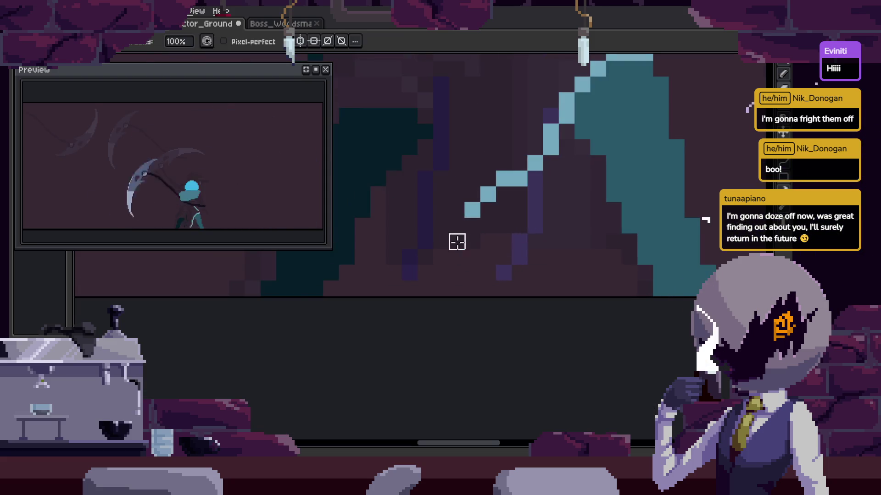
pyautogui.scroll(1, 478, 230)
pyautogui.press('b')
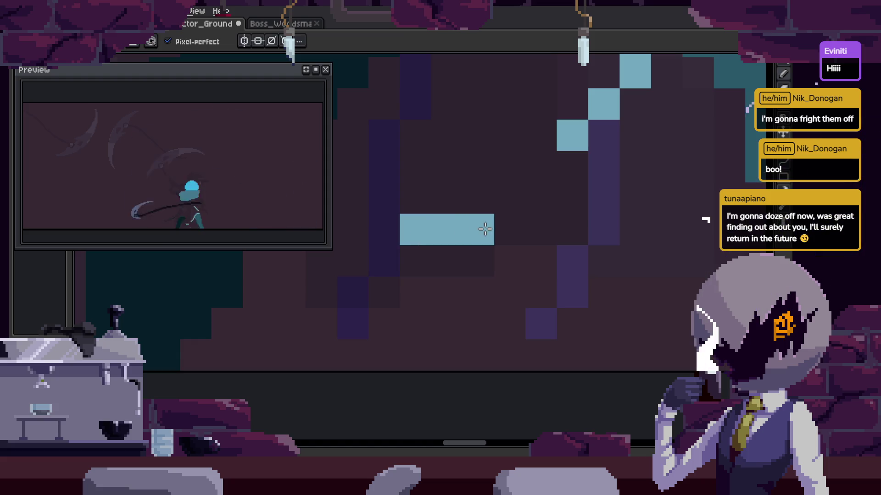
pyautogui.press('h')
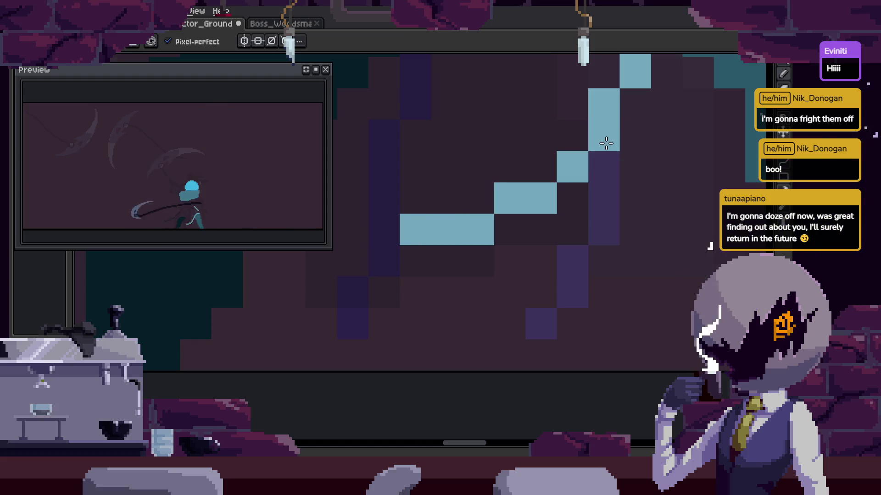
pyautogui.scroll(-3, 606, 143)
pyautogui.press('Return')
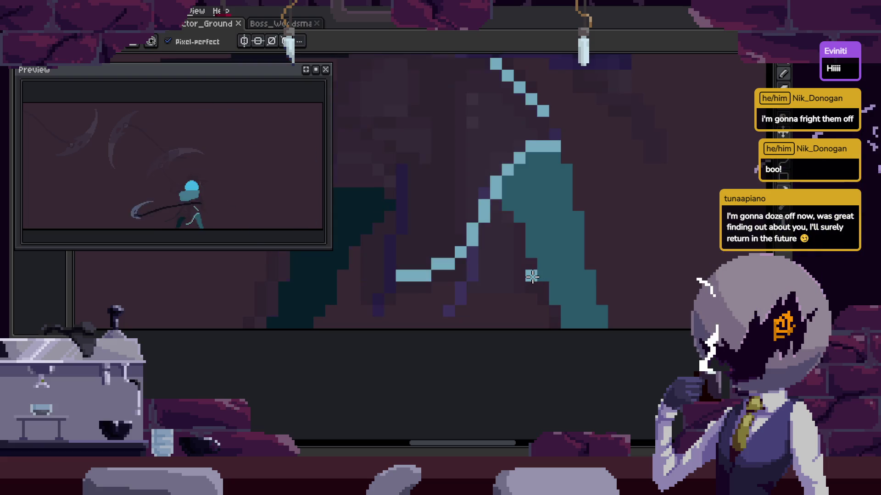
pyautogui.scroll(-2, 596, 295)
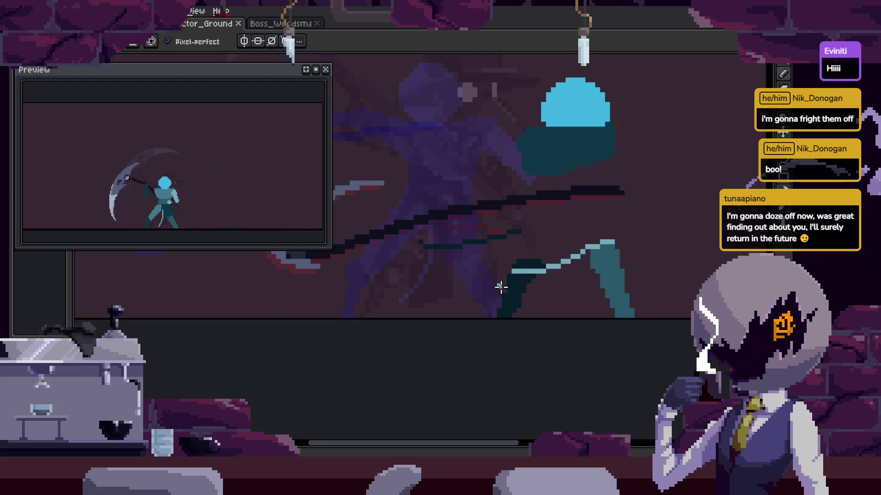
pyautogui.scroll(3, 474, 268)
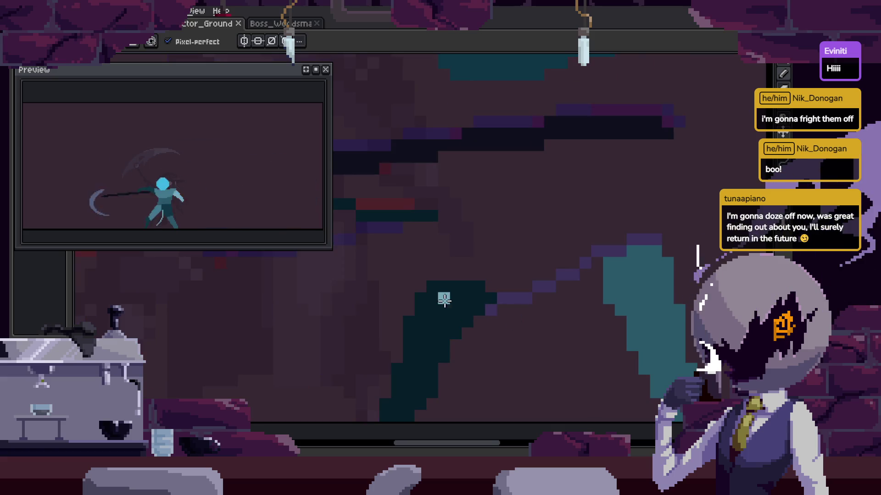
pyautogui.scroll(-2, 657, 243)
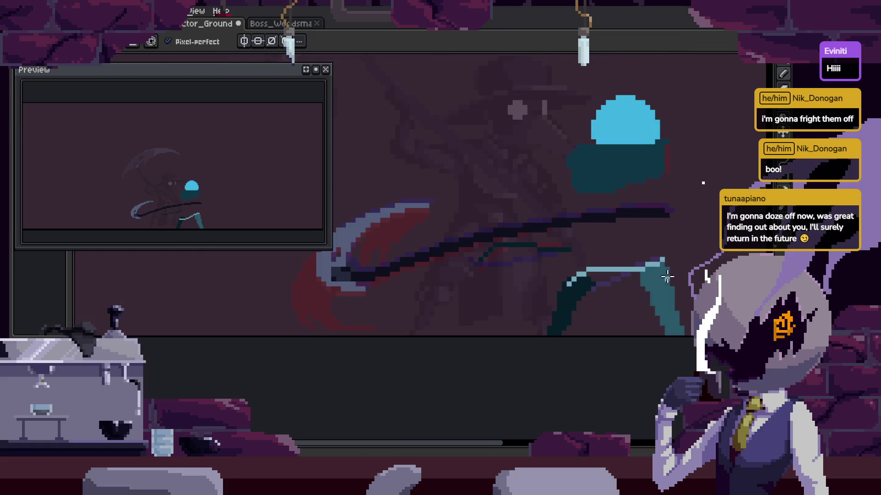
pyautogui.scroll(2, 535, 301)
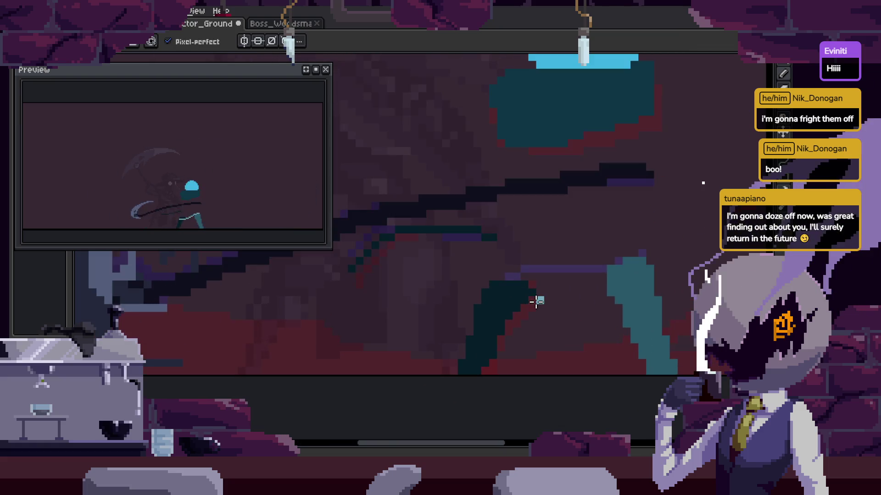
pyautogui.scroll(1, 535, 301)
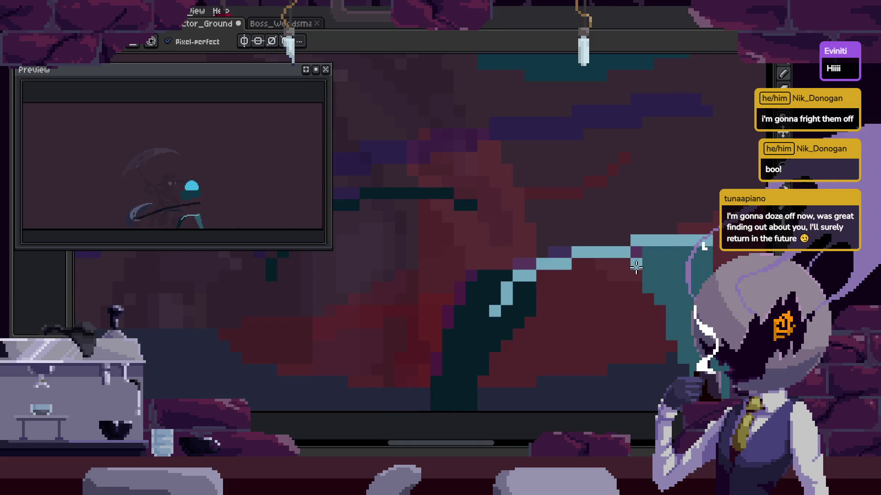
pyautogui.scroll(-1, 597, 298)
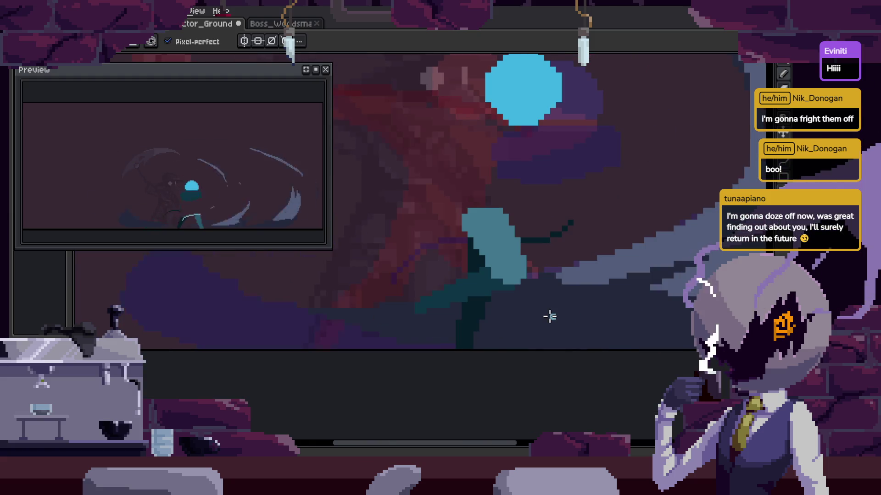
pyautogui.press('Tab')
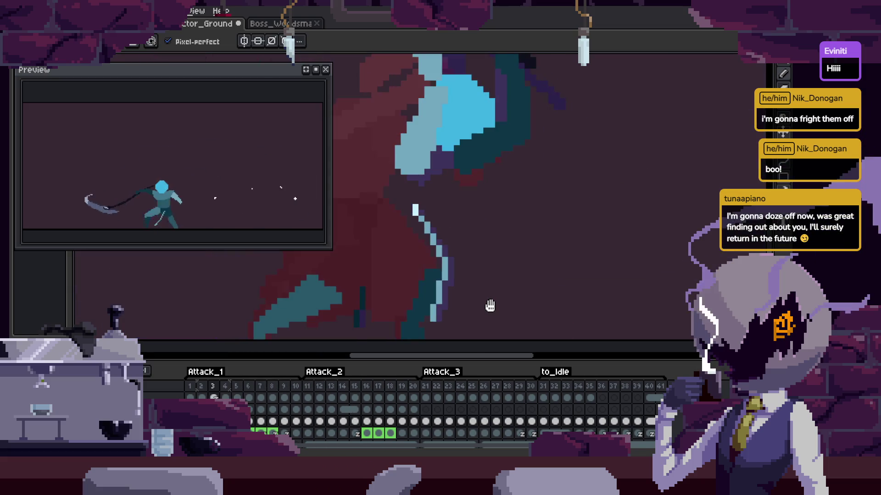
pyautogui.press('Tab')
pyautogui.scroll(-1, 487, 289)
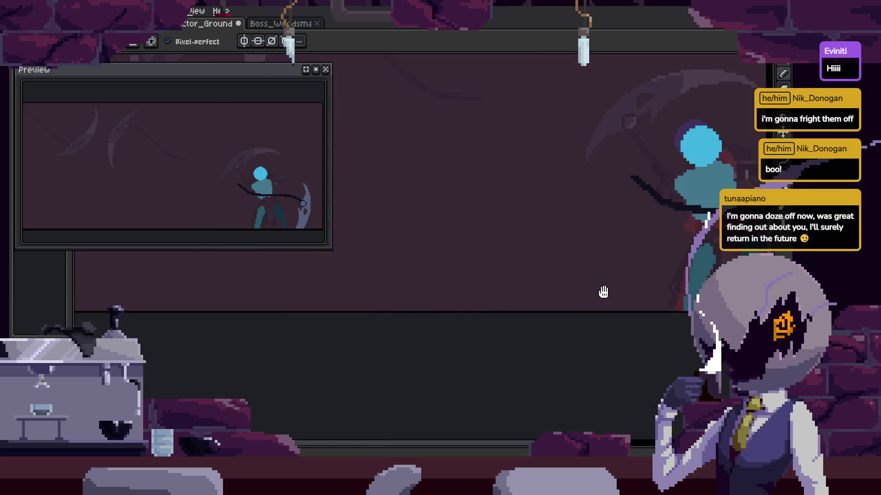
pyautogui.press('Tab')
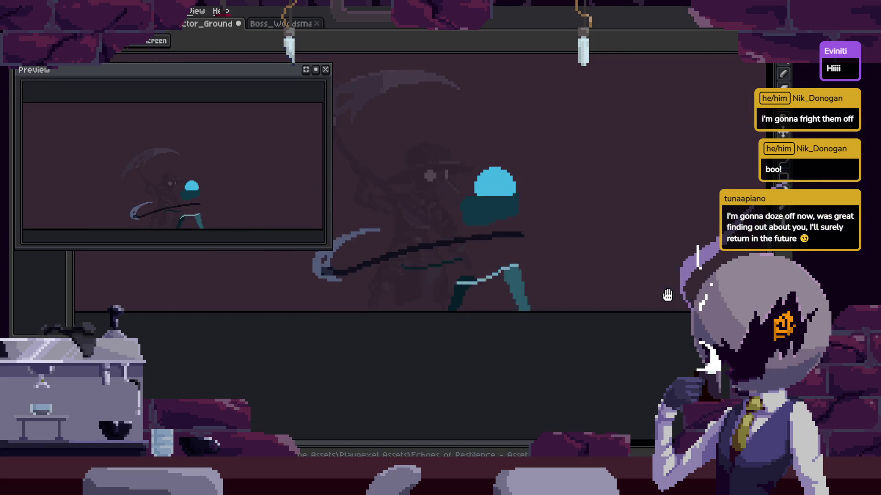
pyautogui.press('Tab')
pyautogui.scroll(-1, 537, 315)
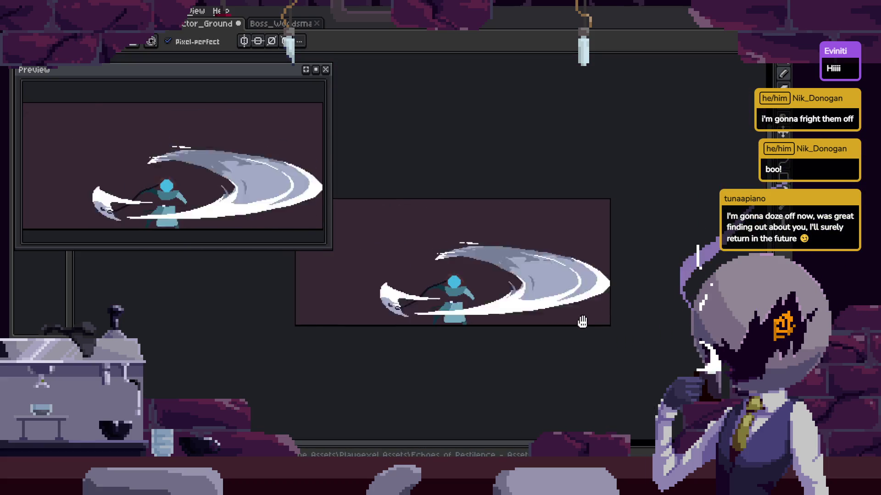
pyautogui.scroll(1, 582, 323)
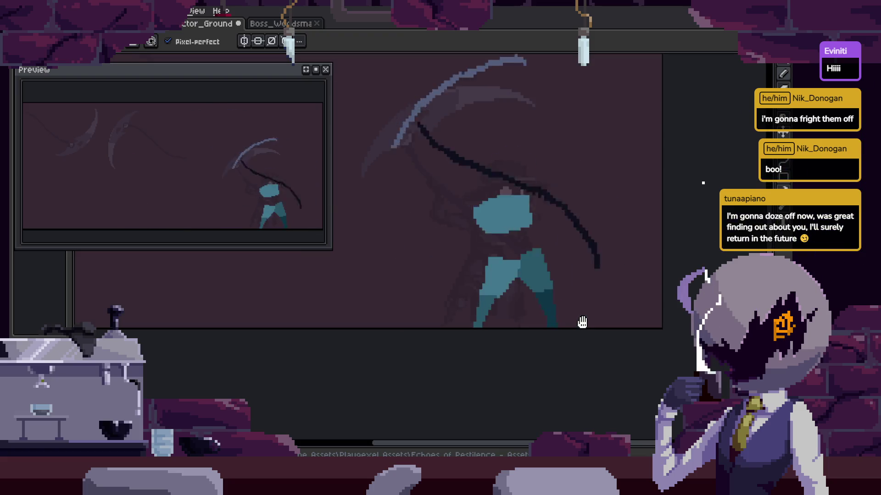
pyautogui.moveTo(519, 330); pyautogui.dragTo(648, 324)
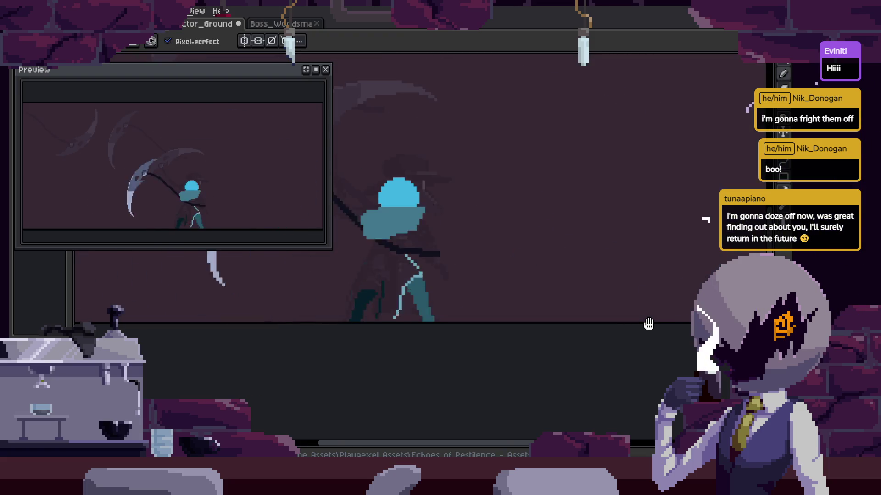
# On frame 18, pick the dark teal from the sprite and draw a shading line along the scythe handle.
pyautogui.press('Tab')
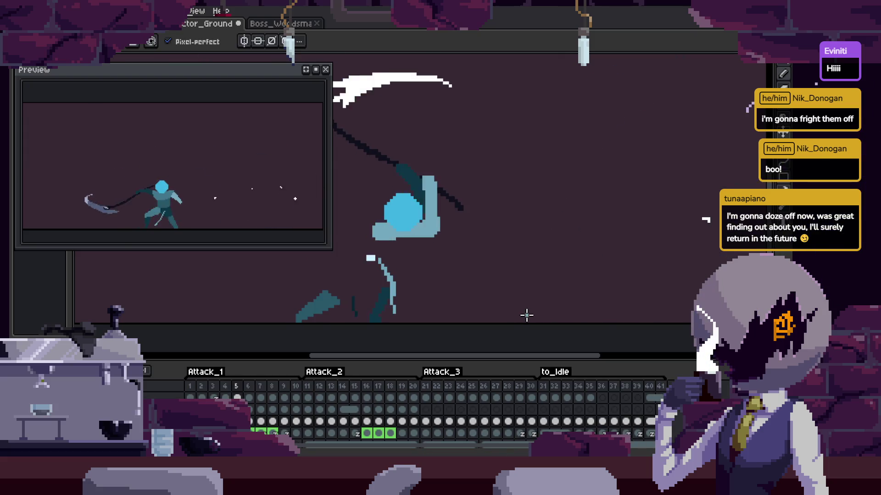
pyautogui.scroll(1, 380, 304)
pyautogui.scroll(1, 385, 281)
pyautogui.scroll(1, 385, 282)
pyautogui.press('i')
pyautogui.press('b')
pyautogui.scroll(1, 402, 251)
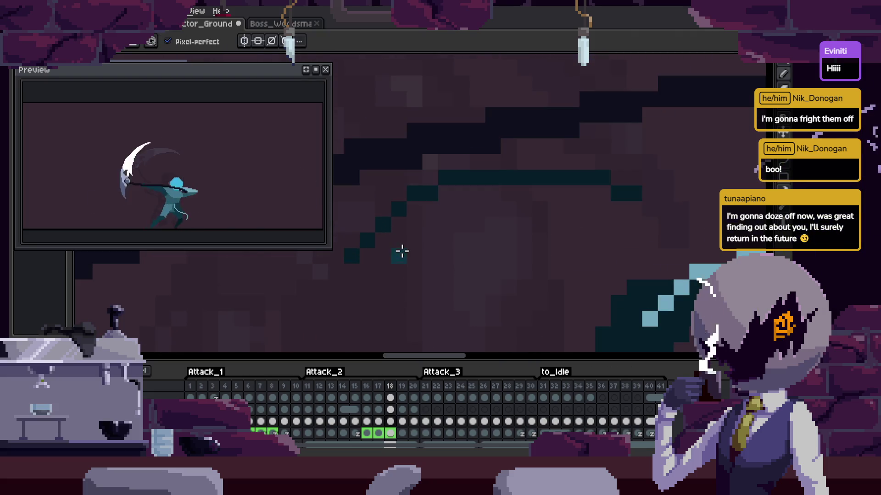
pyautogui.moveTo(361, 260); pyautogui.dragTo(560, 275)
# Extend the teal shading along the handle, undo the bad stroke, and move along the scythe.
pyautogui.scroll(-2, 632, 318)
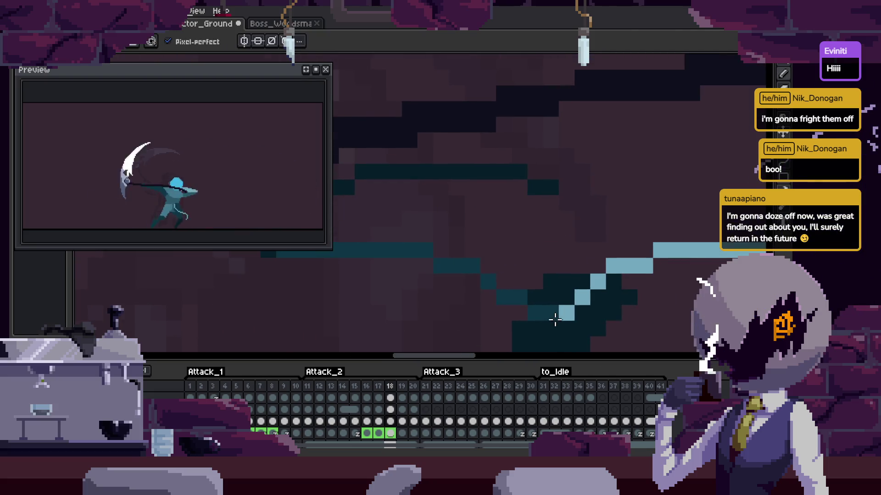
pyautogui.press('Tab')
pyautogui.scroll(2, 453, 289)
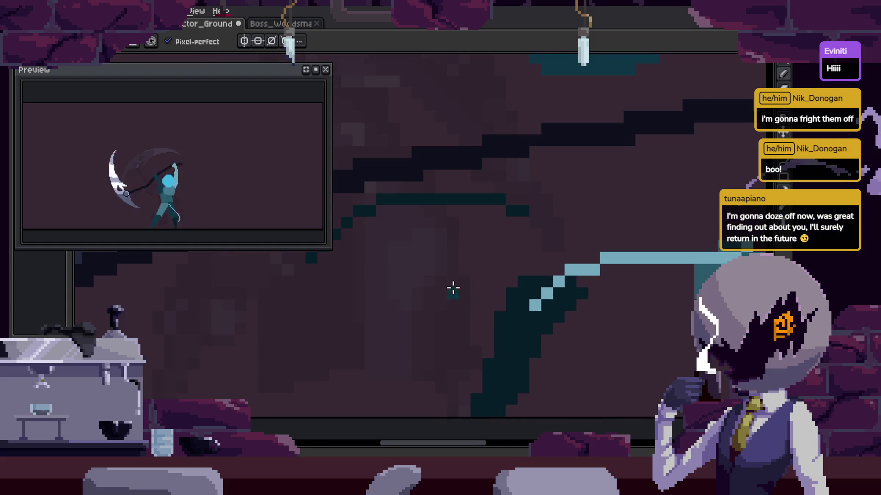
pyautogui.moveTo(358, 302); pyautogui.dragTo(523, 294)
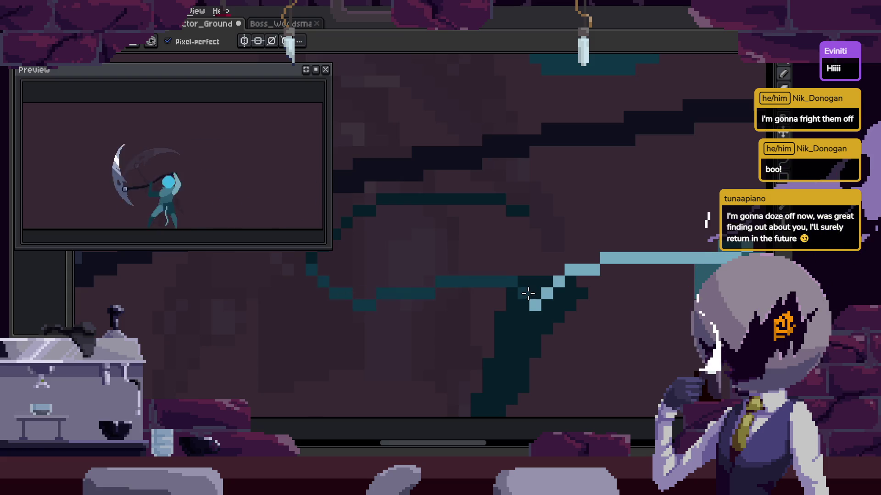
pyautogui.hotkey('ctrl', 'z')
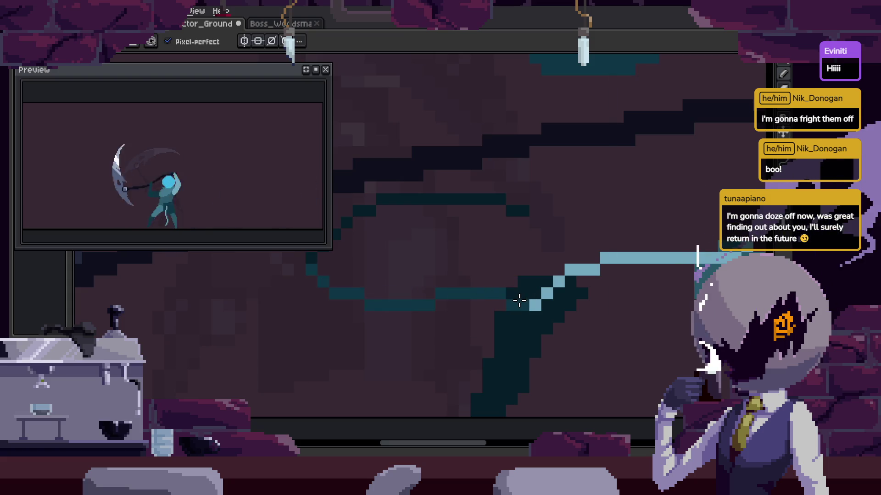
pyautogui.scroll(-2, 519, 300)
pyautogui.scroll(3, 508, 331)
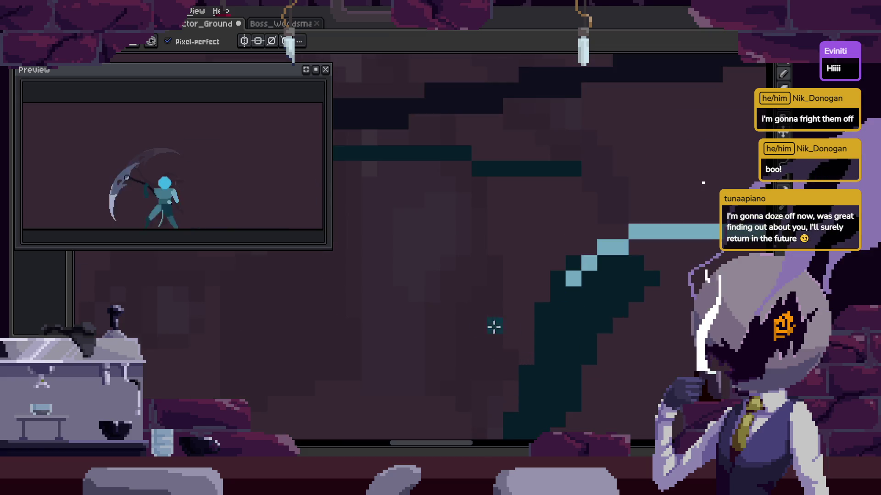
pyautogui.moveTo(382, 242); pyautogui.dragTo(484, 285)
pyautogui.press('Tab')
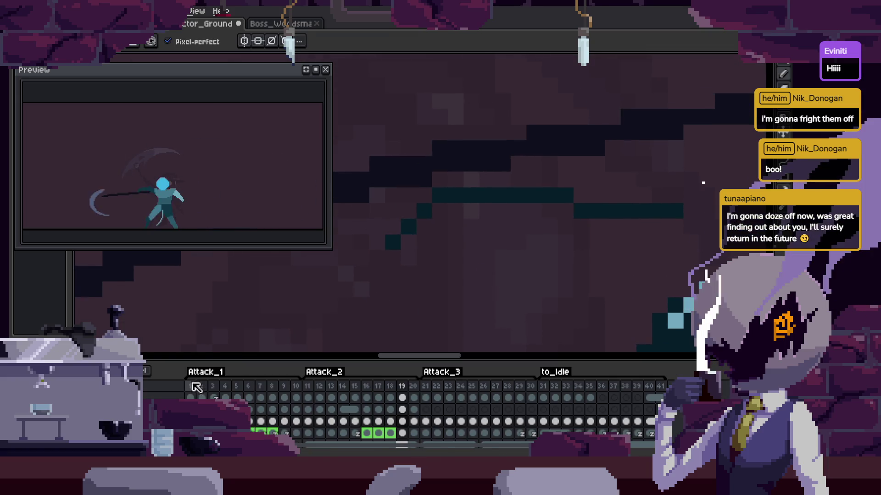
pyautogui.press('Tab')
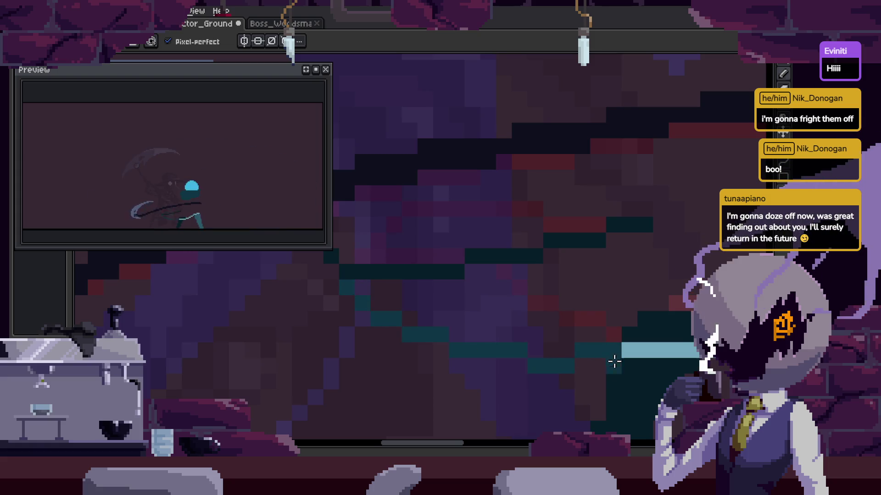
# Zoom into the boss's legs and adjust their pixels with the Eraser and Pencil.
pyautogui.scroll(-1, 596, 354)
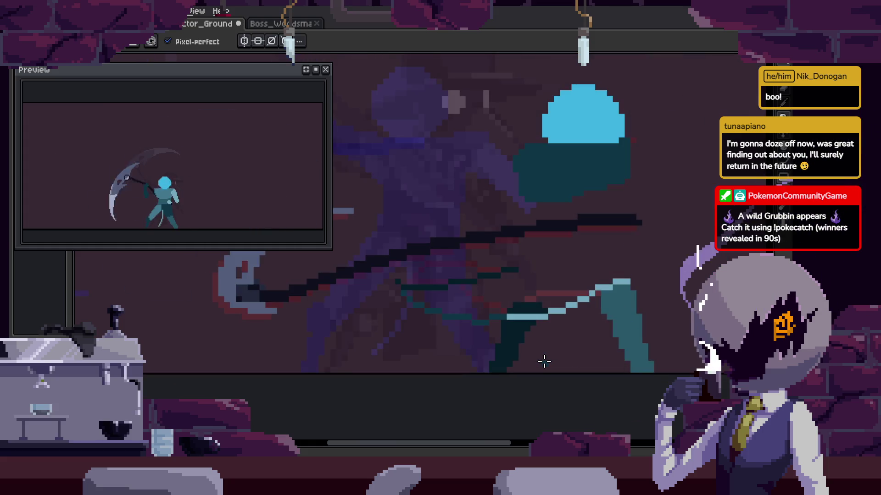
pyautogui.scroll(2, 542, 360)
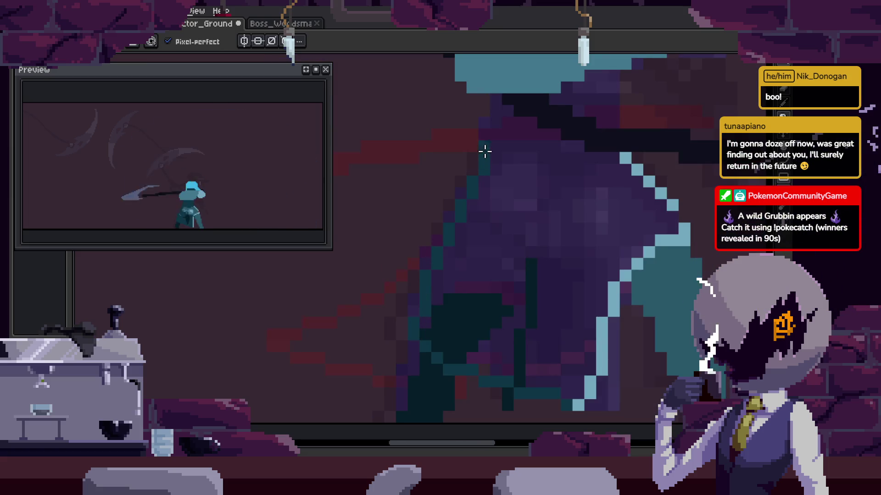
pyautogui.scroll(2, 415, 232)
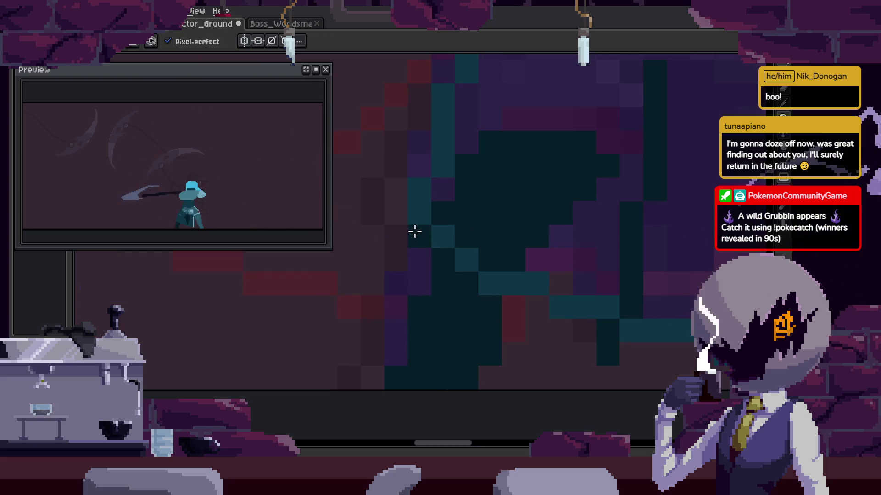
pyautogui.press('e')
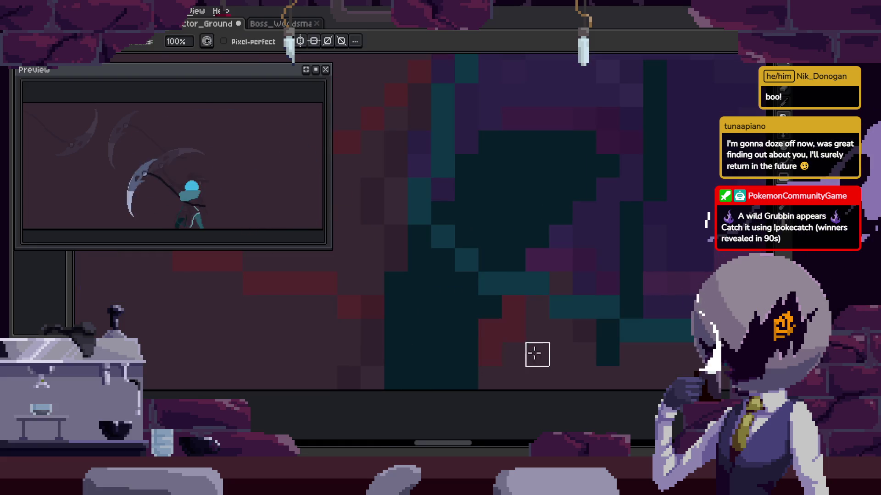
pyautogui.scroll(-2, 534, 354)
pyautogui.scroll(-1, 423, 340)
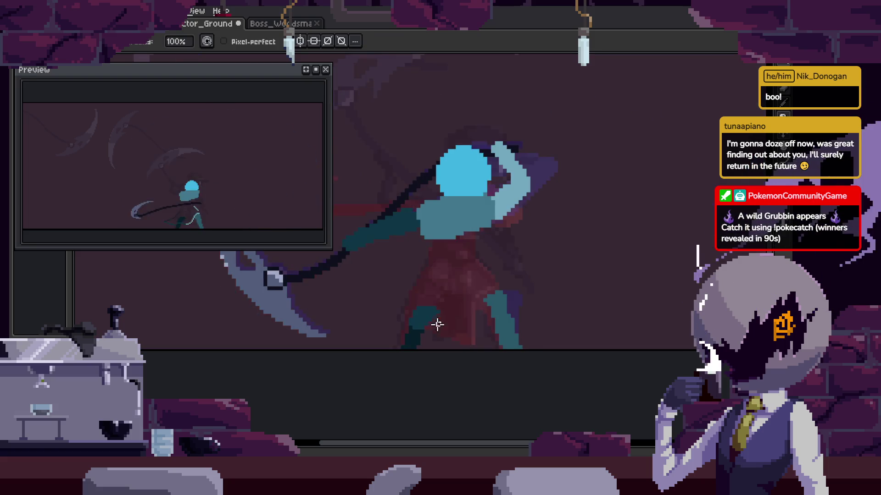
pyautogui.scroll(2, 439, 328)
pyautogui.press('b')
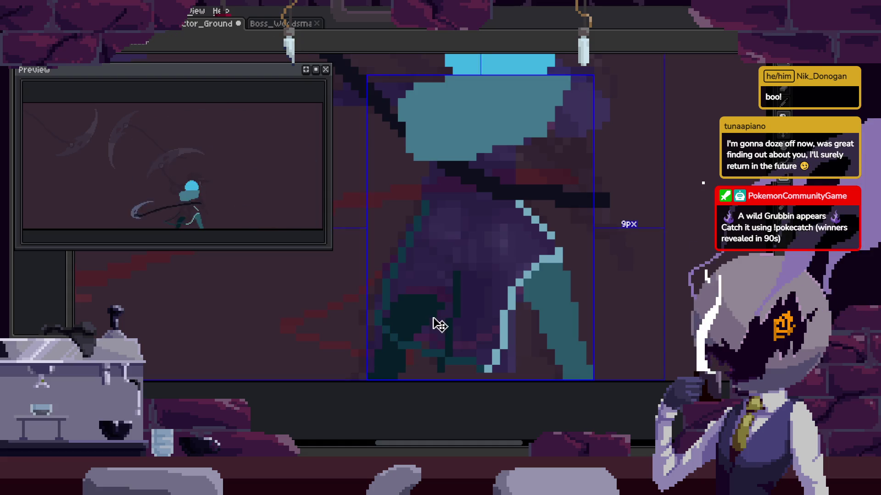
# Save the sprite file, then play back the attack animation from the timeline.
pyautogui.hotkey('ctrl', 's')
pyautogui.press('Return')
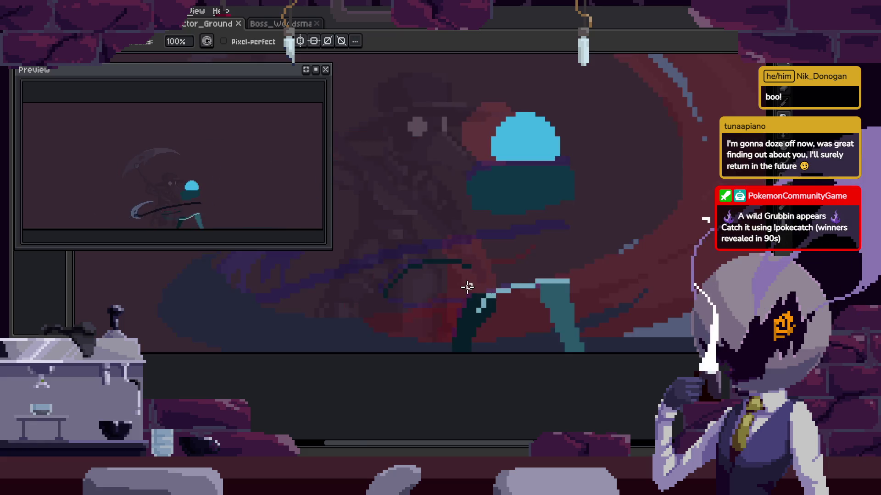
pyautogui.press('b')
pyautogui.scroll(2, 367, 312)
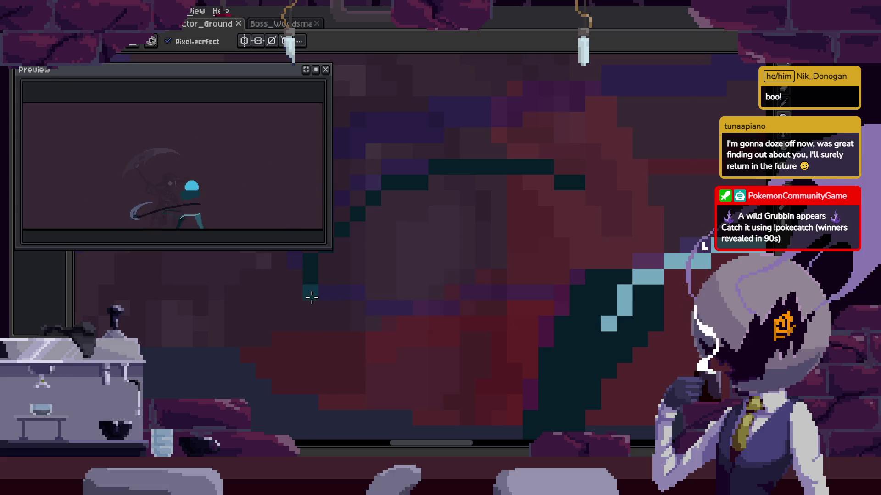
pyautogui.scroll(-1, 592, 326)
pyautogui.scroll(-1, 550, 338)
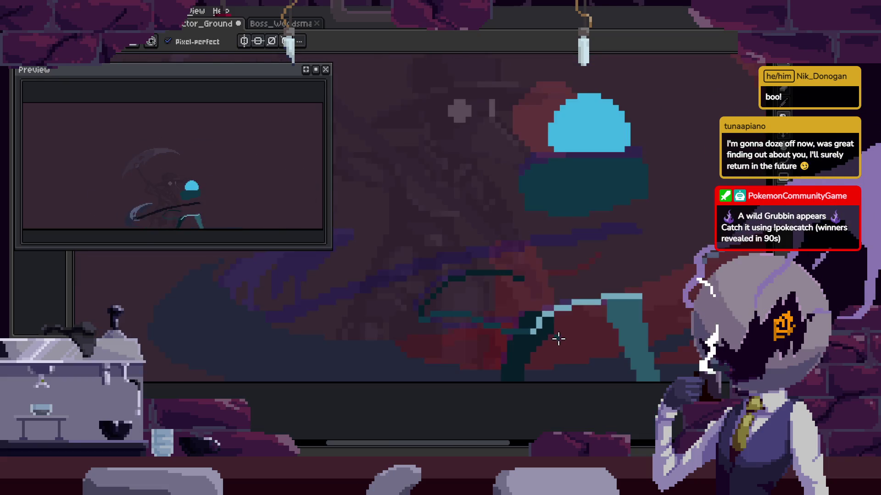
pyautogui.press('Tab')
pyautogui.press('Return')
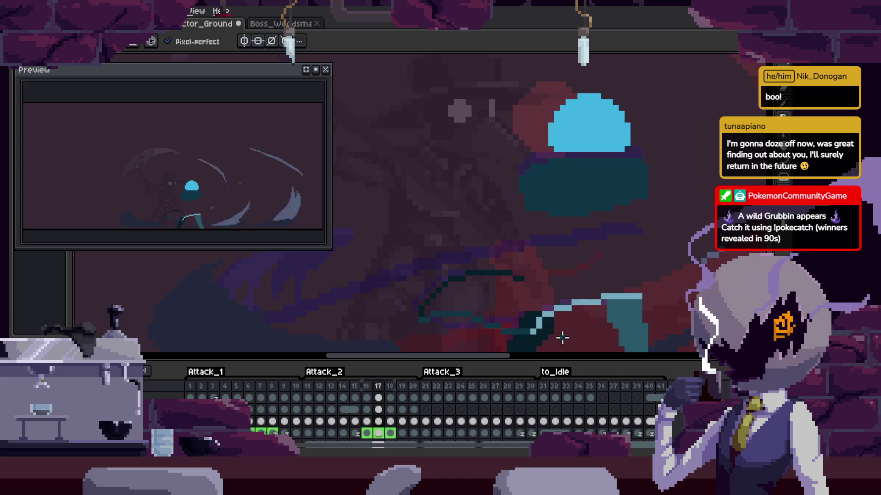
pyautogui.press('Tab')
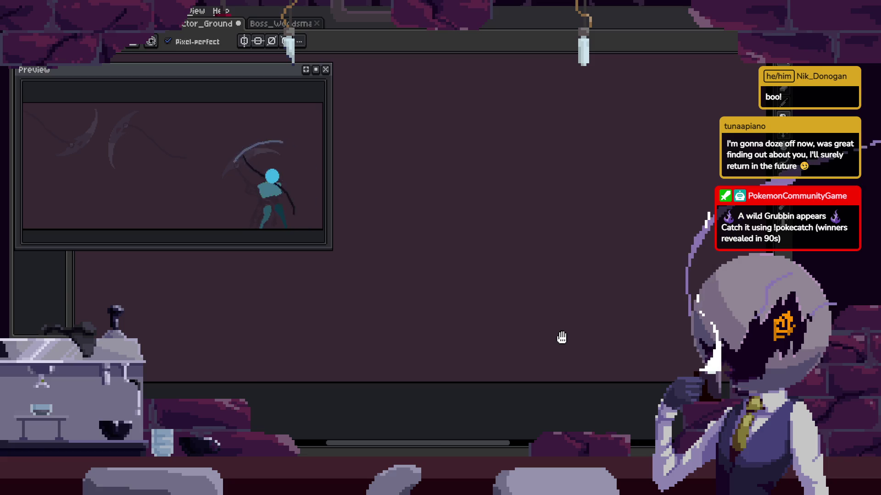
# Check the scythe swing at frame 22 with the timeline and Hand tool, then save the sprite again.
pyautogui.press('Tab')
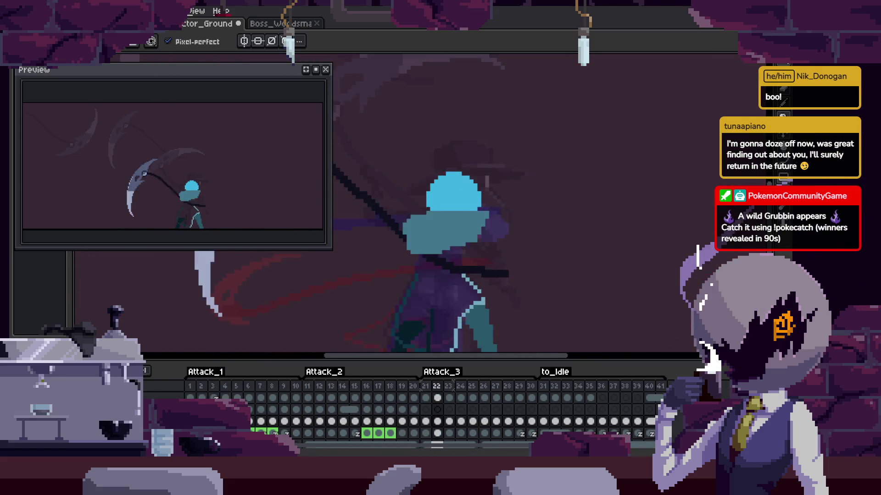
pyautogui.press('Tab')
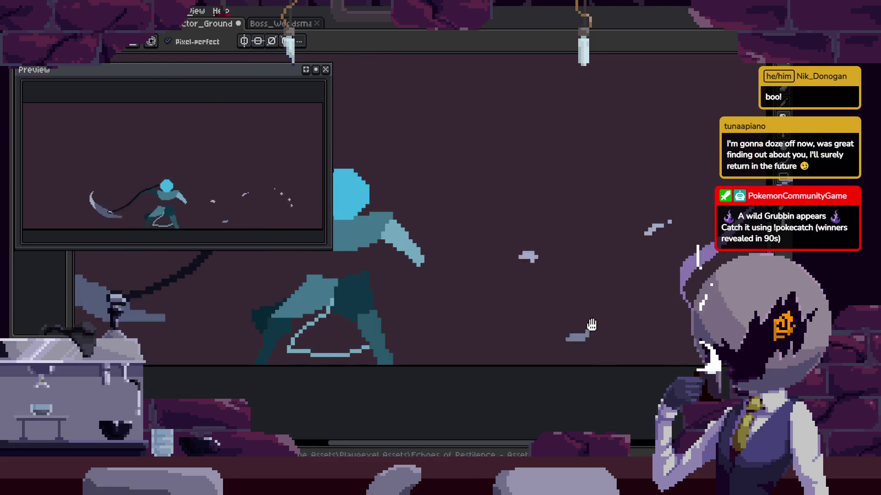
pyautogui.press('h')
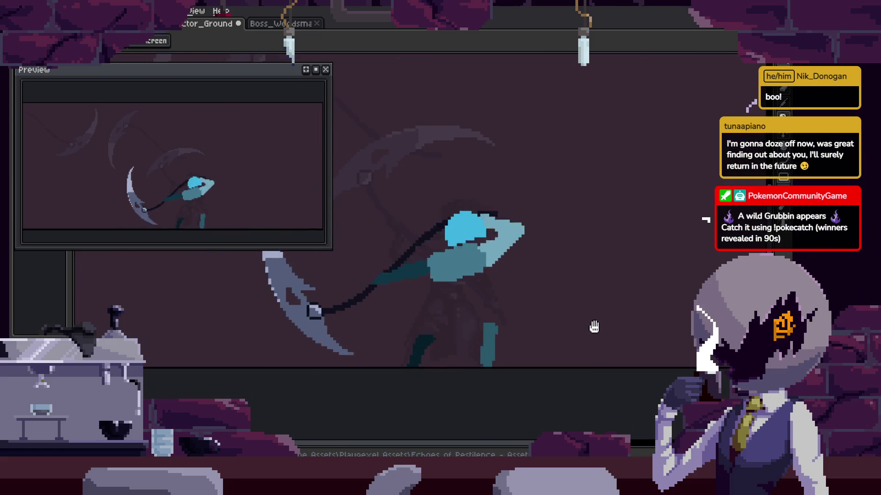
pyautogui.press('b')
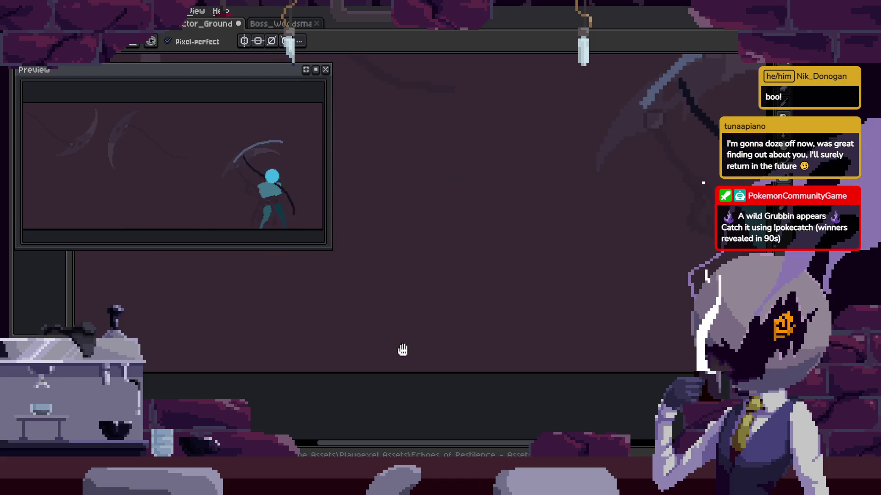
pyautogui.hotkey('ctrl', 's')
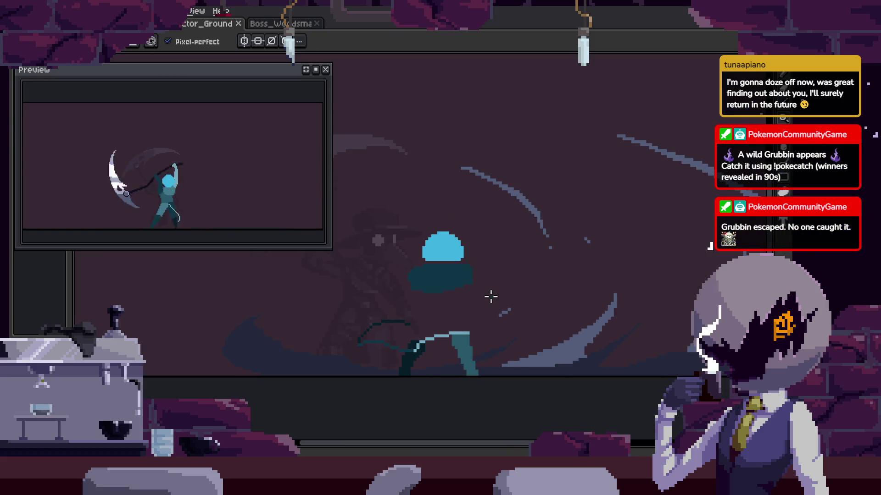
# Zoom in on the boss sprite with the timeline shown, and save the file.
pyautogui.press('Tab')
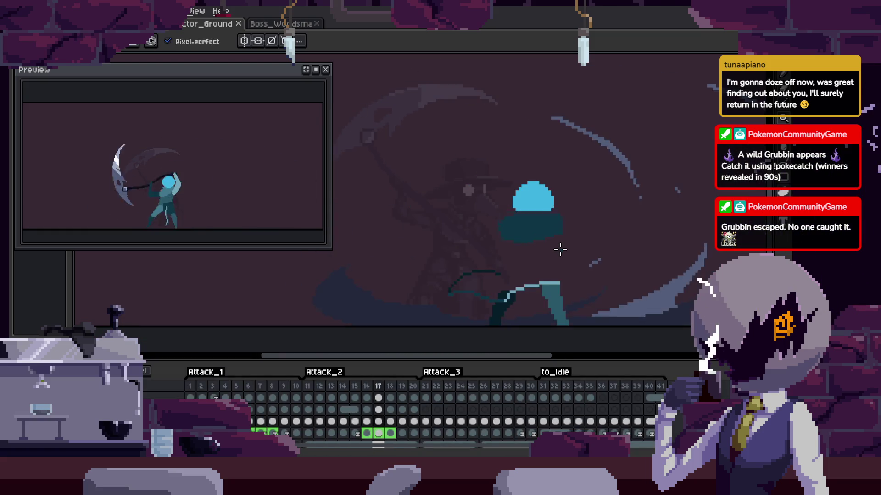
pyautogui.press('h')
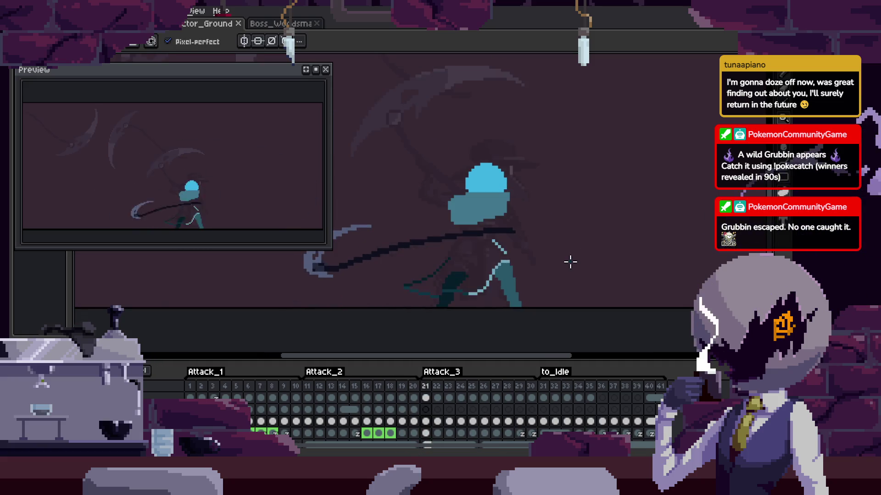
pyautogui.scroll(2, 461, 205)
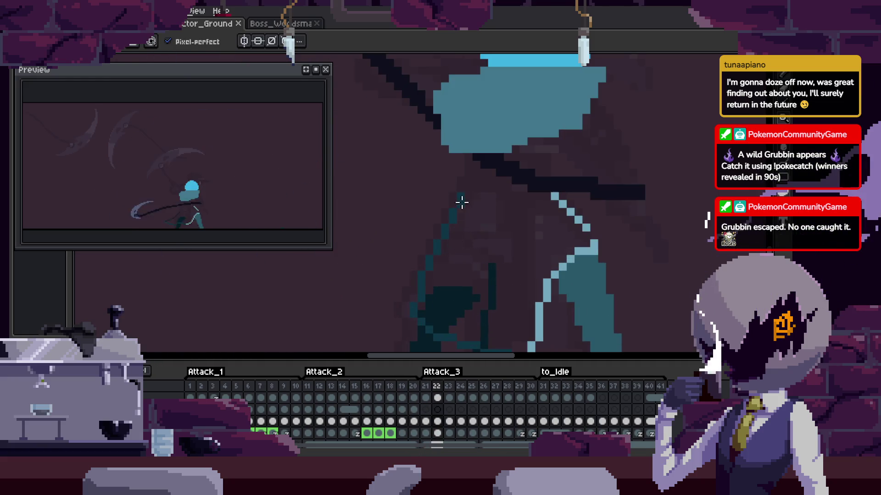
pyautogui.scroll(2, 451, 210)
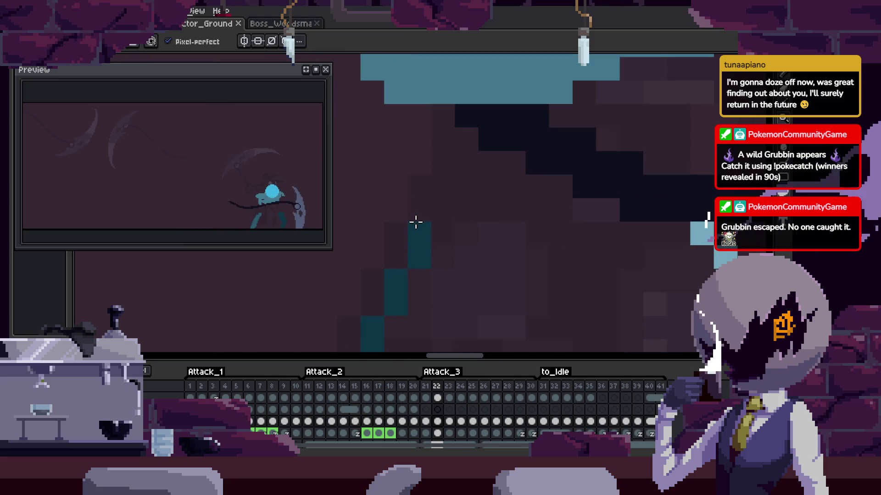
pyautogui.scroll(-2, 493, 173)
pyautogui.scroll(1, 633, 183)
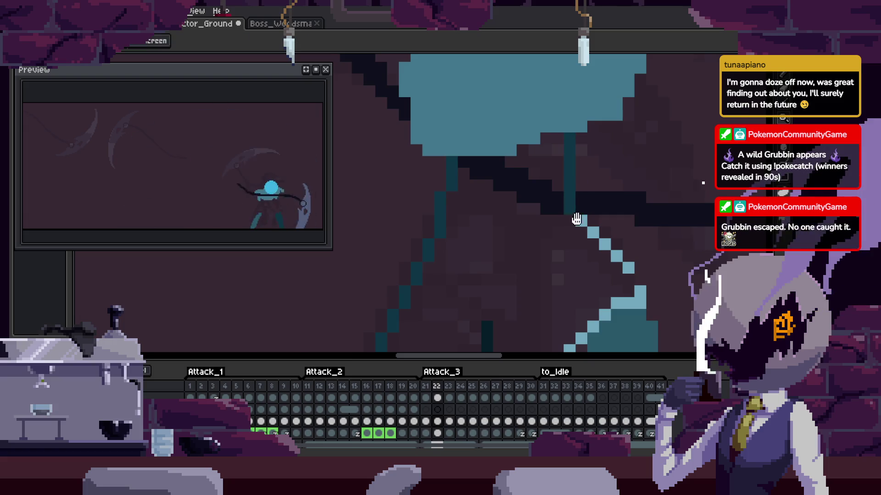
pyautogui.scroll(-2, 573, 216)
pyautogui.hotkey('ctrl', 's')
pyautogui.press('Tab')
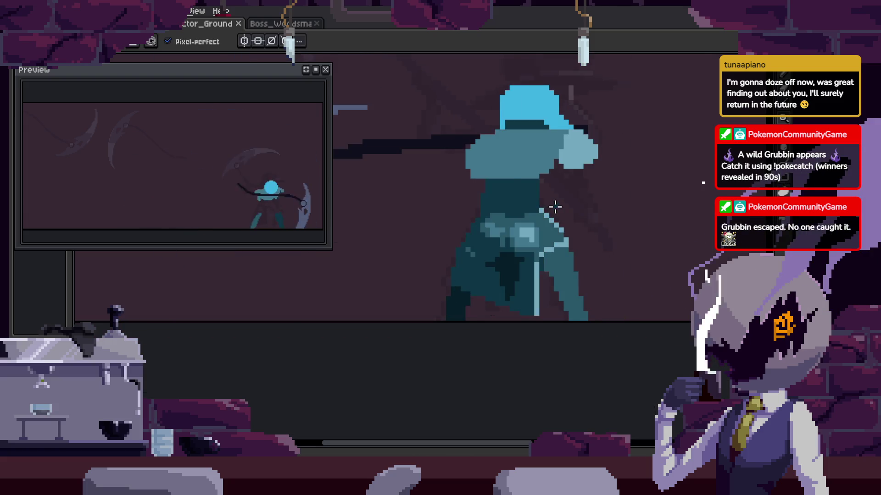
pyautogui.scroll(1, 546, 201)
# Step through the Attack frames to reach the scythe slash pose.
pyautogui.press('Right')
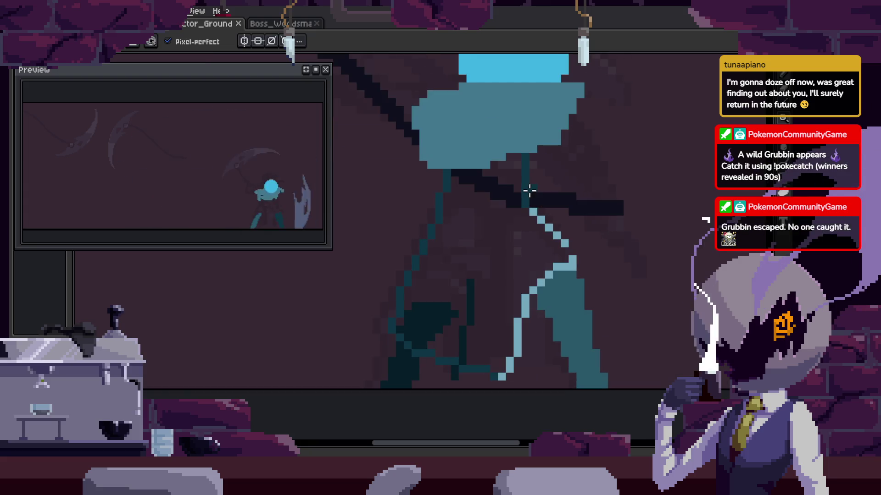
pyautogui.press('Right')
pyautogui.press('Right')
pyautogui.press('Right')
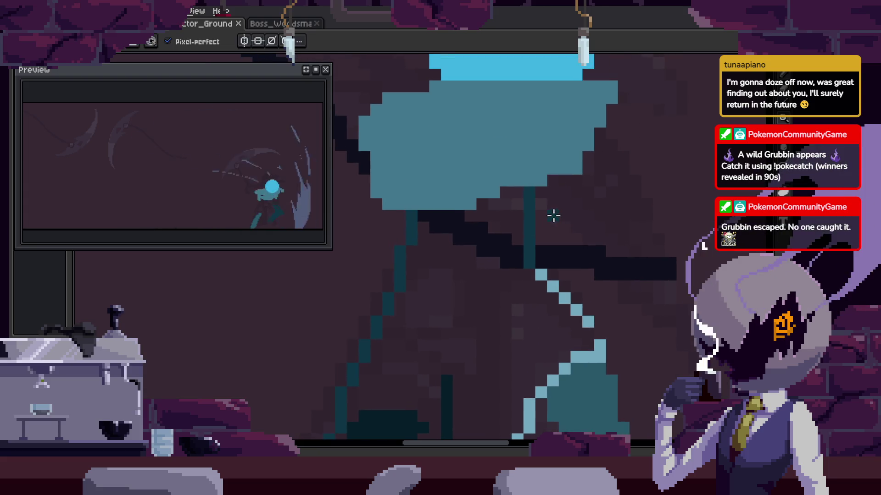
pyautogui.press('Right')
pyautogui.press('Right')
pyautogui.press('Right')
pyautogui.scroll(-2, 594, 311)
pyautogui.press('Right')
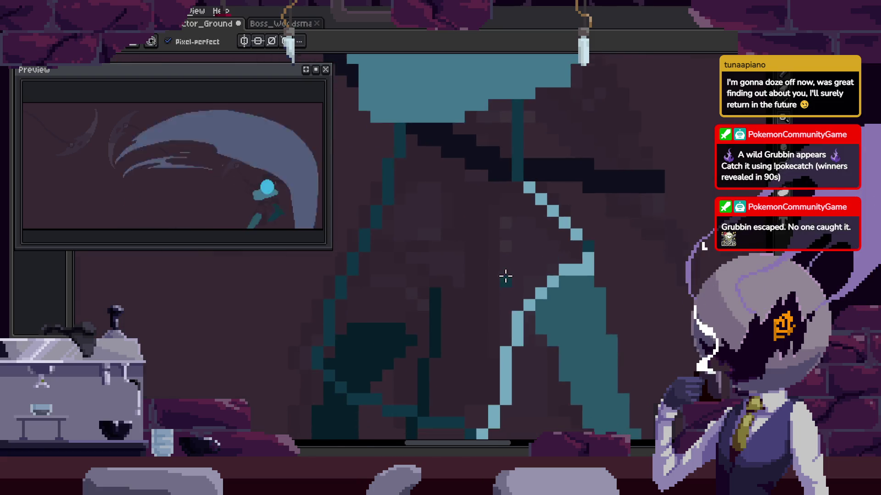
pyautogui.press('Tab')
pyautogui.press('Right')
pyautogui.scroll(1, 491, 259)
pyautogui.press('Tab')
pyautogui.press('g')
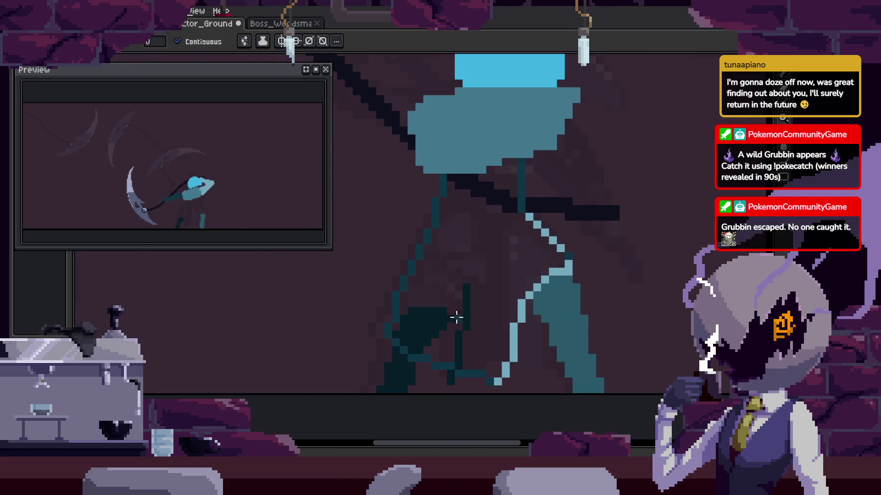
pyautogui.press('Right')
pyautogui.press('Right')
pyautogui.press('Right')
pyautogui.scroll(-1, 438, 311)
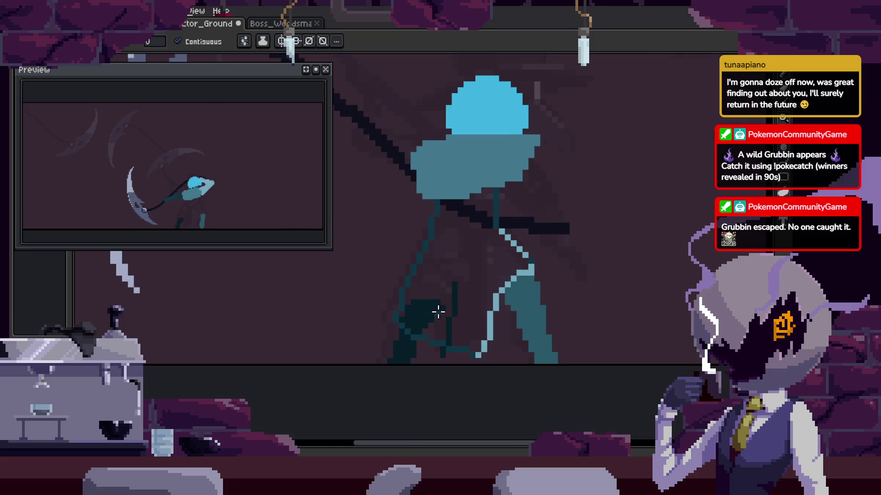
pyautogui.press('Right')
pyautogui.scroll(1, 433, 247)
pyautogui.press('Right')
pyautogui.scroll(-1, 499, 289)
pyautogui.press('Right')
pyautogui.press('Right')
pyautogui.press('Right')
pyautogui.press('Right')
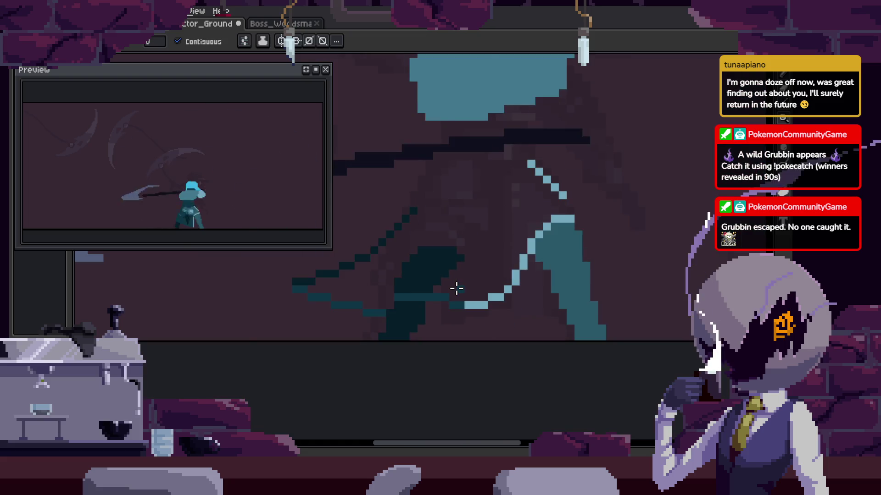
pyautogui.press('Right')
pyautogui.press('Right')
pyautogui.scroll(1, 452, 317)
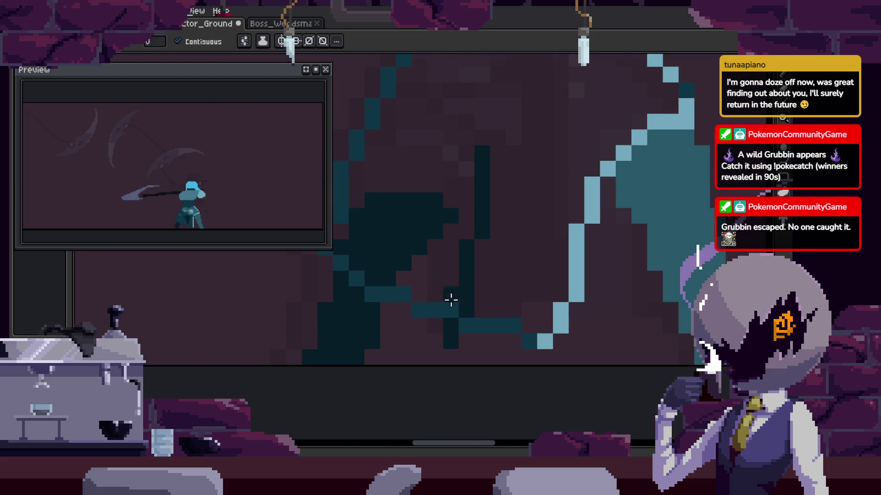
# Save the sprite and advance to later frames of the scythe swing.
pyautogui.press('Right')
pyautogui.scroll(2, 461, 292)
pyautogui.press('b')
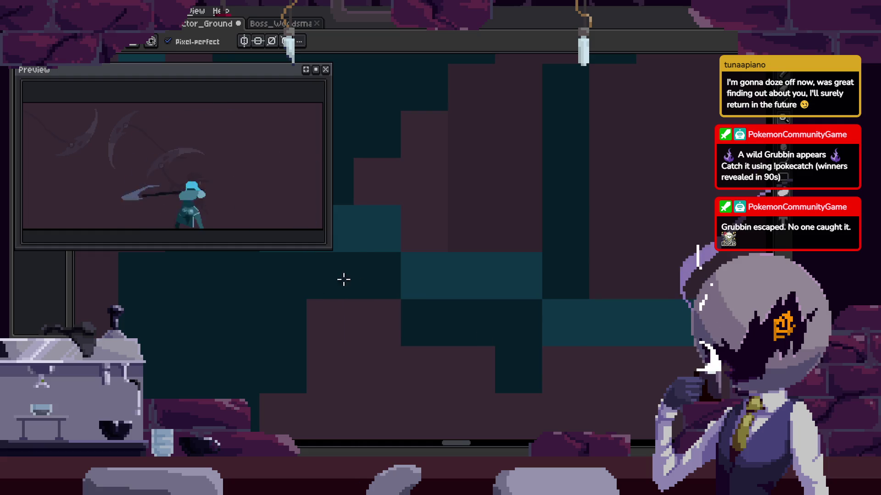
pyautogui.scroll(-2, 487, 364)
pyautogui.scroll(1, 555, 370)
pyautogui.hotkey('ctrl', 's')
pyautogui.scroll(1, 588, 321)
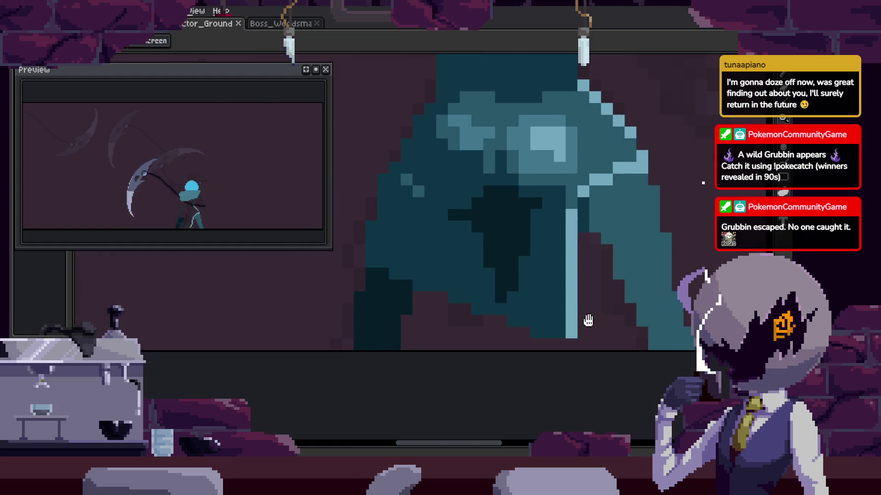
pyautogui.scroll(-2, 588, 321)
pyautogui.press('Right')
pyautogui.press('Right')
pyautogui.press('Right')
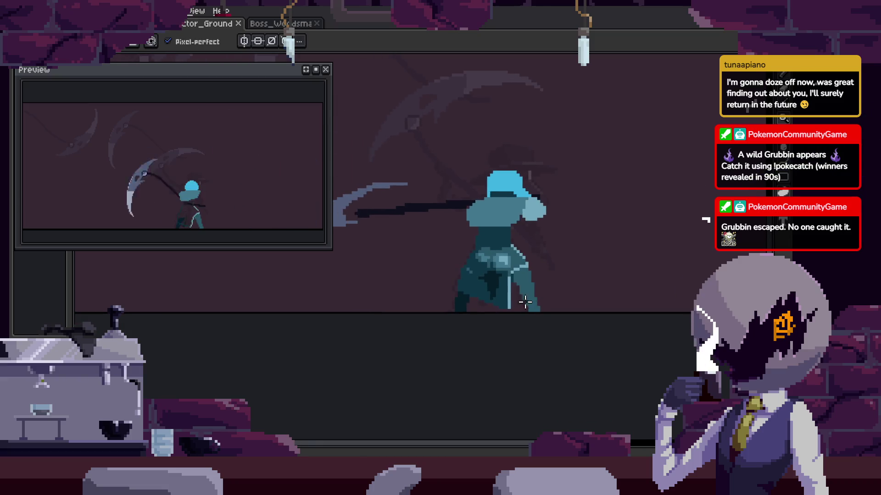
pyautogui.press('Right')
pyautogui.scroll(2, 518, 305)
pyautogui.press('Right')
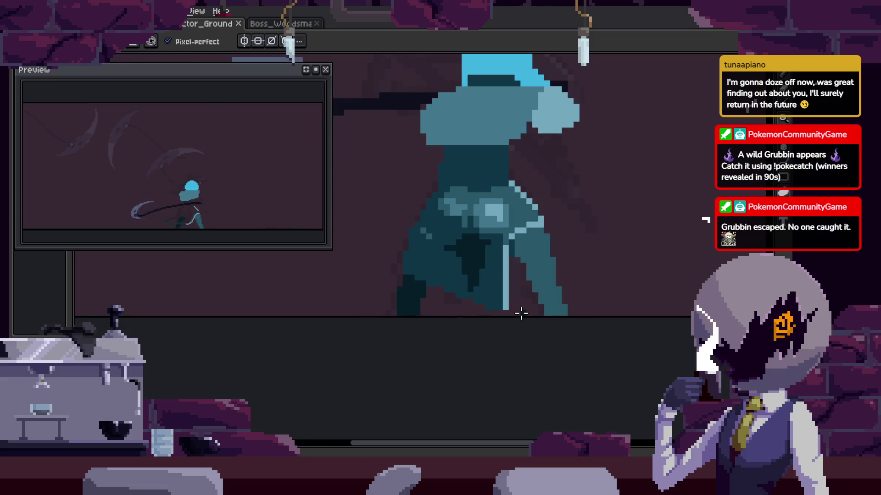
pyautogui.scroll(2, 406, 268)
pyautogui.press('Right')
pyautogui.press('Right')
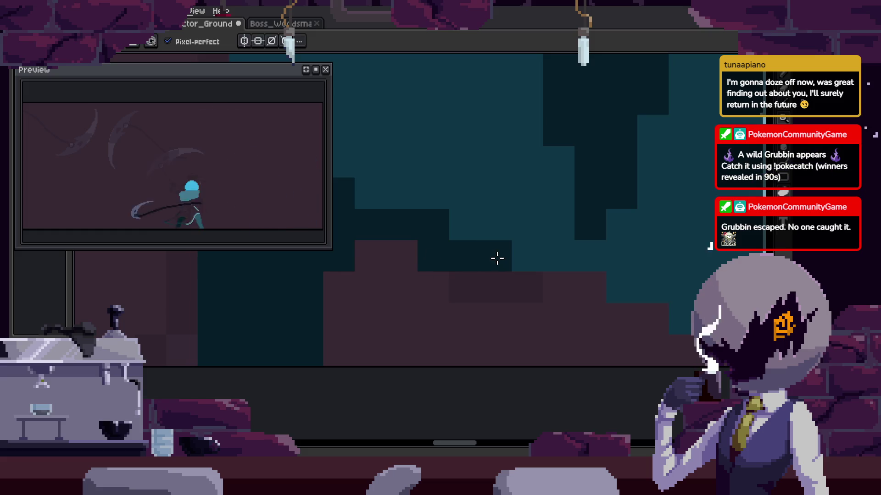
# Recolour a dark leg pixel to background maroon and try a leg fill, undoing it.
pyautogui.click(468, 284)
pyautogui.press('e')
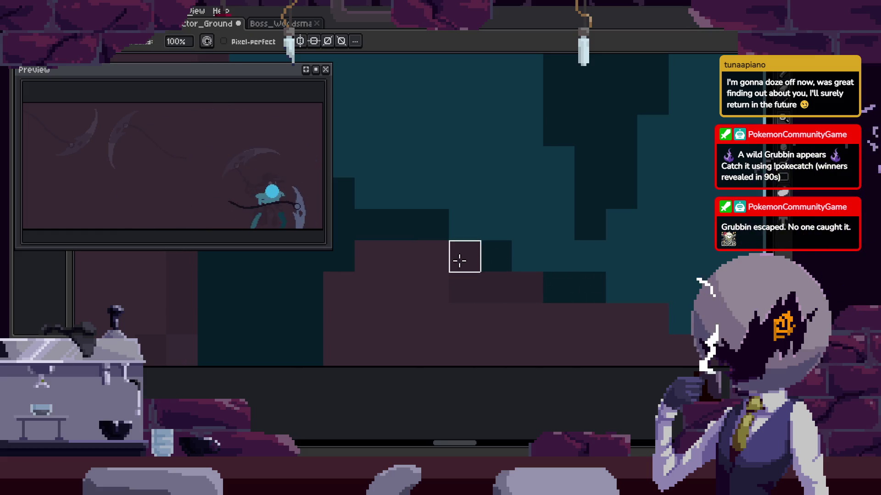
pyautogui.scroll(-2, 550, 293)
pyautogui.scroll(-2, 546, 295)
pyautogui.scroll(-2, 542, 295)
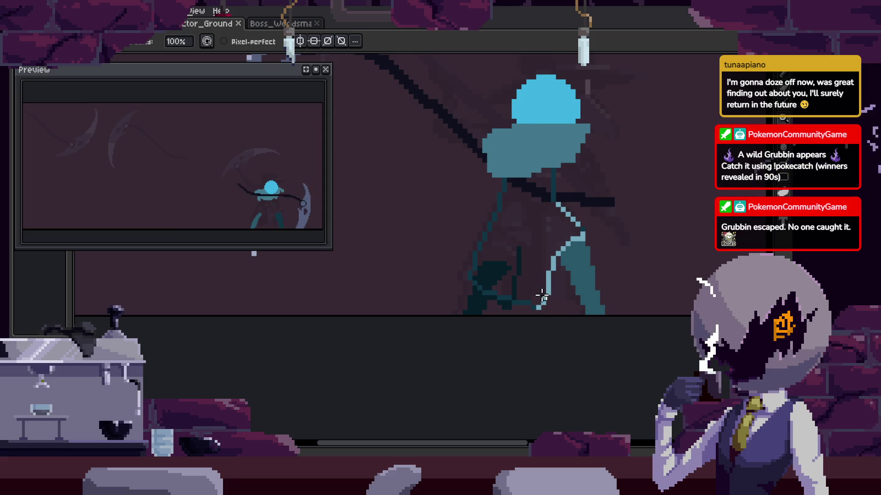
pyautogui.scroll(3, 540, 293)
pyautogui.press('i')
pyautogui.press('g')
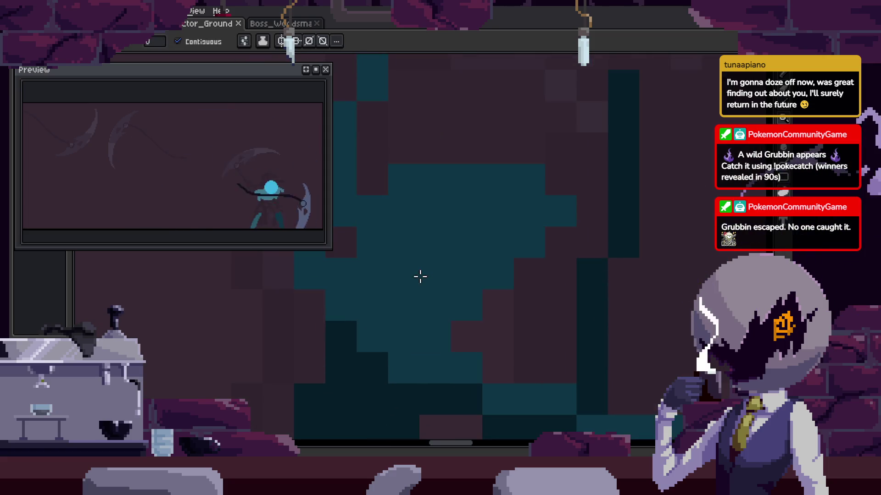
pyautogui.scroll(-1, 419, 276)
pyautogui.click(475, 288)
pyautogui.scroll(2, 490, 282)
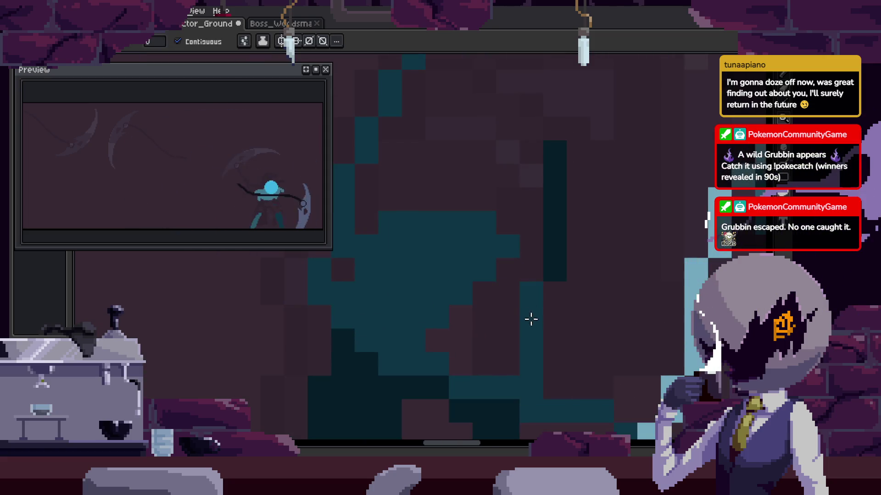
pyautogui.hotkey('ctrl', 'z')
# Draw a lighter edge line across the thigh and fill the thigh shape with mid-teal.
pyautogui.press('b')
pyautogui.scroll(-2, 435, 309)
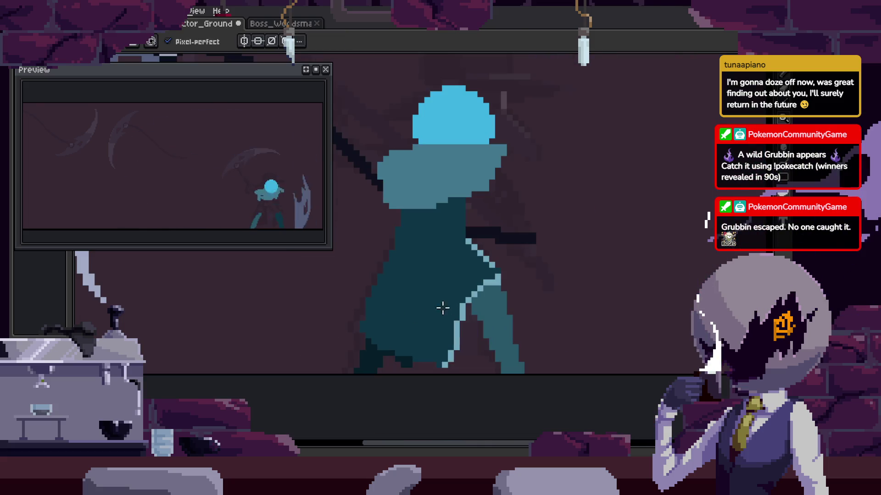
pyautogui.scroll(1, 444, 291)
pyautogui.scroll(1, 525, 272)
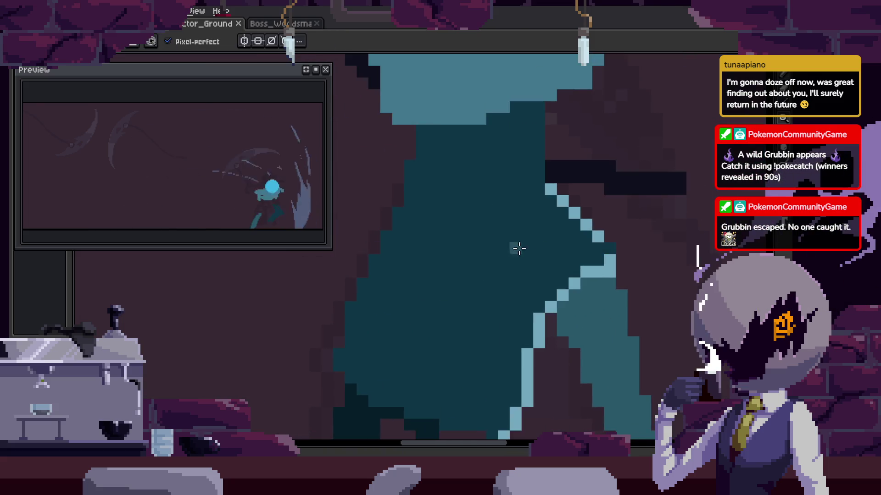
pyautogui.scroll(-1, 350, 315)
pyautogui.scroll(1, 411, 290)
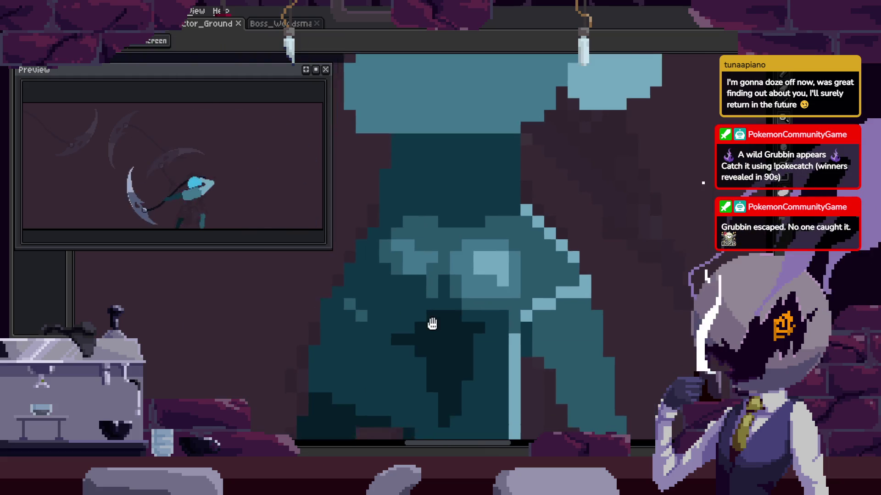
pyautogui.press('i')
pyautogui.press('b')
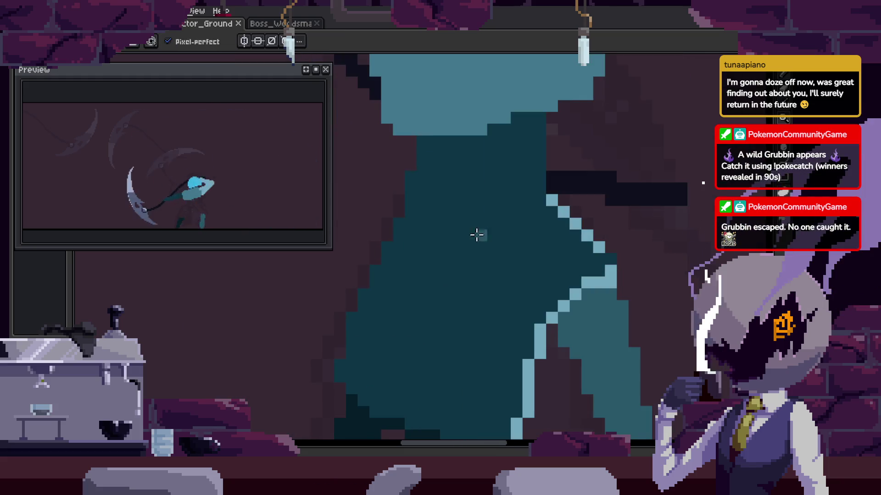
pyautogui.moveTo(481, 222); pyautogui.dragTo(504, 310)
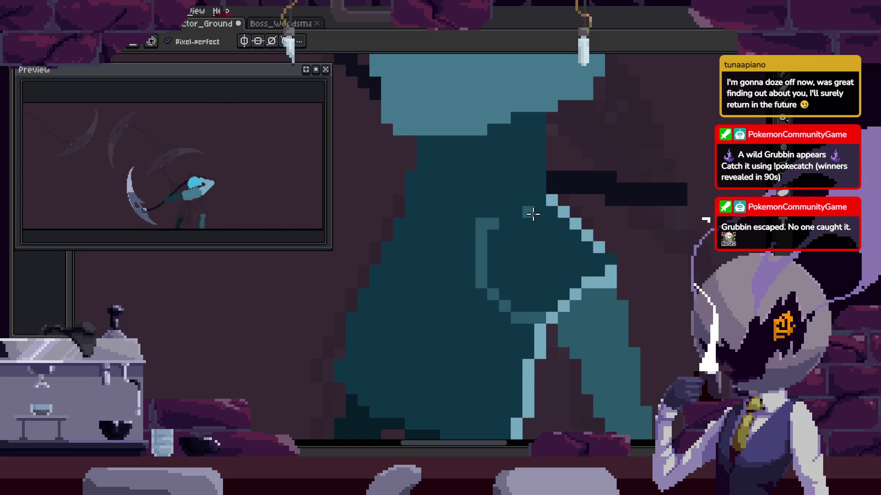
pyautogui.press('g')
pyautogui.scroll(1, 559, 216)
pyautogui.click(569, 219)
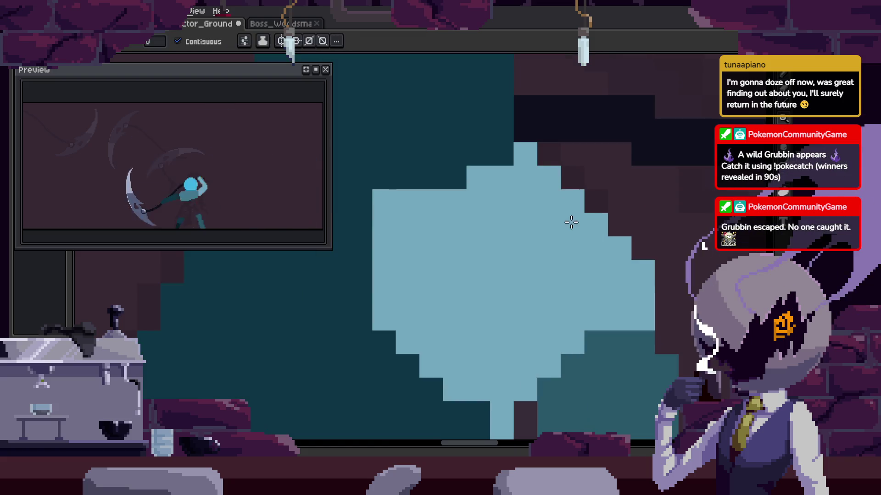
pyautogui.click(569, 218)
pyautogui.press('b')
# Compare the shaded frame against its neighbouring frames.
pyautogui.press('Right')
pyautogui.press('Left')
pyautogui.press('i')
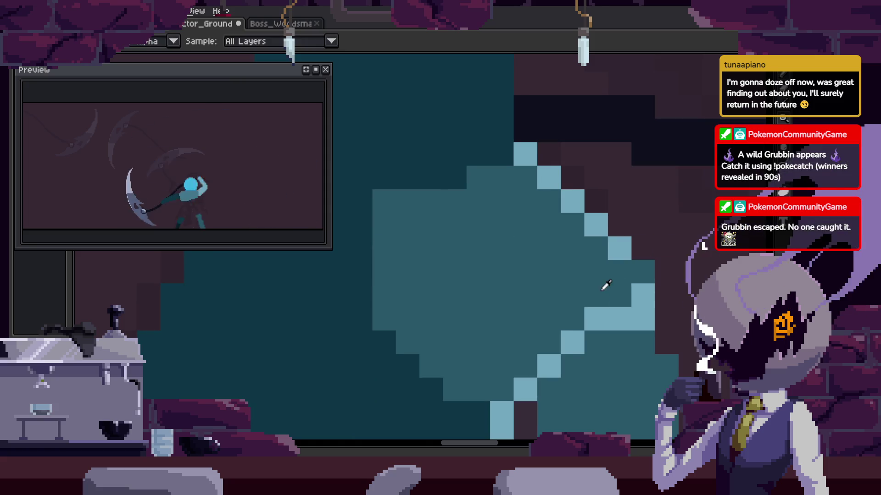
pyautogui.scroll(-1, 670, 270)
pyautogui.press('Right')
pyautogui.press('Right')
pyautogui.press('i')
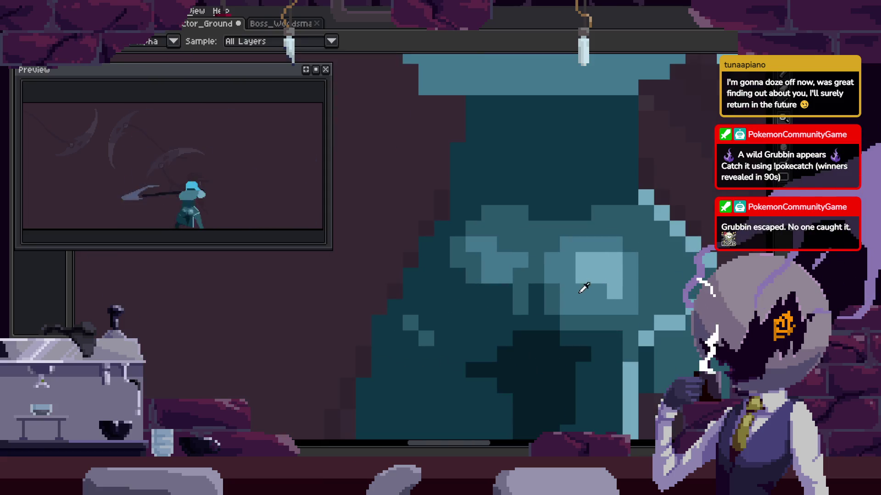
pyautogui.press('Left')
pyautogui.press('Left')
pyautogui.press('b')
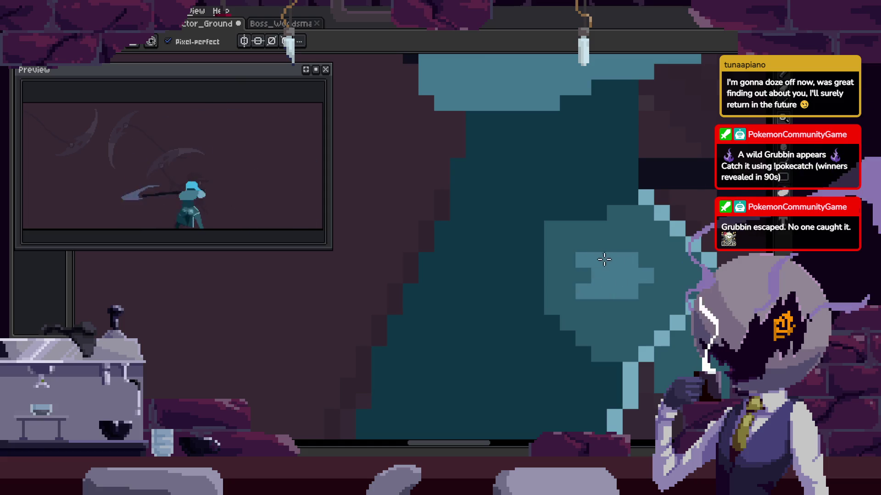
pyautogui.scroll(-2, 589, 271)
pyautogui.scroll(-1, 541, 227)
# Pick a dark teal shade and paint a shading pixel and a shadow block on the leg.
pyautogui.press('Right')
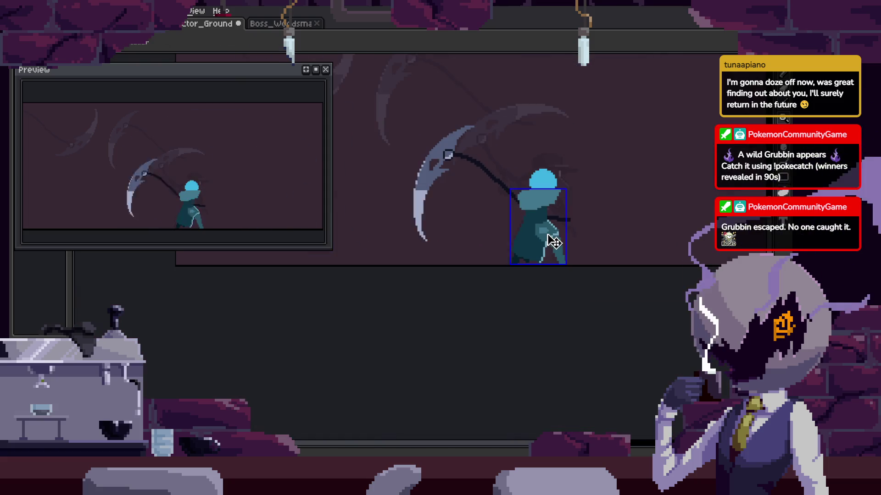
pyautogui.scroll(2, 553, 240)
pyautogui.scroll(1, 546, 245)
pyautogui.press('i')
pyautogui.scroll(1, 492, 252)
pyautogui.press('b')
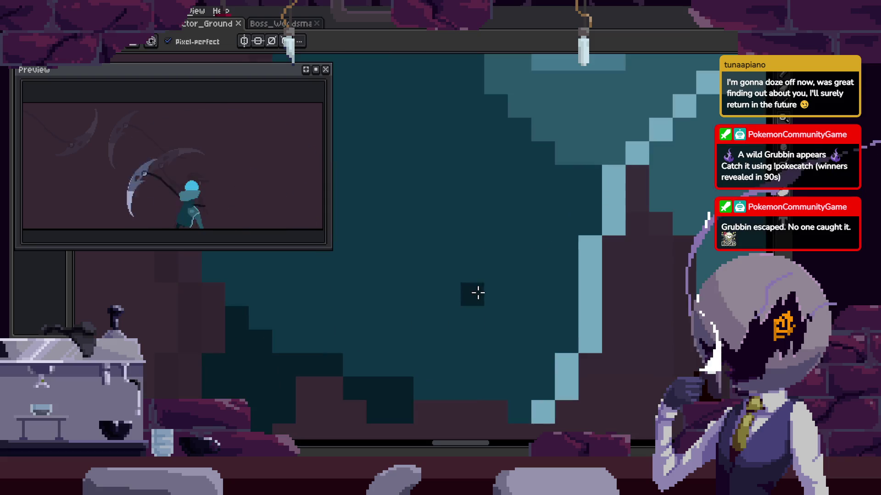
pyautogui.press('Right')
pyautogui.press('Left')
pyautogui.click(428, 308)
pyautogui.press('Right')
pyautogui.moveTo(464, 225)
pyautogui.mouseDown()
pyautogui.moveTo(482, 198)
pyautogui.moveTo(534, 270)
pyautogui.mouseUp()
pyautogui.press('Right')
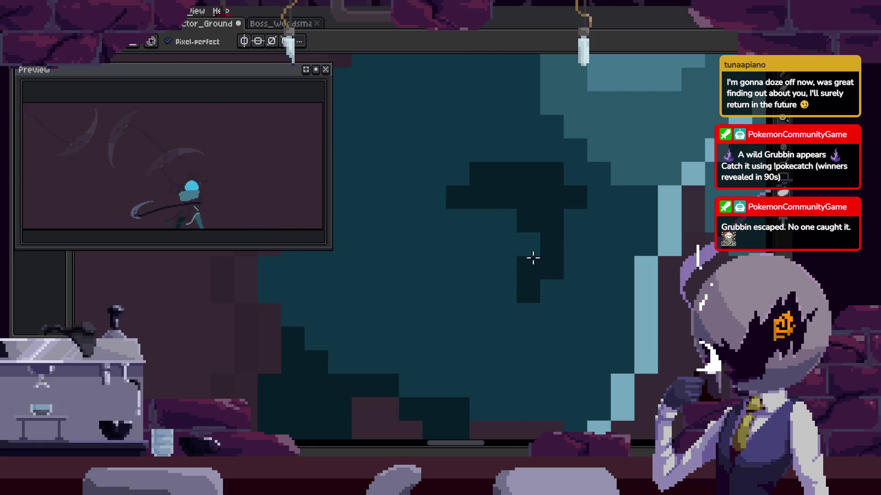
# Save, review the other frames, and Magic Wand-select the dark leg region.
pyautogui.hotkey('ctrl', 's')
pyautogui.scroll(-3, 528, 321)
pyautogui.press('Right')
pyautogui.press('Left')
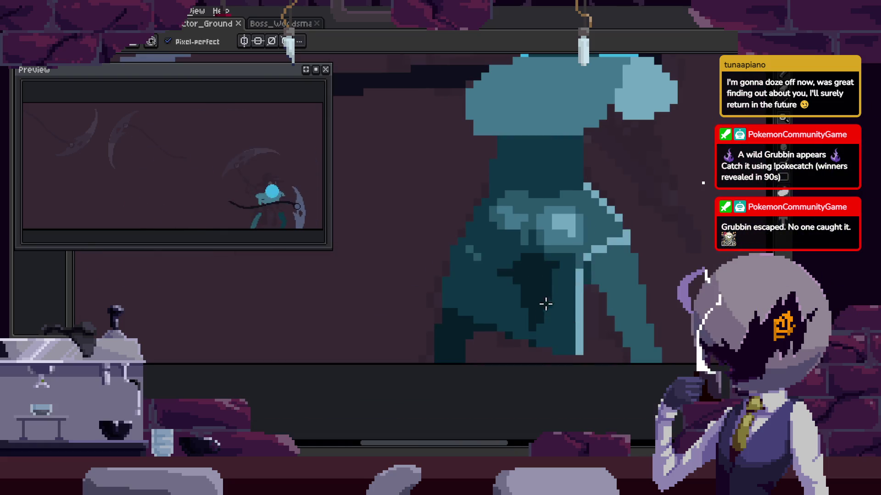
pyautogui.scroll(2, 530, 299)
pyautogui.scroll(-2, 528, 285)
pyautogui.press('Right')
pyautogui.press('Right')
pyautogui.scroll(-1, 464, 285)
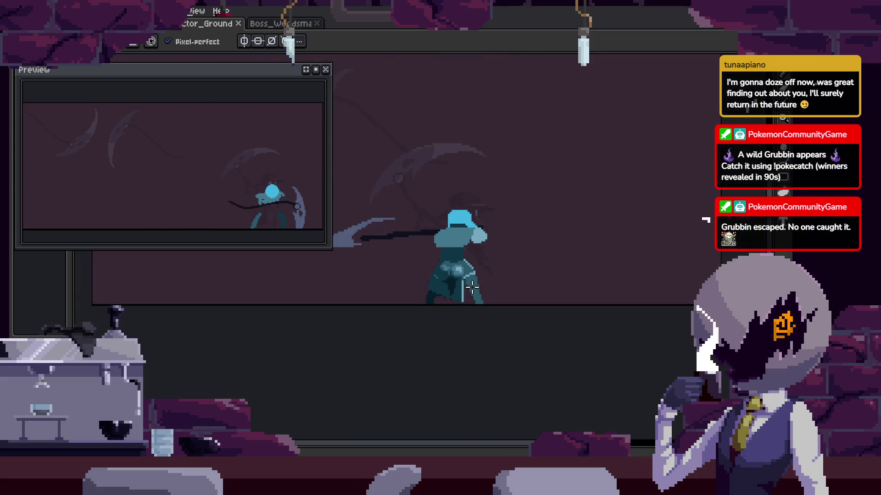
pyautogui.press('Right')
pyautogui.scroll(1, 457, 281)
pyautogui.scroll(1, 456, 281)
pyautogui.press('Right')
pyautogui.press('Right')
pyautogui.press('Right')
pyautogui.scroll(2, 383, 295)
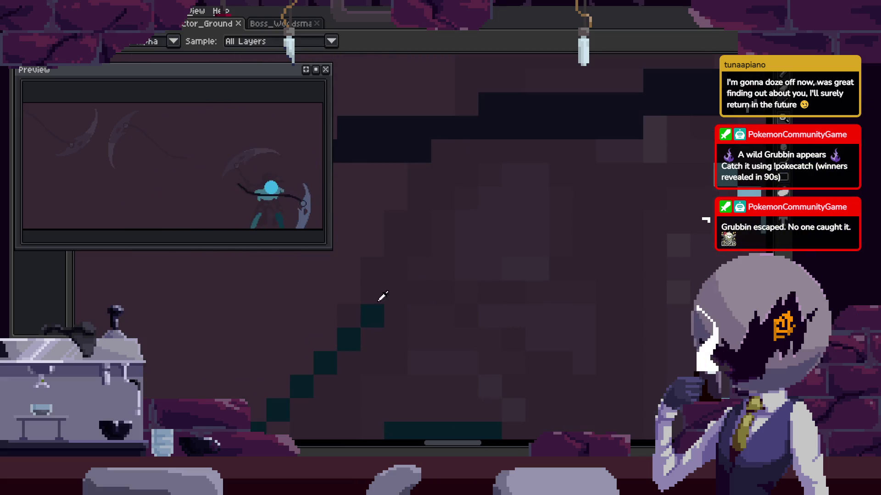
pyautogui.scroll(-2, 404, 305)
pyautogui.scroll(2, 463, 259)
pyautogui.press('w')
pyautogui.click(462, 250)
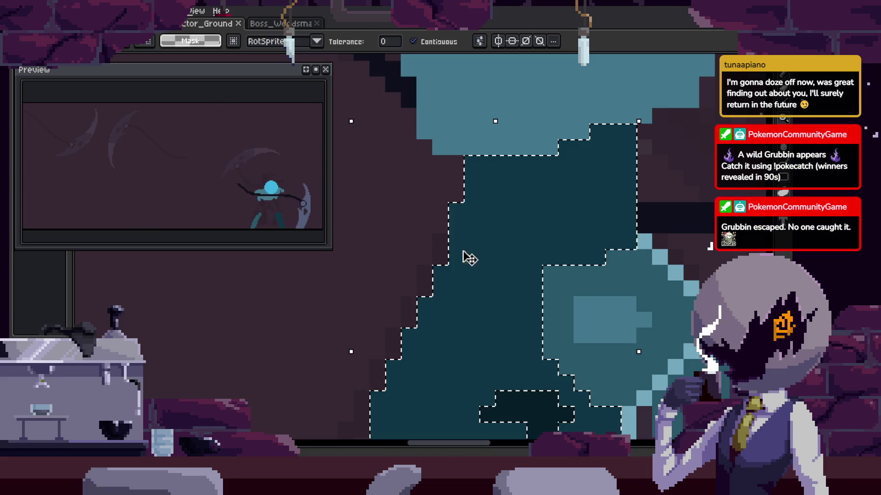
# Paint dark teal along the leg's left edge within the selection, then deselect.
pyautogui.press('Tab')
pyautogui.press('Right')
pyautogui.scroll(-1, 481, 281)
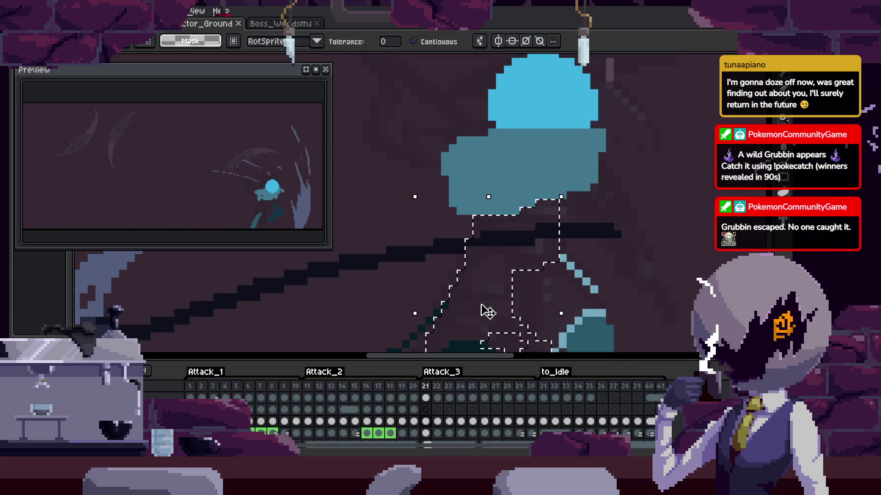
pyautogui.press('Tab')
pyautogui.press('Right')
pyautogui.press('Left')
pyautogui.scroll(1, 477, 321)
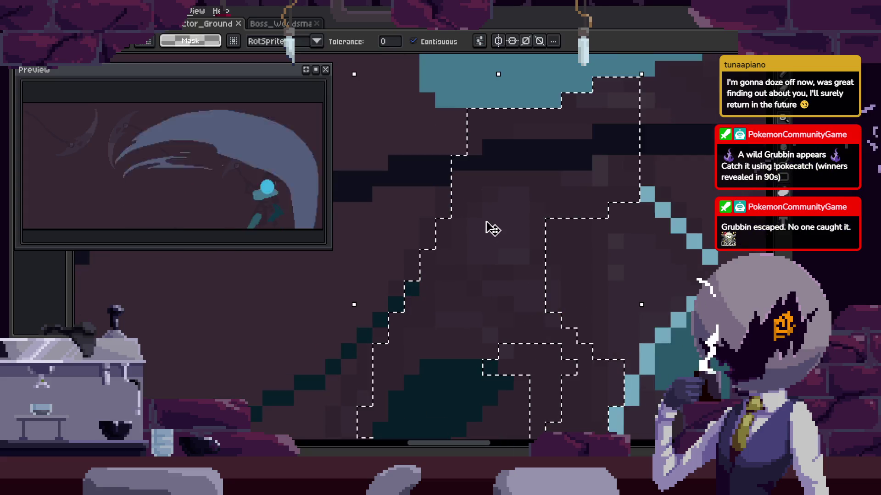
pyautogui.press('b')
pyautogui.moveTo(442, 225); pyautogui.dragTo(459, 159)
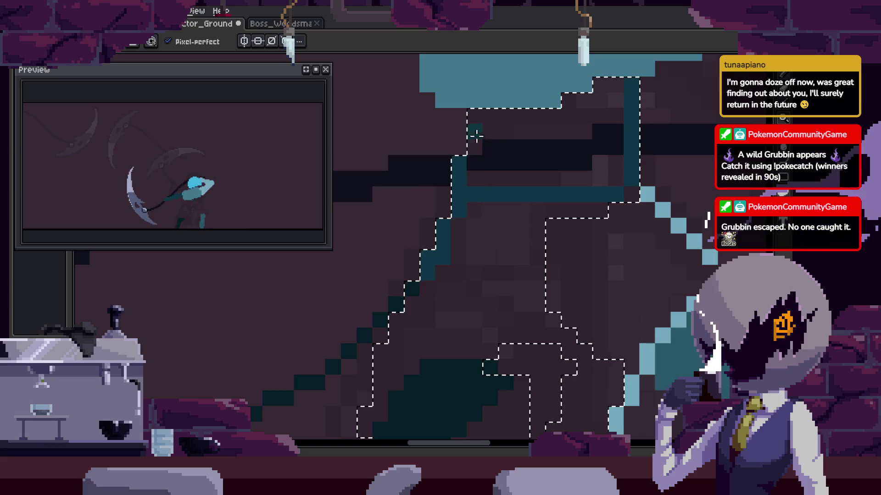
pyautogui.hotkey('ctrl', 'd')
# Save the sprite and compare the edited frame with its neighbour.
pyautogui.hotkey('ctrl', 's')
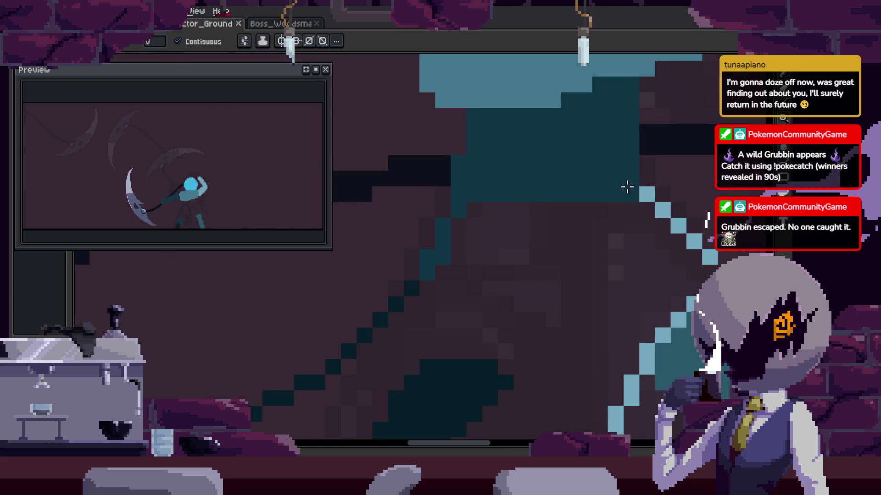
pyautogui.scroll(-2, 559, 183)
pyautogui.press('Right')
pyautogui.scroll(-2, 664, 244)
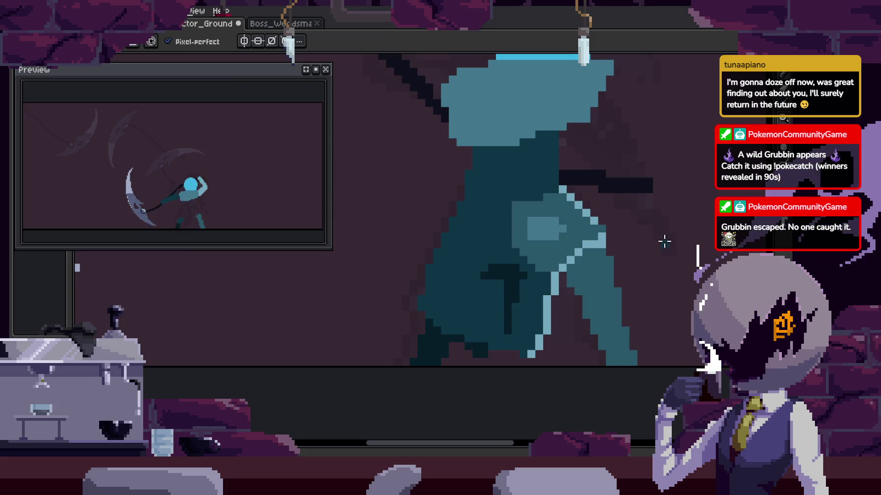
pyautogui.scroll(2, 570, 248)
pyautogui.press('Right')
pyautogui.press('b')
pyautogui.press('Left')
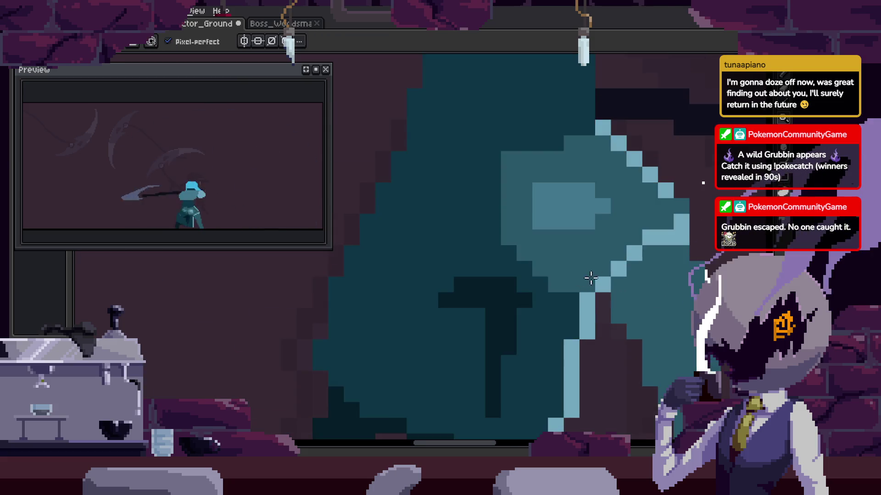
pyautogui.scroll(2, 528, 244)
# Magic Wand-select the lighter body patch and fill it with base teal.
pyautogui.press('w')
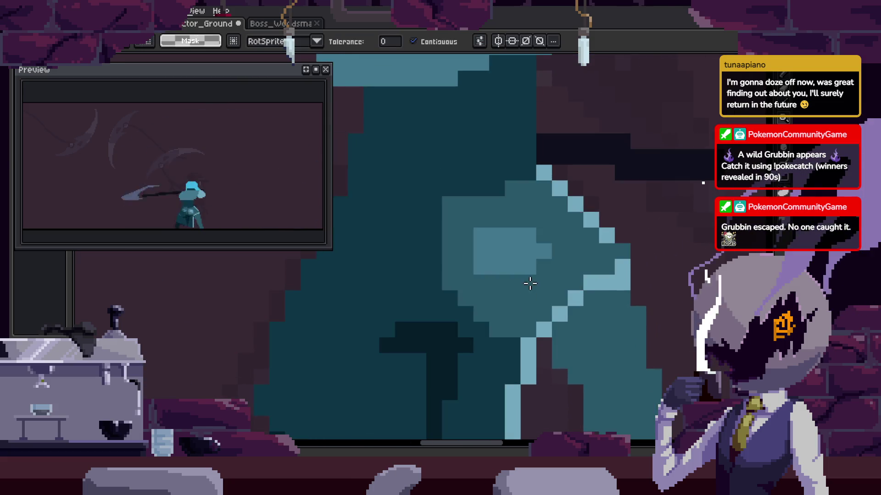
pyautogui.click(533, 299)
pyautogui.press('f')
pyautogui.hotkey('ctrl', 'd')
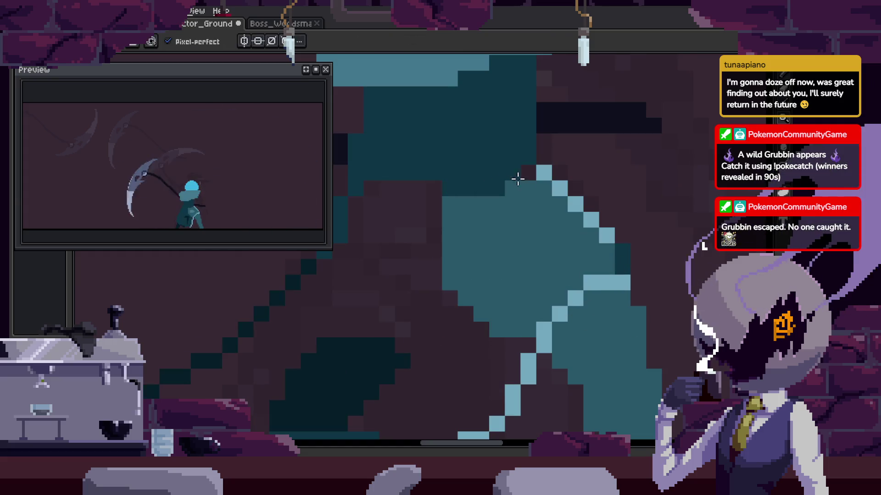
pyautogui.scroll(-2, 566, 219)
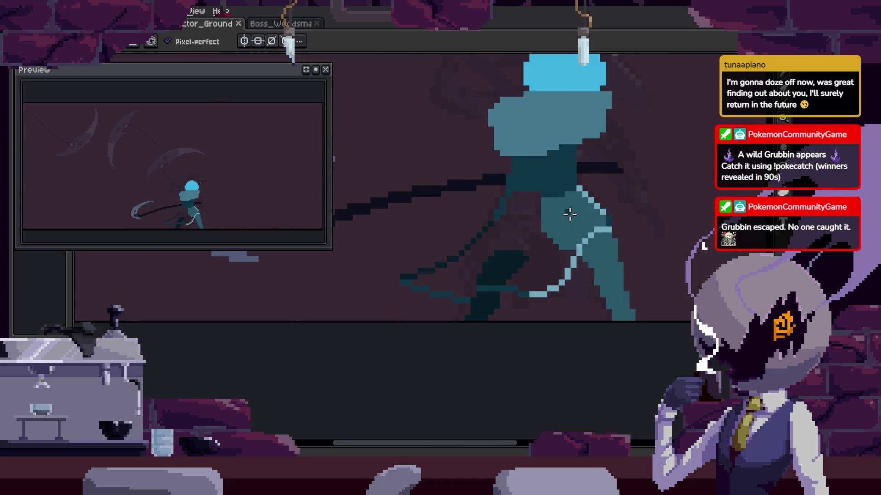
pyautogui.scroll(1, 515, 320)
pyautogui.scroll(2, 491, 261)
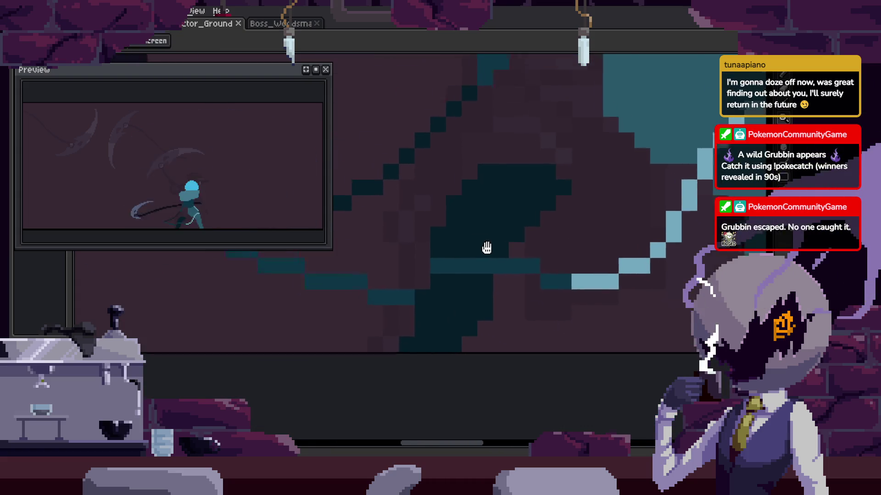
pyautogui.moveTo(418, 316); pyautogui.dragTo(471, 327)
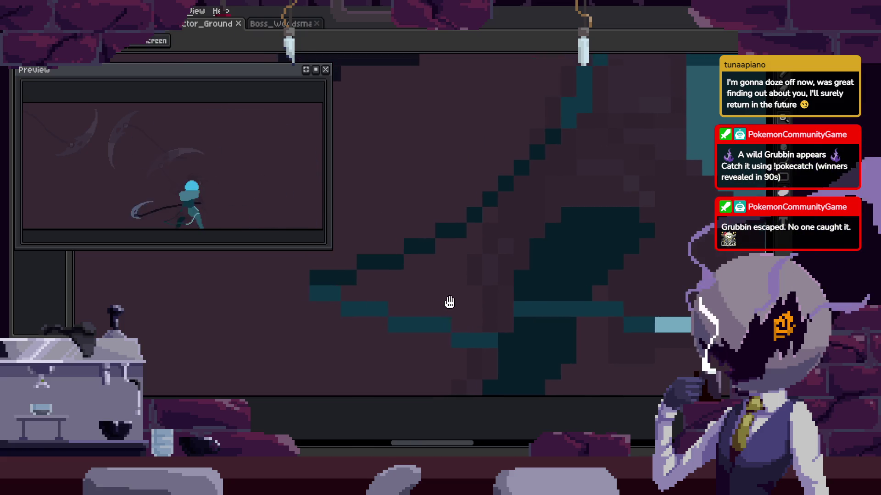
pyautogui.press('b')
pyautogui.scroll(1, 519, 287)
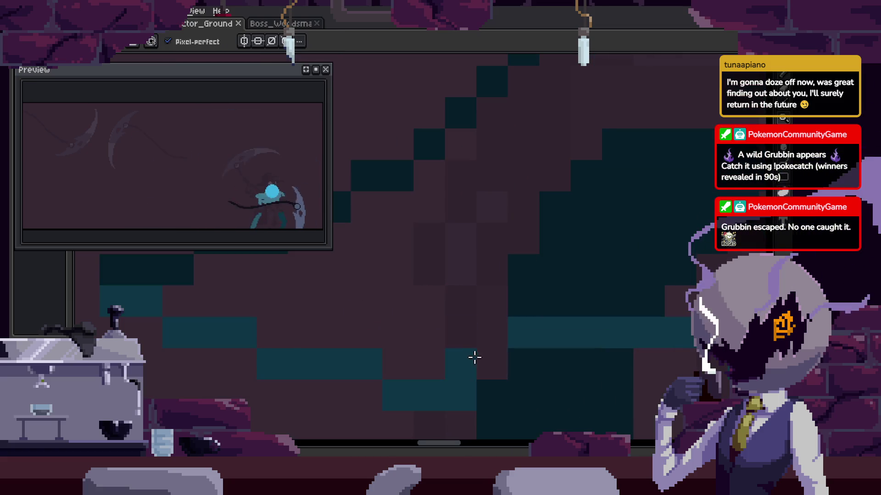
# Fill a dark teal area of the leg with lighter teal.
pyautogui.moveTo(522, 267)
pyautogui.mouseDown()
pyautogui.moveTo(454, 330)
pyautogui.moveTo(435, 253)
pyautogui.mouseUp()
pyautogui.press('g')
pyautogui.click(404, 273)
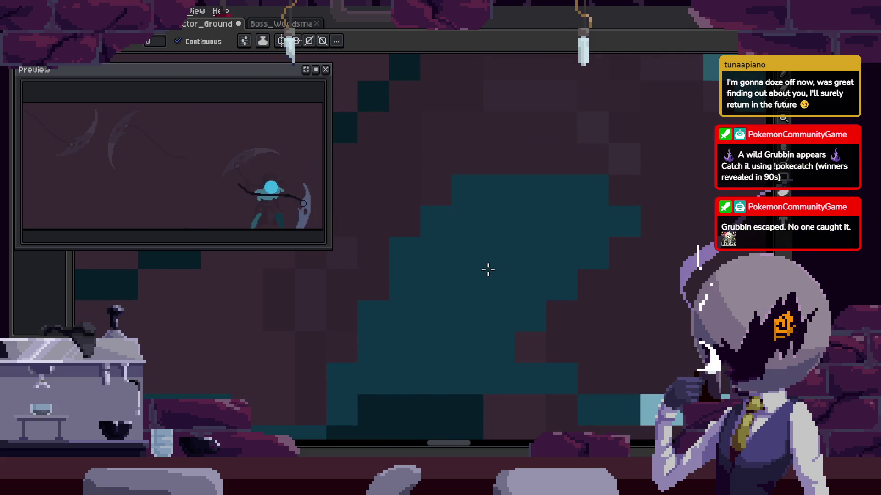
pyautogui.scroll(-1, 447, 266)
pyautogui.press('b')
pyautogui.scroll(1, 435, 291)
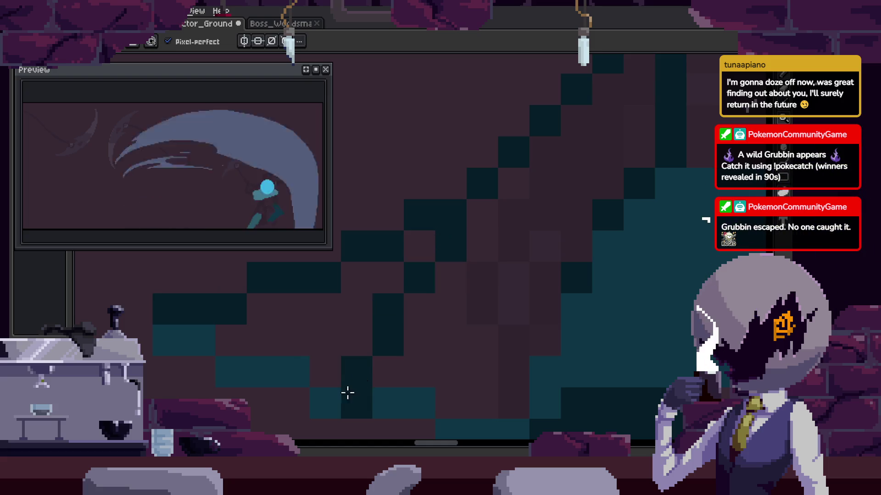
# Move ahead two frames and sample a shading colour from the sprite.
pyautogui.press('g')
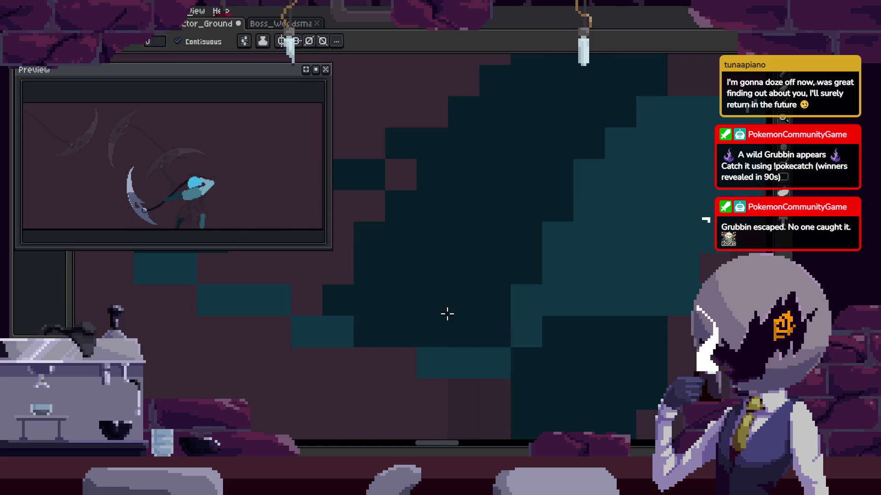
pyautogui.press('i')
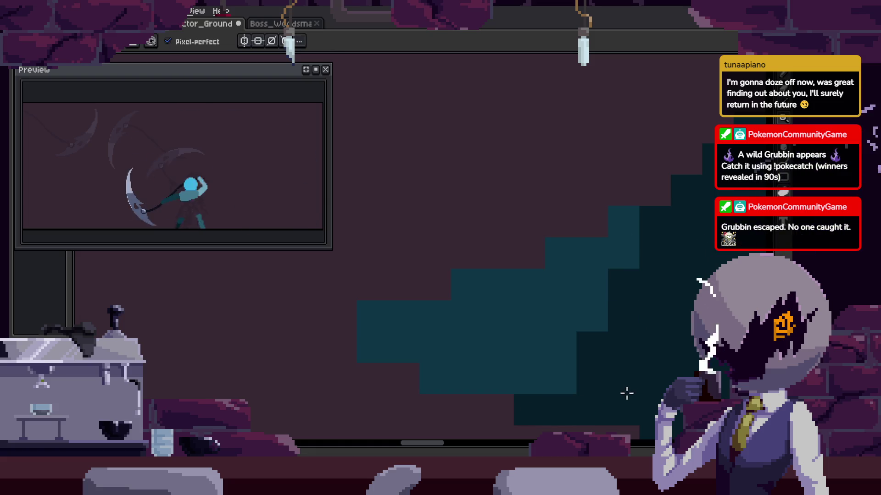
pyautogui.press('Right')
pyautogui.scroll(-3, 472, 347)
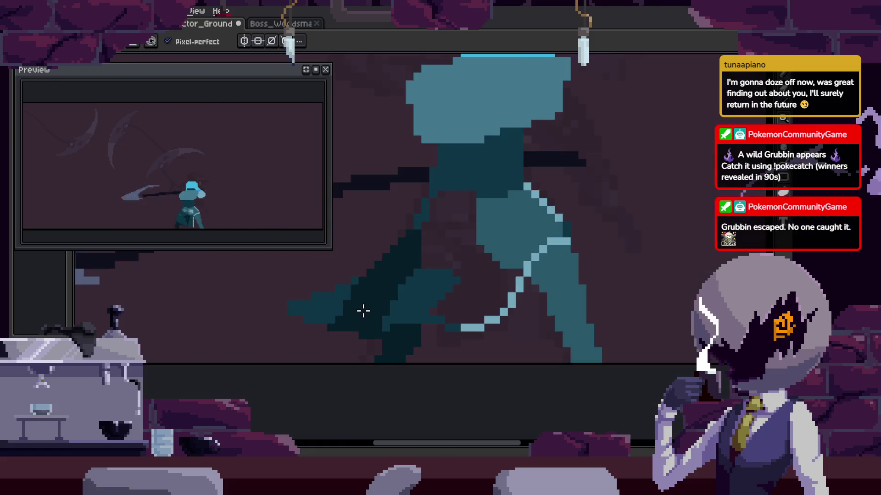
pyautogui.scroll(2, 362, 310)
pyautogui.scroll(2, 398, 317)
pyautogui.press('Right')
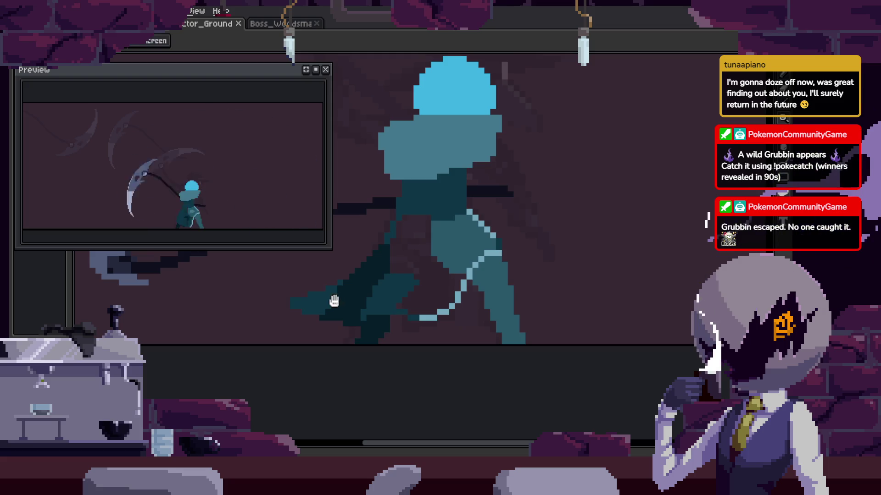
pyautogui.press('b')
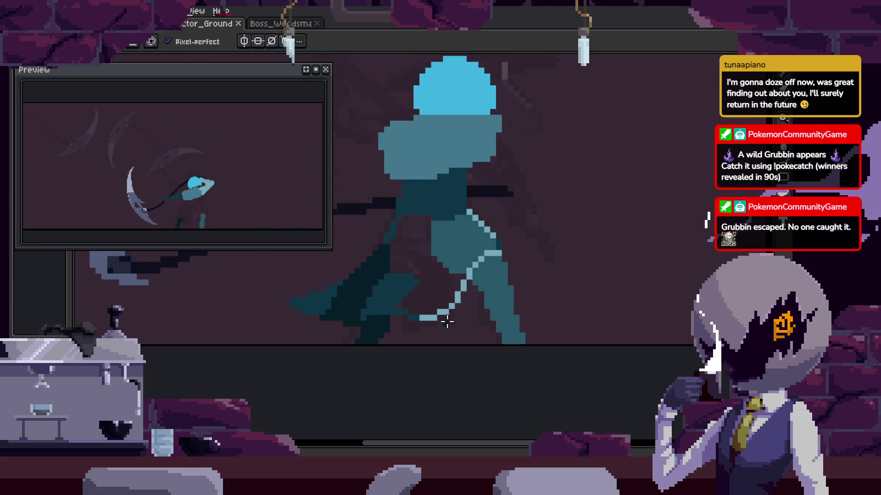
pyautogui.scroll(3, 413, 307)
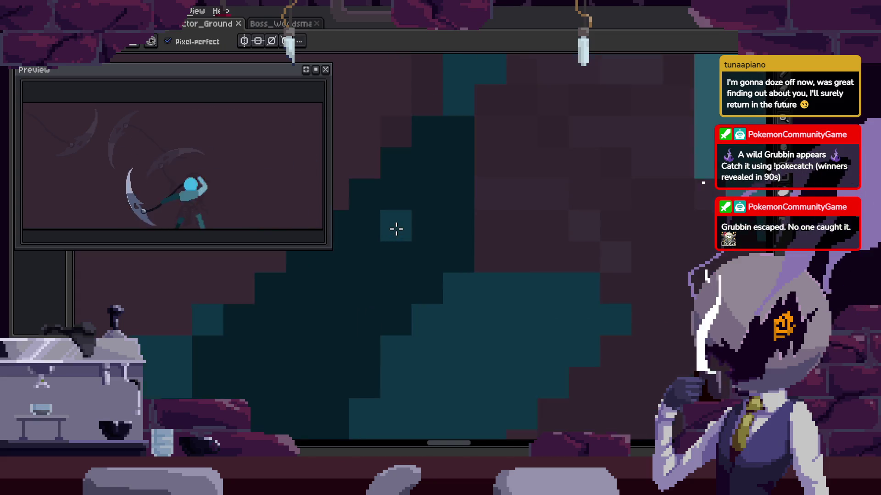
pyautogui.scroll(2, 392, 262)
# Paint dark teal shading pixels, a column and a block on the leg, then save.
pyautogui.click(586, 276)
pyautogui.moveTo(370, 243); pyautogui.dragTo(373, 279)
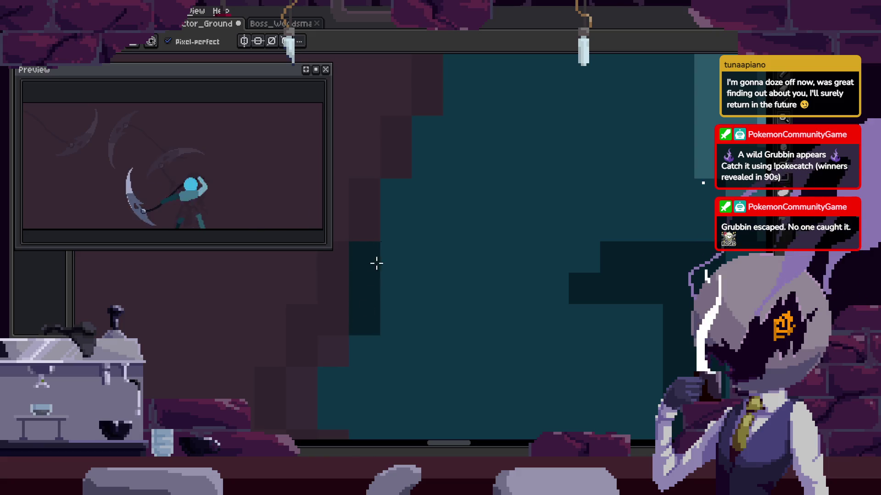
pyautogui.scroll(-2, 438, 156)
pyautogui.click(359, 354)
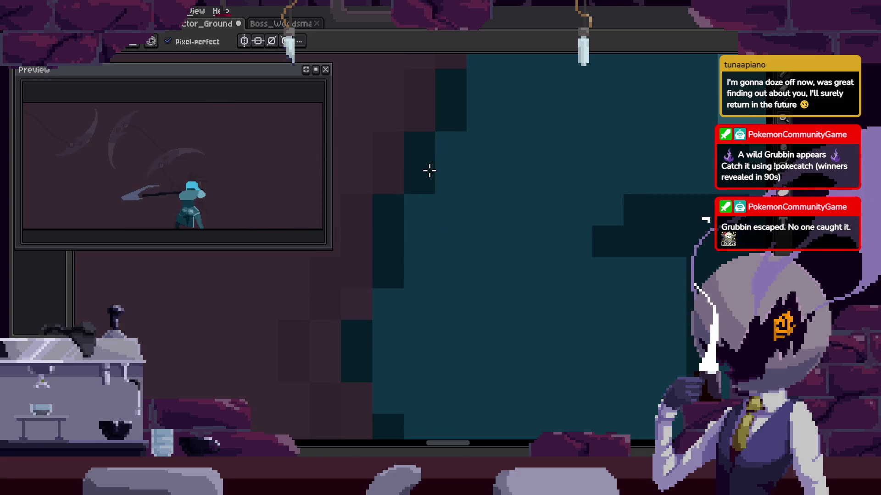
pyautogui.scroll(2, 430, 170)
pyautogui.hotkey('ctrl', 's')
pyautogui.scroll(-2, 534, 324)
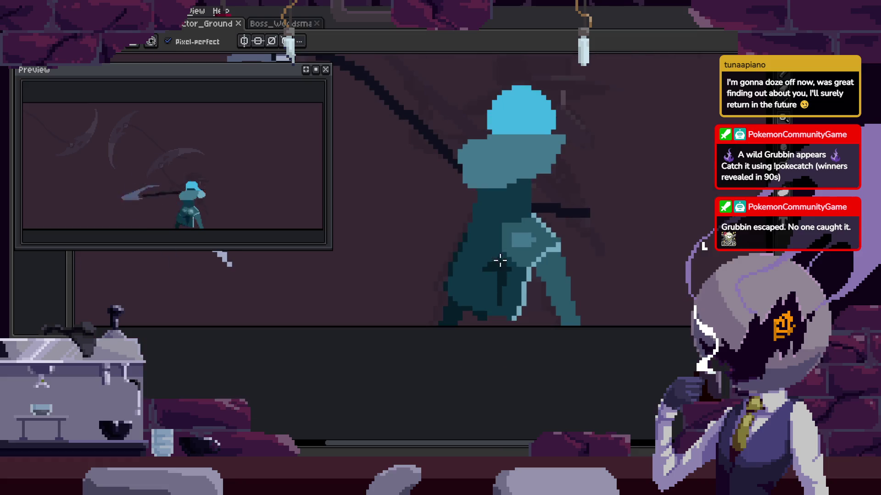
# Flood-fill the dark leg region with teal and save the sprite.
pyautogui.press('Tab')
pyautogui.press('Tab')
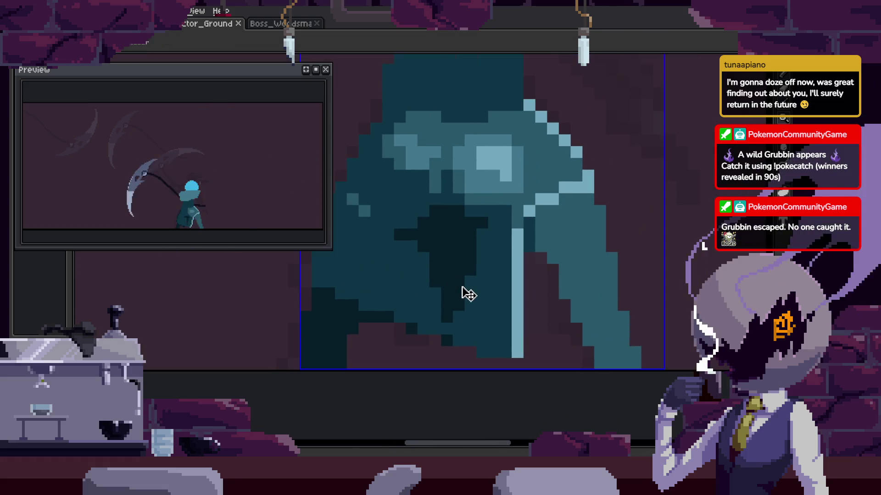
pyautogui.scroll(2, 441, 290)
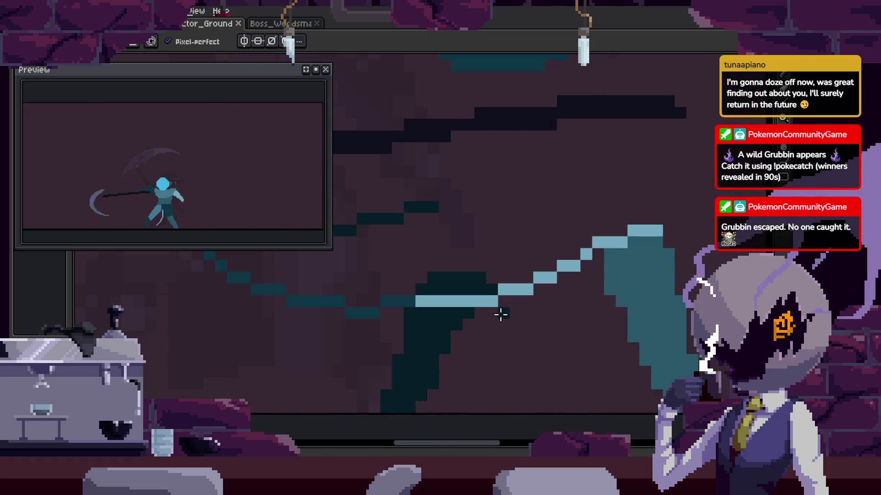
pyautogui.press('b')
pyautogui.scroll(2, 472, 315)
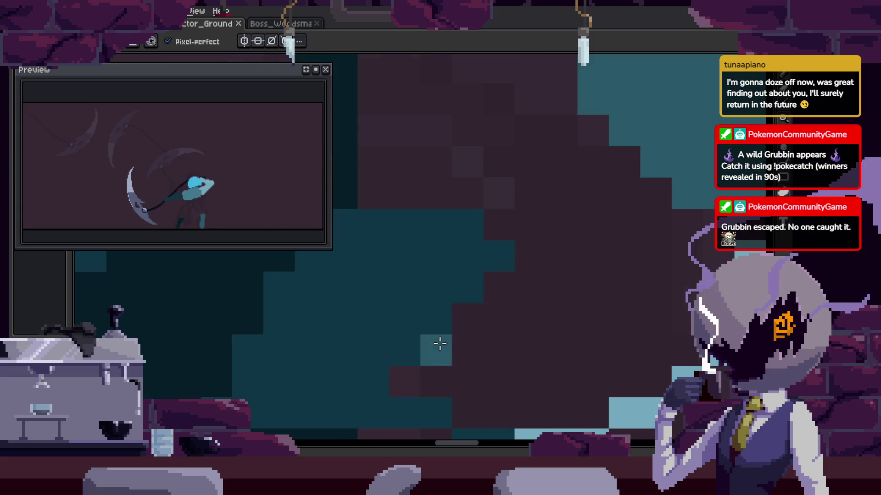
pyautogui.press('g')
pyautogui.click(603, 377)
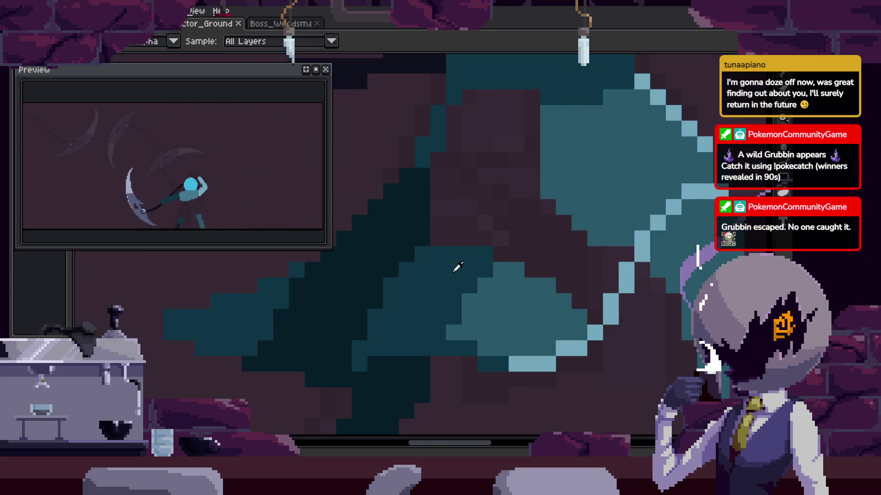
pyautogui.hotkey('ctrl', 's')
# Draw a light teal diagonal leg highlight and fill the dark pocket with medium teal.
pyautogui.scroll(-2, 514, 234)
pyautogui.scroll(-2, 535, 256)
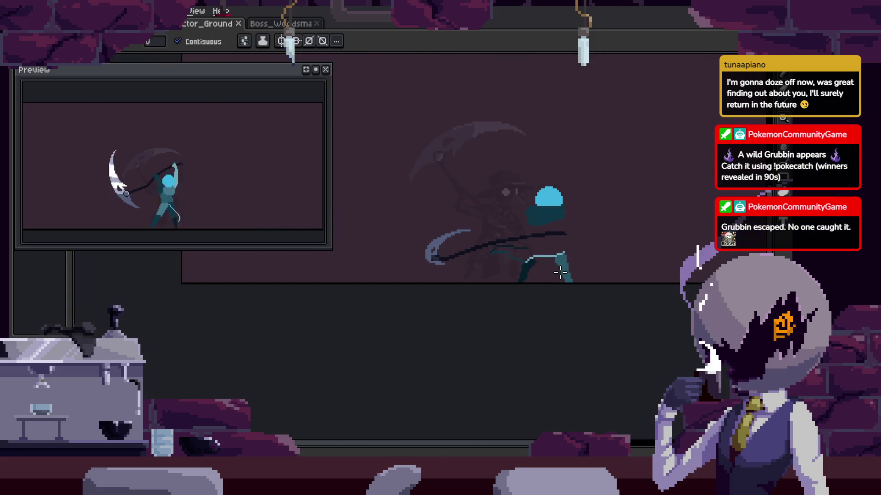
pyautogui.scroll(4, 530, 253)
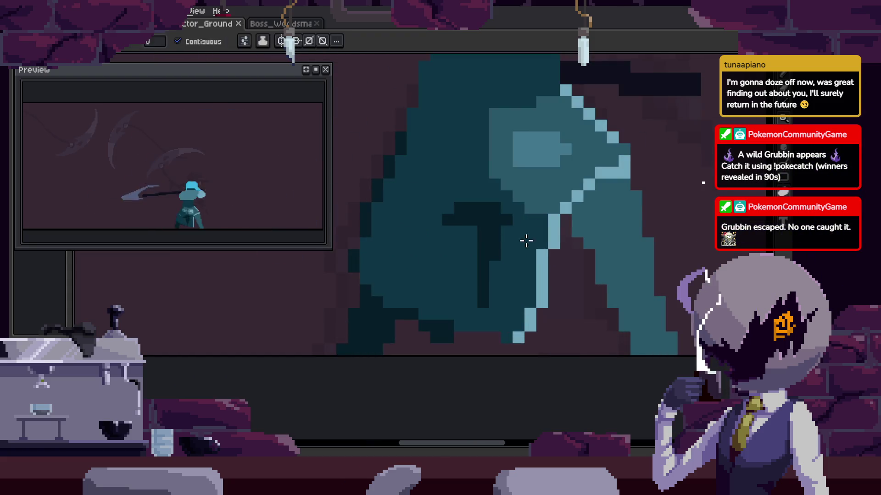
pyautogui.press('b')
pyautogui.scroll(3, 525, 250)
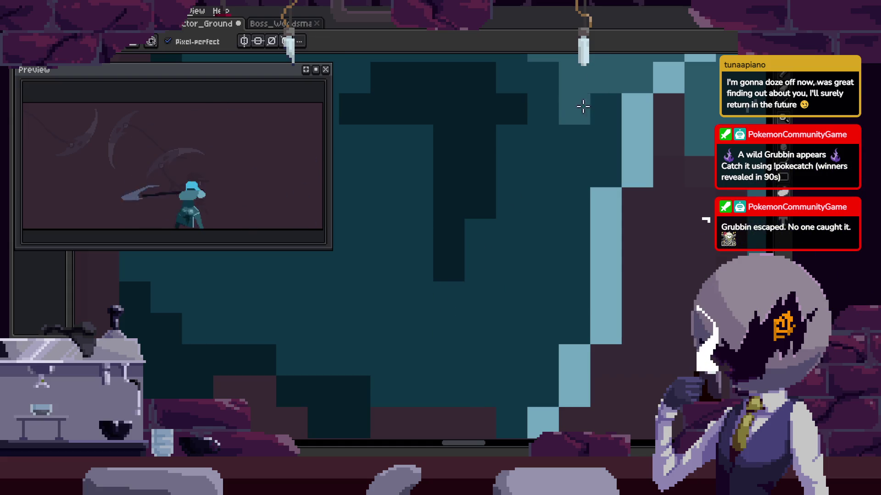
pyautogui.moveTo(417, 360); pyautogui.dragTo(519, 267)
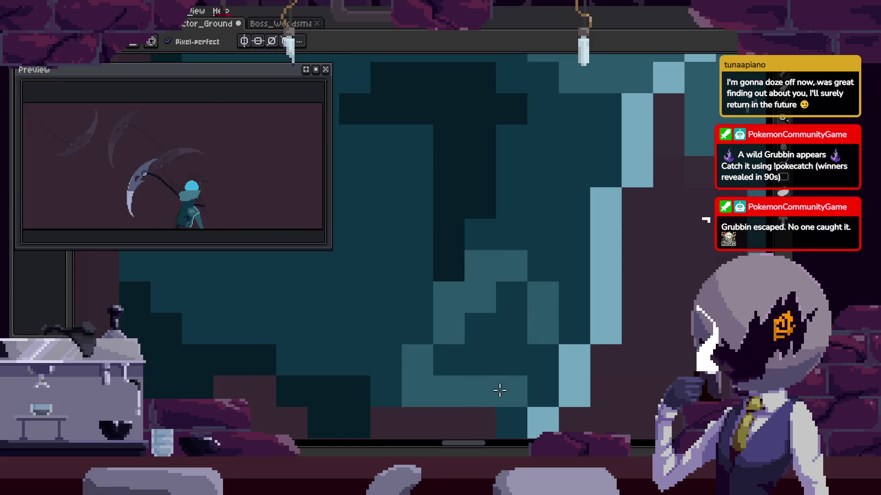
pyautogui.press('g')
pyautogui.click(498, 360)
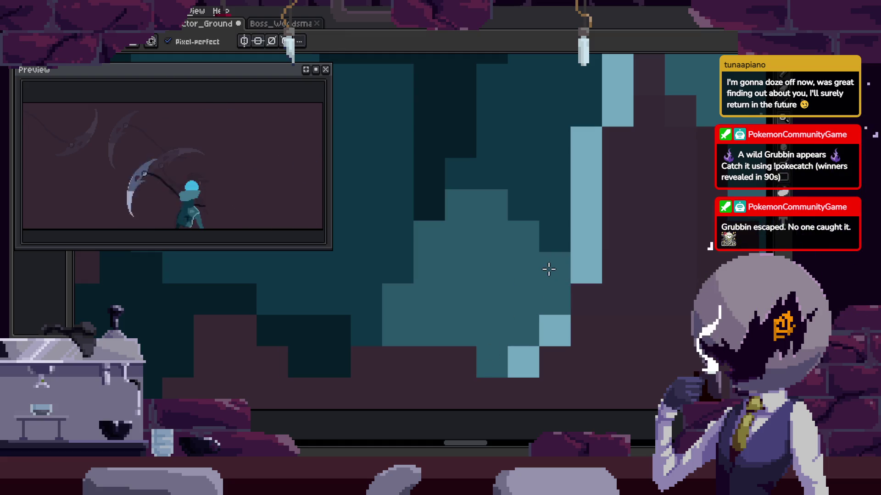
# Add a second light teal diagonal edge highlight, save, and advance a frame.
pyautogui.scroll(-2, 519, 321)
pyautogui.scroll(-2, 523, 311)
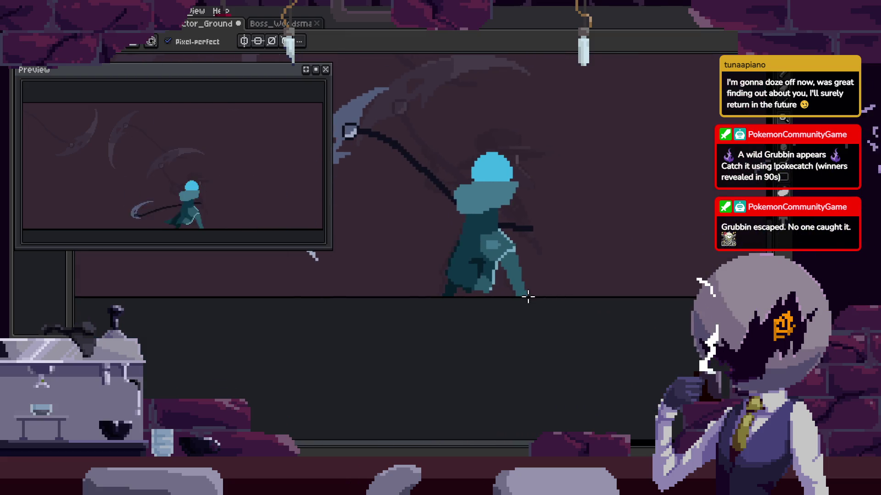
pyautogui.scroll(1, 528, 297)
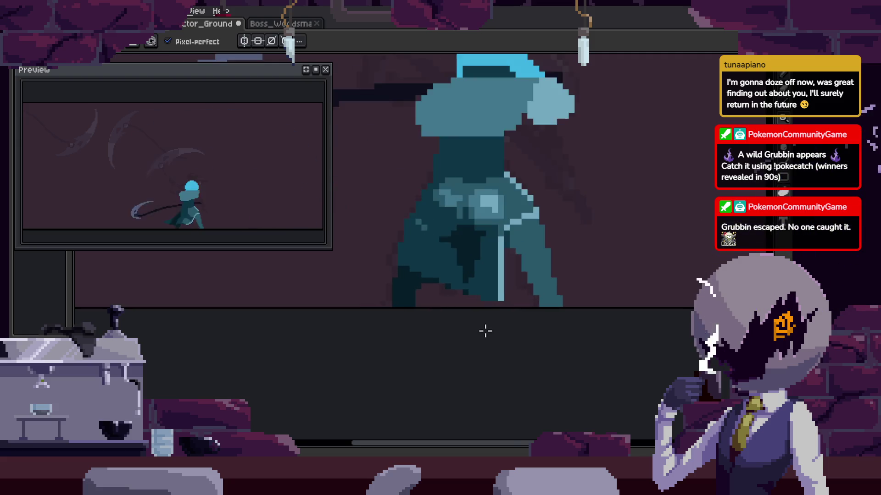
pyautogui.scroll(3, 485, 330)
pyautogui.moveTo(404, 324)
pyautogui.mouseDown()
pyautogui.moveTo(522, 245)
pyautogui.moveTo(492, 277)
pyautogui.mouseUp()
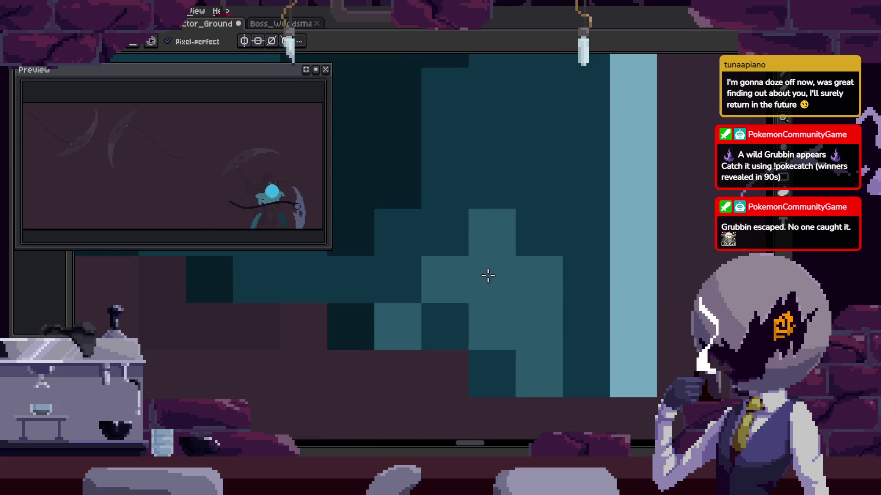
pyautogui.scroll(-2, 491, 271)
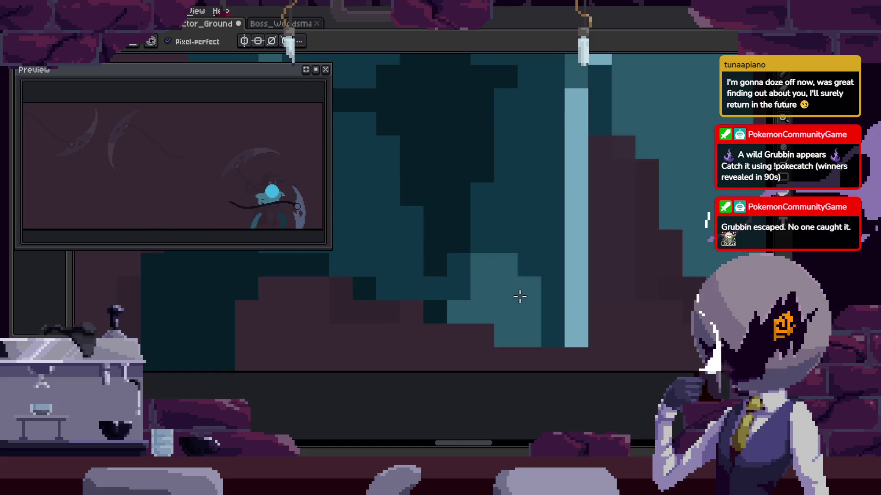
pyautogui.scroll(-1, 521, 295)
pyautogui.press('Tab')
pyautogui.hotkey('ctrl', 's')
pyautogui.press('Return')
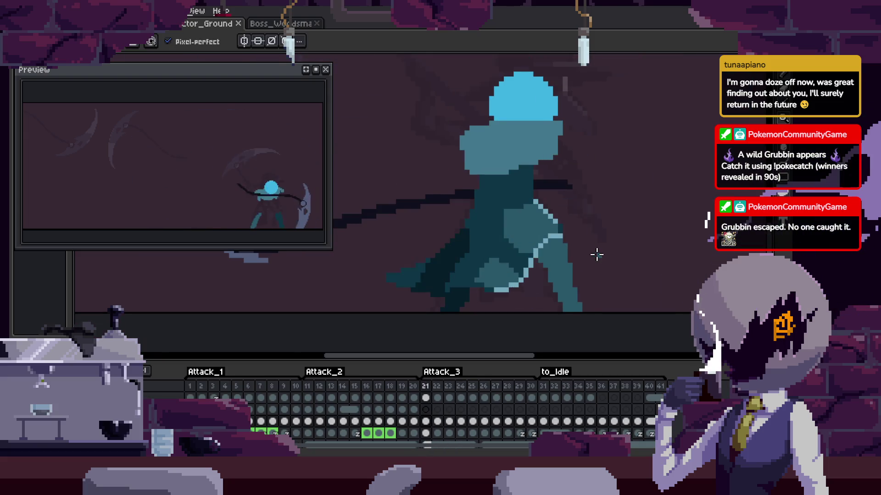
# On frame 24, lasso-select the character's lower body, zoom in and switch to the Pencil.
pyautogui.press('Tab')
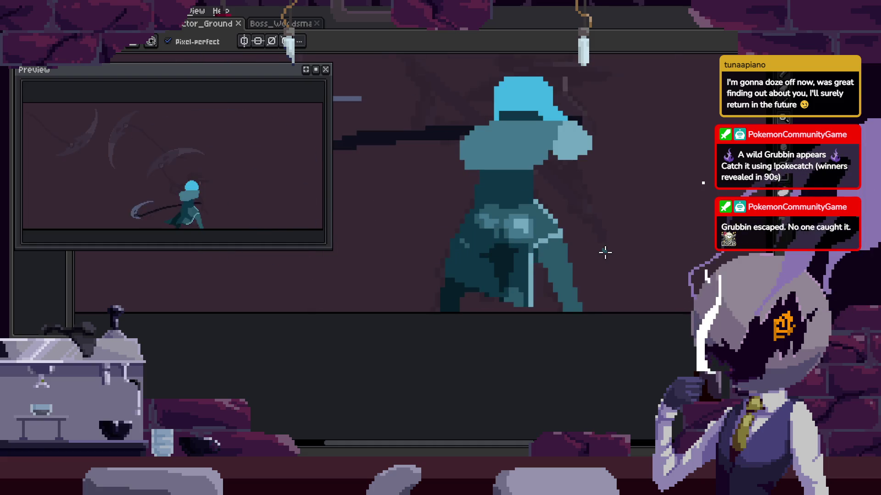
pyautogui.press('Tab')
pyautogui.press('q')
pyautogui.moveTo(674, 294); pyautogui.dragTo(670, 273)
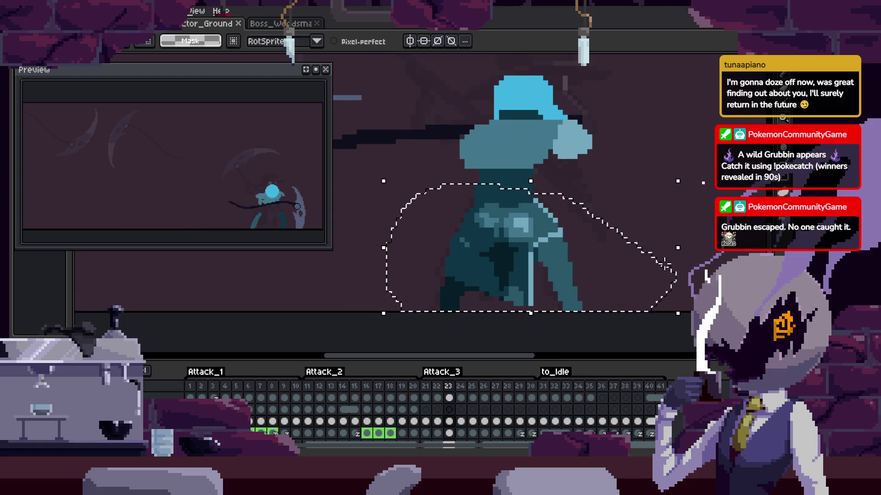
pyautogui.scroll(1, 511, 265)
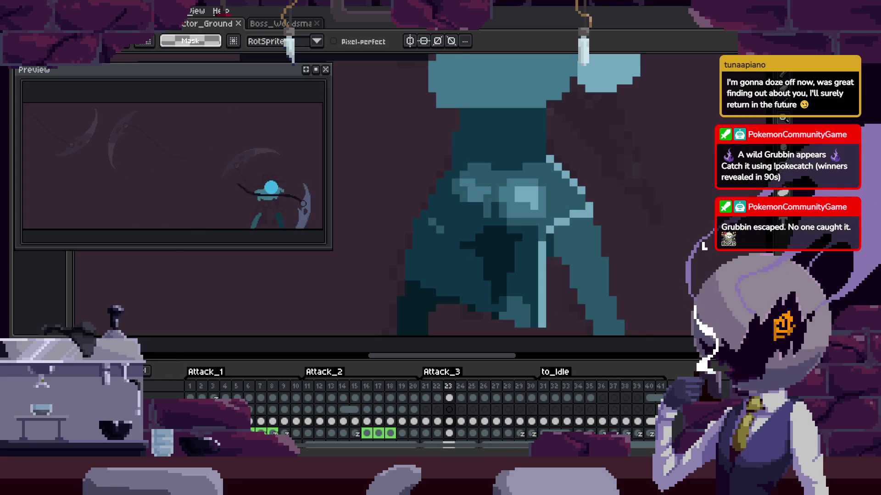
pyautogui.press('b')
pyautogui.scroll(2, 345, 279)
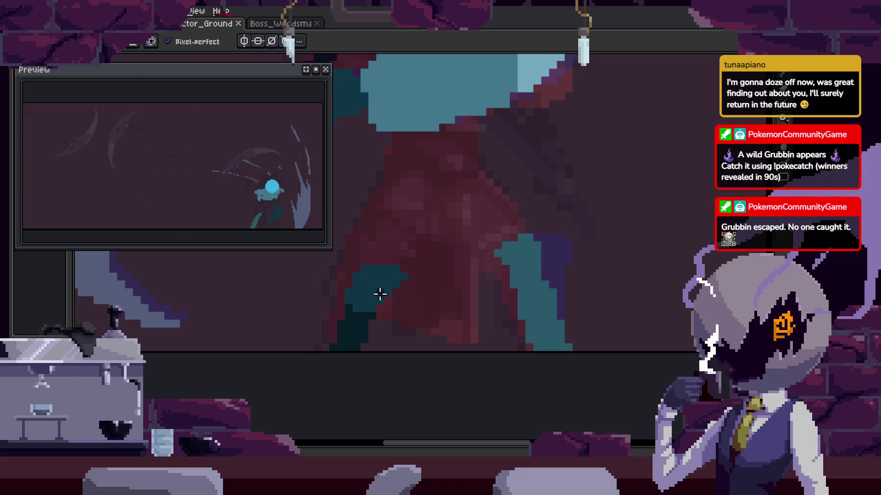
# Paint a teal block on the leg and a vertical teal highlight stroke on the figure.
pyautogui.scroll(2, 363, 282)
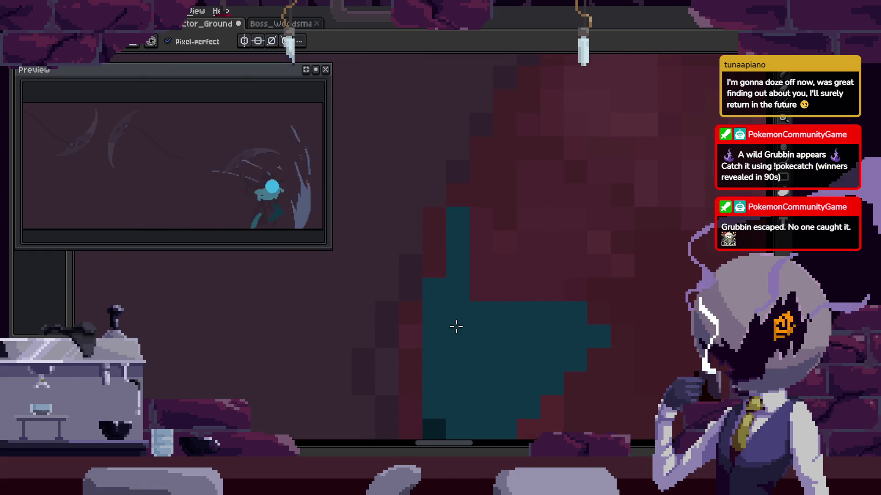
pyautogui.click(460, 346)
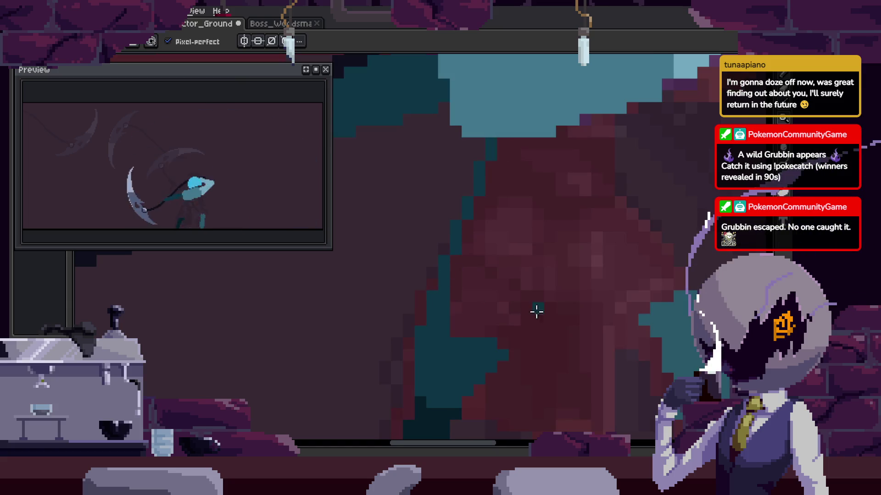
pyautogui.scroll(-2, 429, 326)
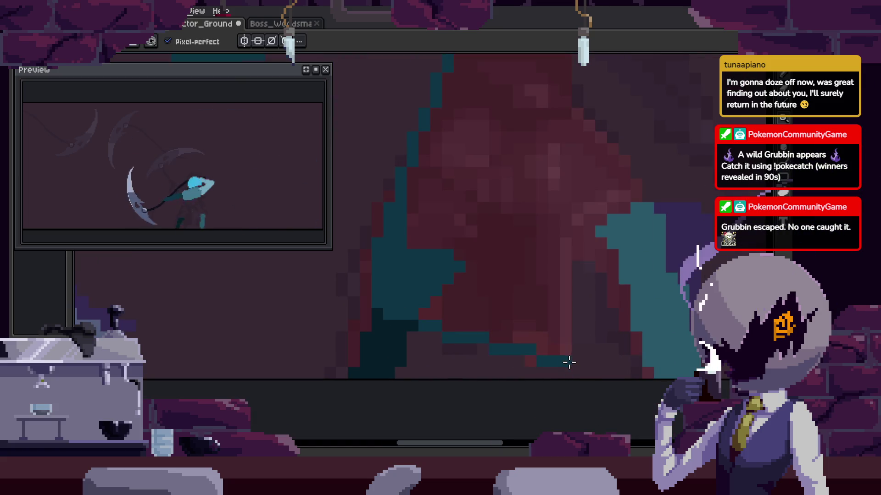
pyautogui.moveTo(570, 363); pyautogui.dragTo(571, 235)
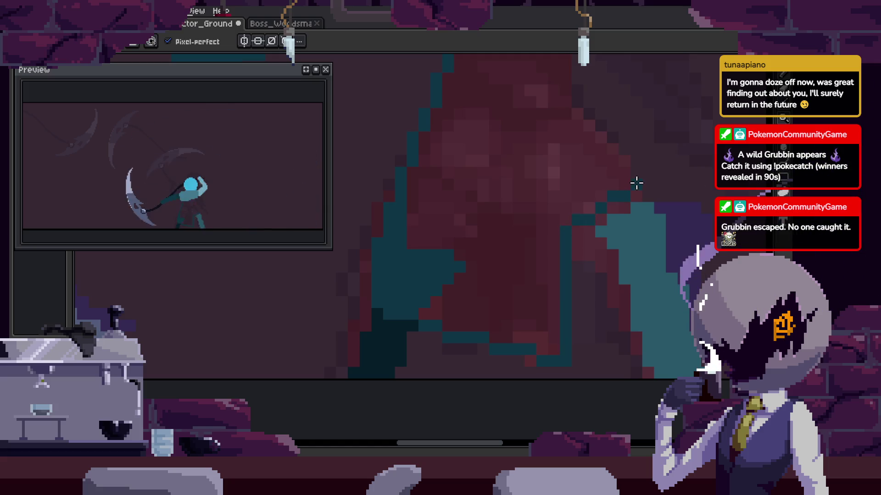
pyautogui.scroll(2, 631, 177)
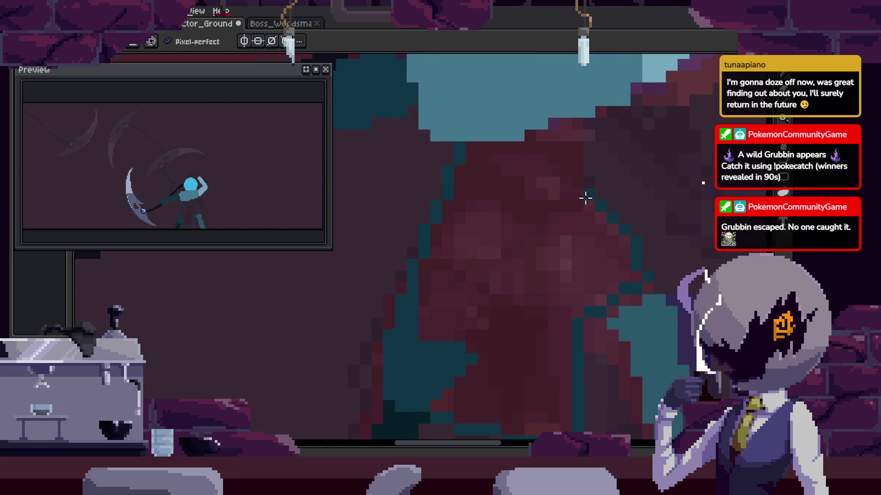
# Sample light teal from the next frame, then undo an accidental light teal fill.
pyautogui.press('Right')
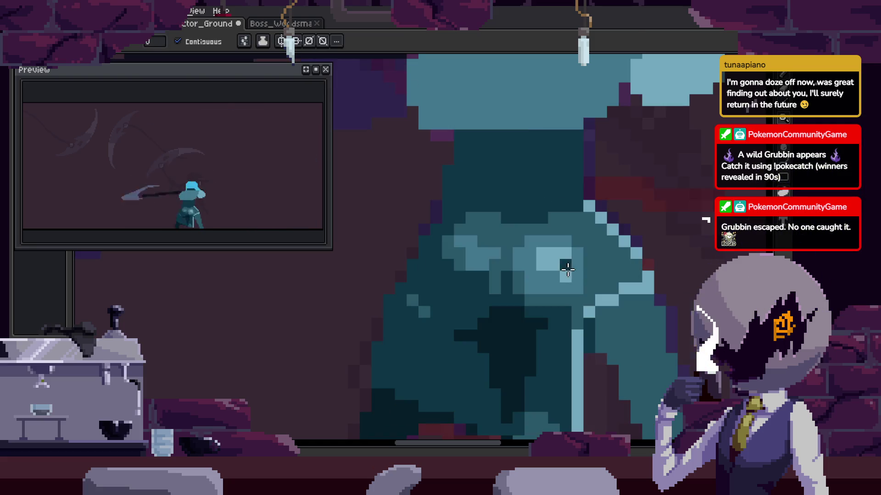
pyautogui.press('i')
pyautogui.click(616, 230)
pyautogui.press('Left')
pyautogui.press('b')
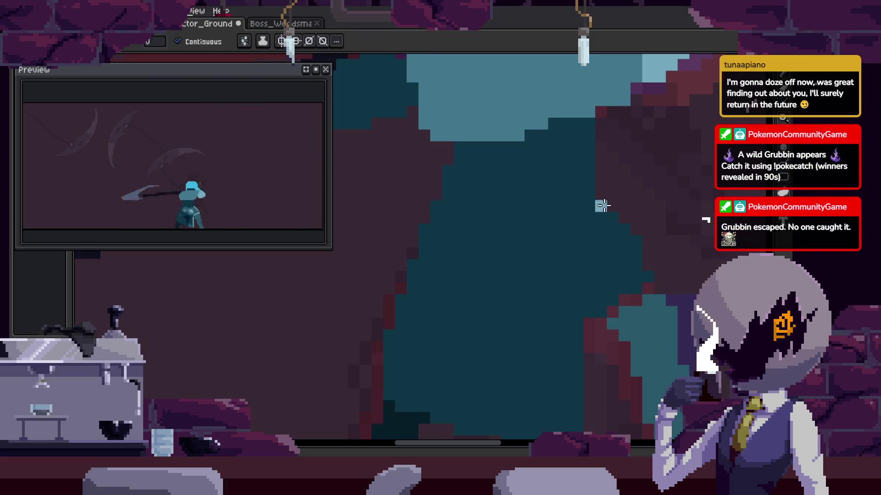
pyautogui.click(604, 205)
pyautogui.hotkey('ctrl', 'z')
pyautogui.press('b')
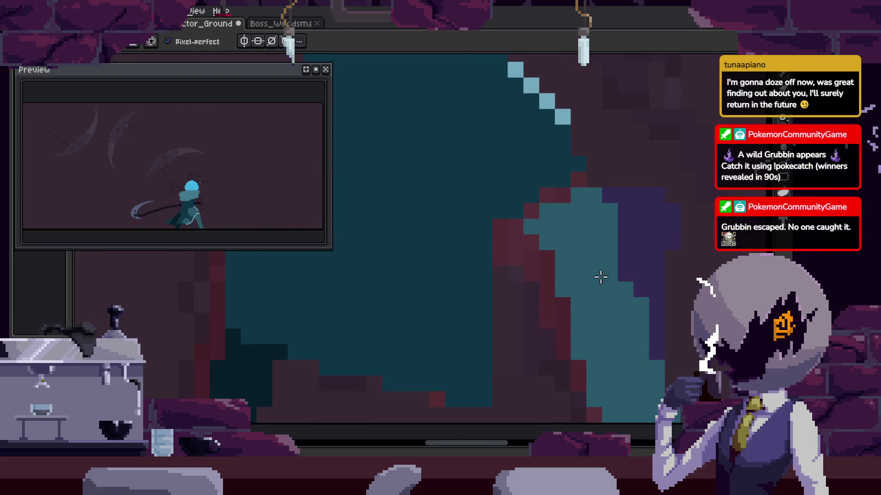
pyautogui.scroll(3, 602, 284)
# Select the contiguous teal leg region with the magic wand, then browse the neighbouring animation frames.
pyautogui.press('w')
pyautogui.click(591, 267)
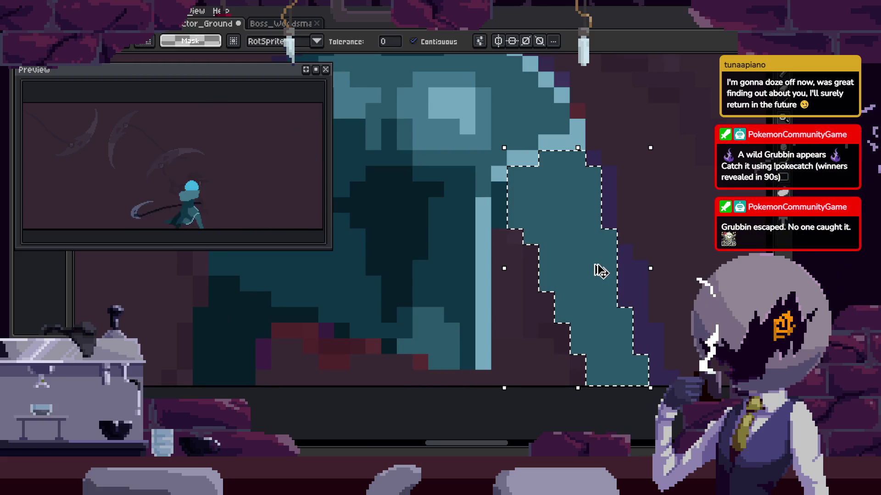
pyautogui.hotkey('ctrl', 'Right')
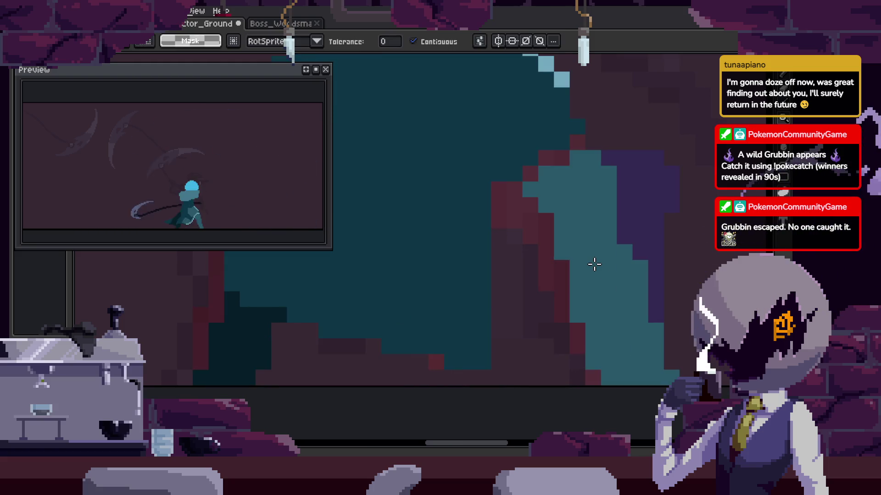
pyautogui.press('Right')
pyautogui.press('Right')
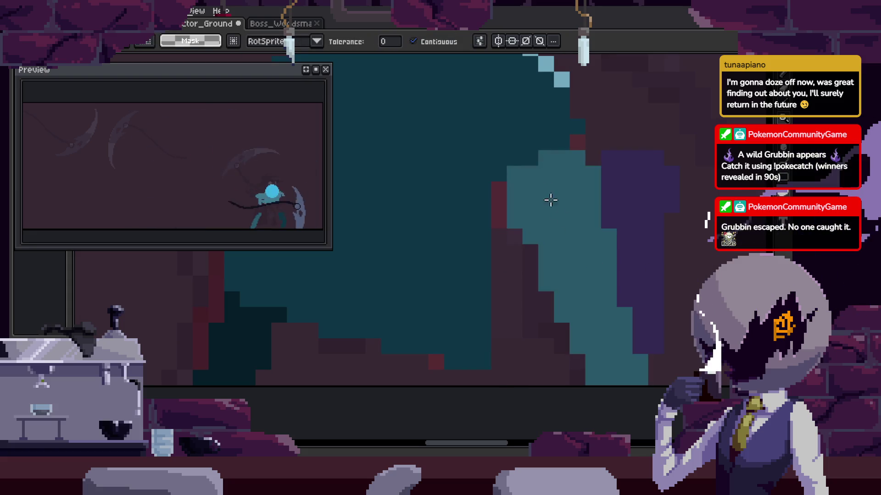
pyautogui.press('Right')
pyautogui.press('Right')
pyautogui.press('b')
pyautogui.press('Left')
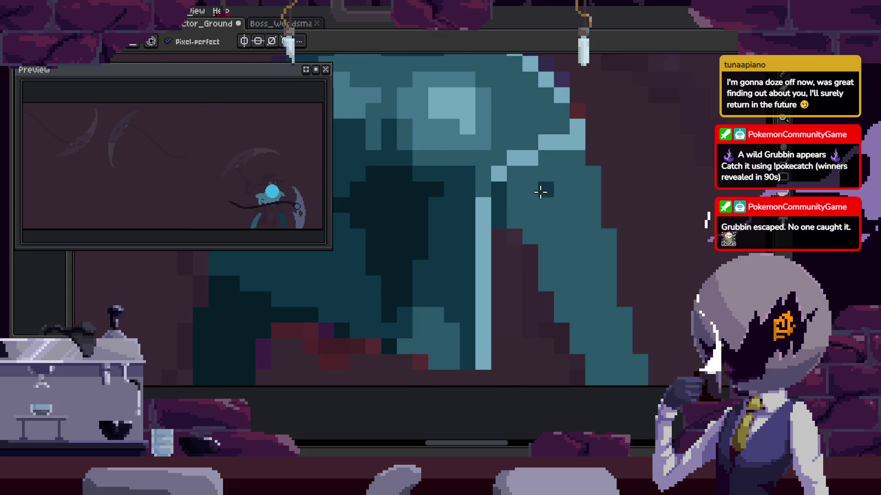
pyautogui.press('Right')
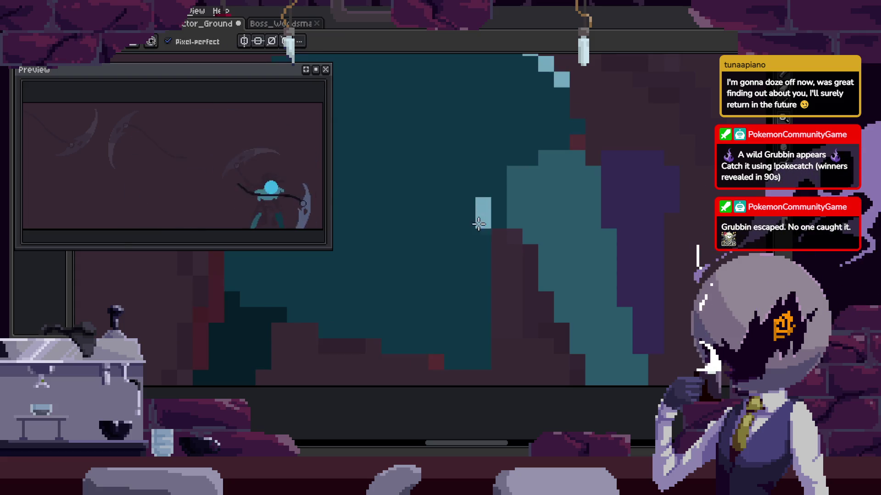
pyautogui.scroll(-3, 483, 233)
pyautogui.press('Right')
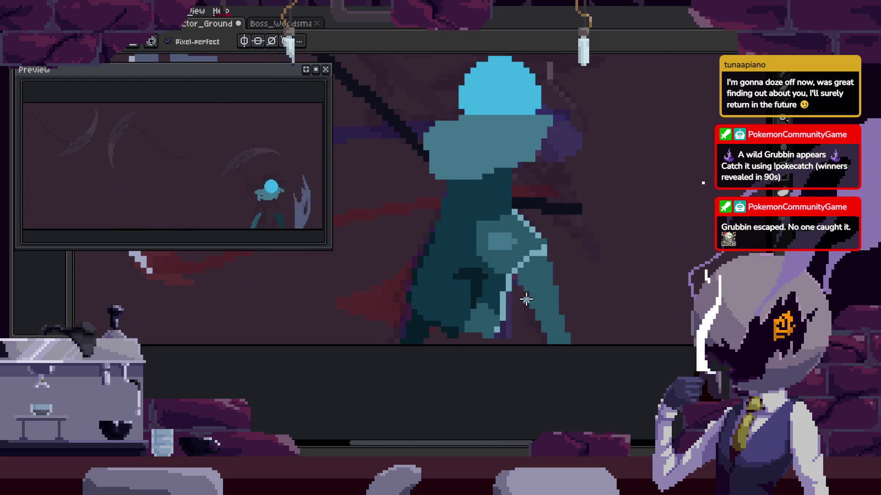
pyautogui.press('Right')
pyautogui.scroll(3, 505, 311)
# Shift the one-pixel-wide light-blue column on the leg down by one pixel.
pyautogui.press('m')
pyautogui.moveTo(500, 296); pyautogui.dragTo(498, 351)
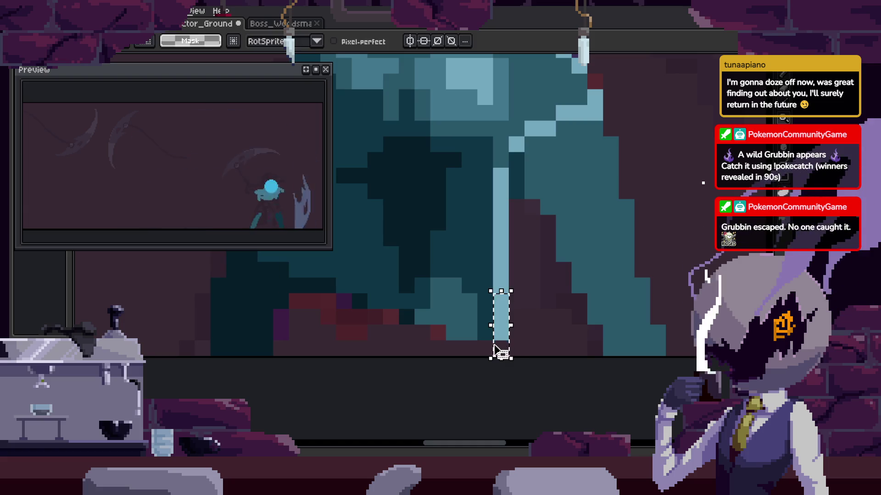
pyautogui.press('Tab')
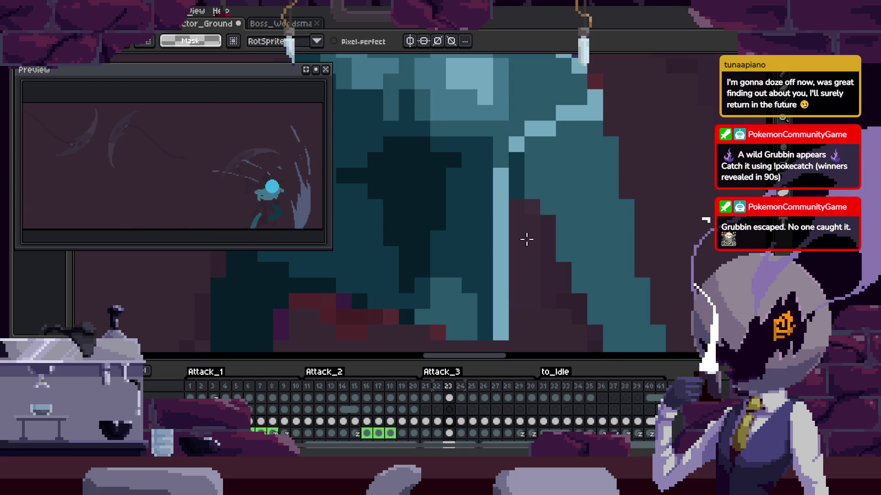
pyautogui.scroll(-2, 527, 238)
pyautogui.press('Tab')
pyautogui.moveTo(523, 284); pyautogui.dragTo(513, 315)
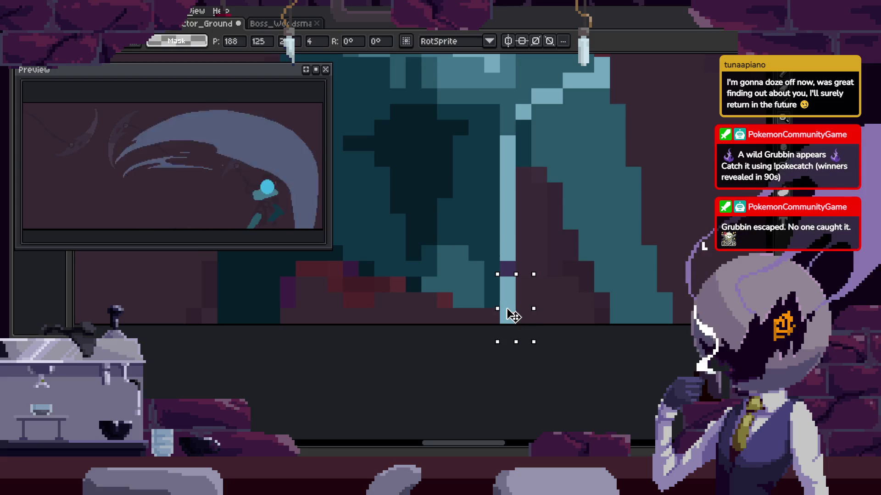
pyautogui.press('Return')
# On the following frame, undo the last change and paste in the copied pixels.
pyautogui.press('Right')
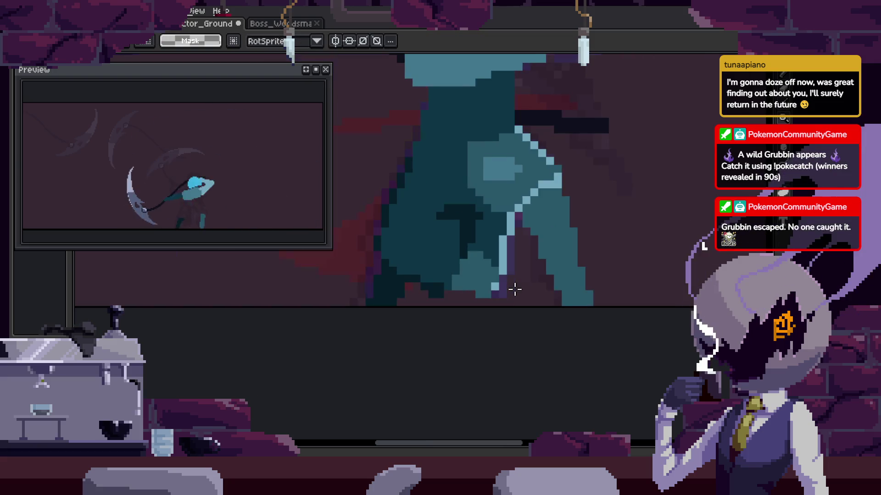
pyautogui.scroll(1, 518, 289)
pyautogui.scroll(2, 531, 288)
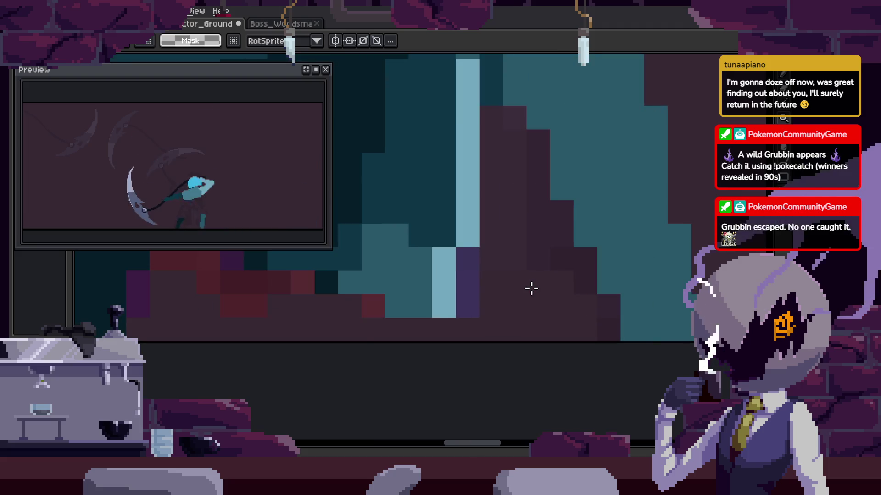
pyautogui.scroll(-2, 531, 288)
pyautogui.hotkey('ctrl', 'z')
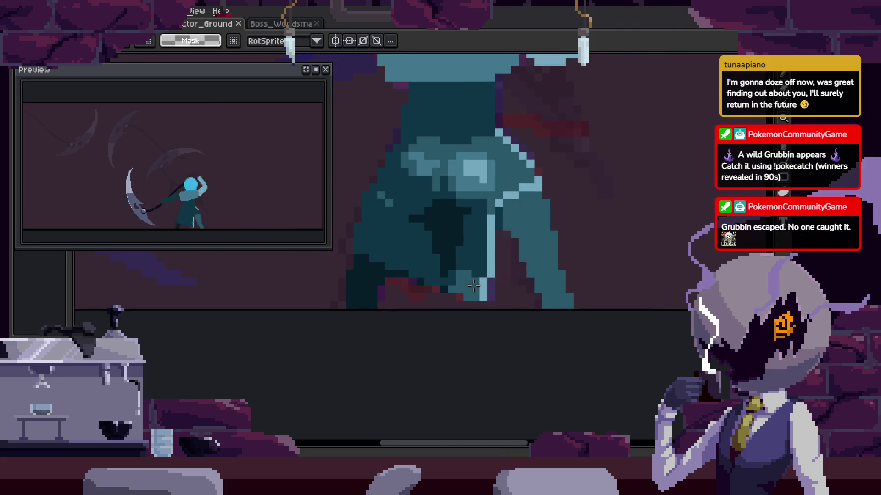
pyautogui.press('Right')
pyautogui.press('b')
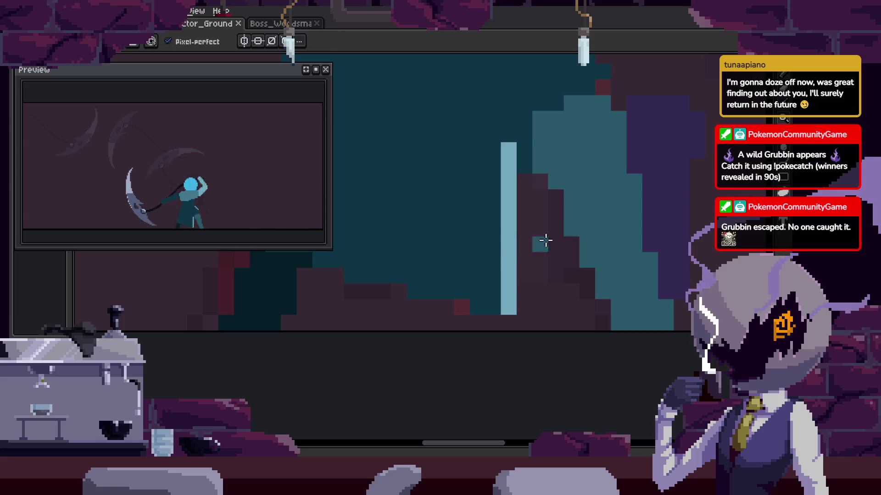
pyautogui.hotkey('ctrl', 'v')
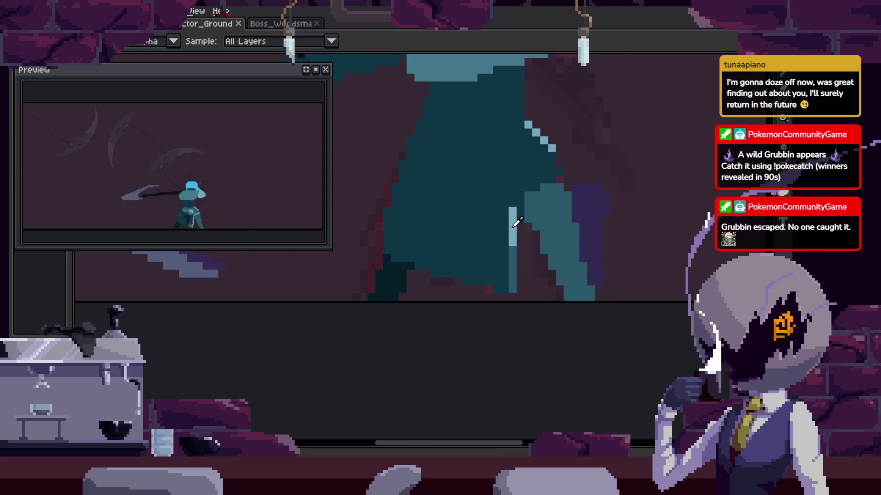
# Paint a rising diagonal of light-blue highlight pixels along the scythe.
pyautogui.press('Right')
pyautogui.press('Right')
pyautogui.press('Right')
pyautogui.scroll(2, 463, 244)
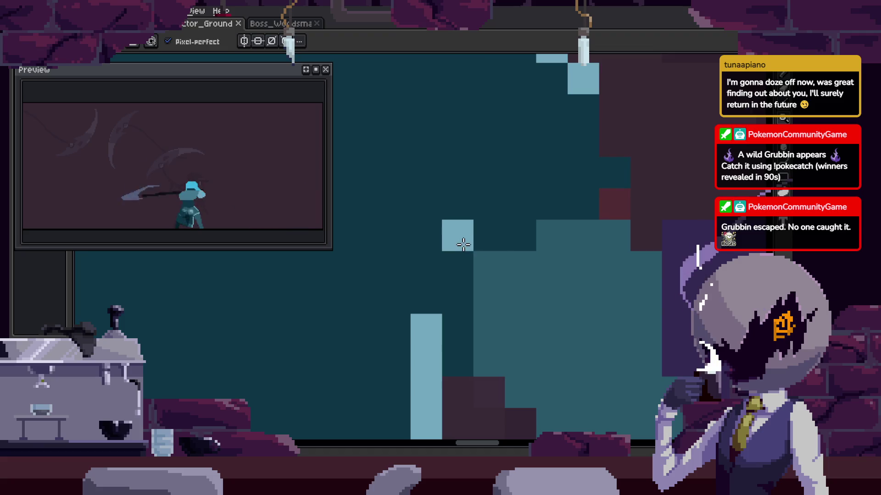
pyautogui.press('Left')
pyautogui.press('Right')
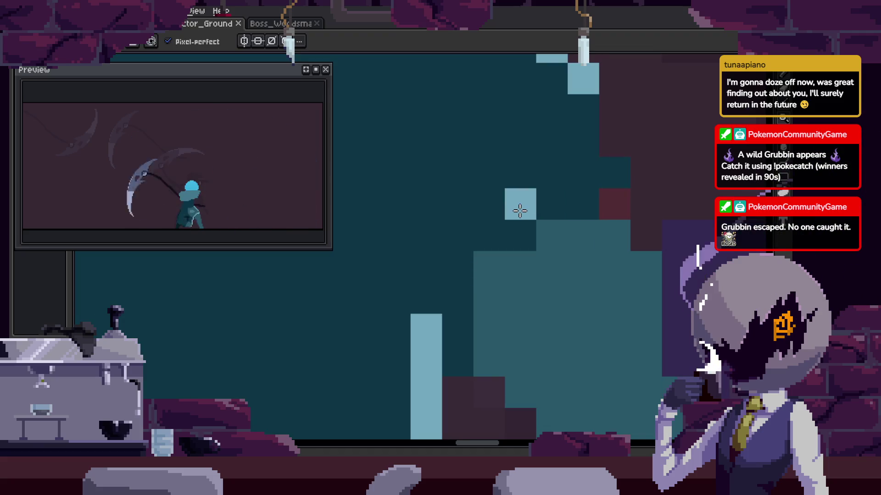
pyautogui.moveTo(551, 204); pyautogui.dragTo(615, 173)
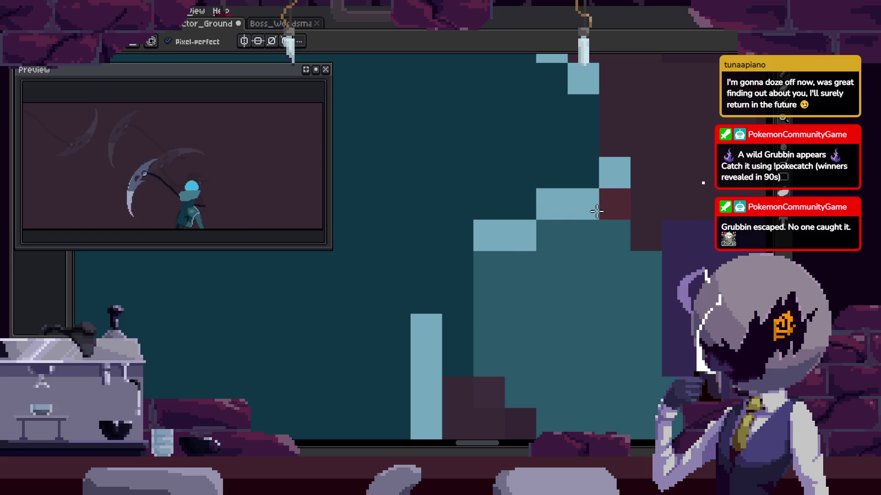
pyautogui.scroll(-2, 597, 212)
pyautogui.scroll(-1, 614, 259)
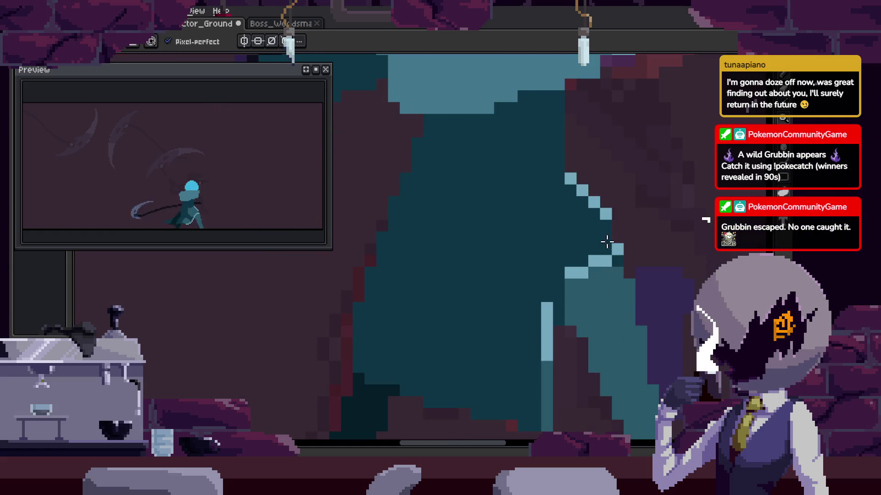
pyautogui.scroll(2, 653, 256)
pyautogui.moveTo(546, 222)
pyautogui.mouseDown()
pyautogui.moveTo(473, 235)
pyautogui.moveTo(592, 252)
pyautogui.mouseUp()
# Draw a teal ring outline on the scythe, fill it, then undo the lighter fill.
pyautogui.press('b')
pyautogui.moveTo(595, 121); pyautogui.dragTo(615, 313)
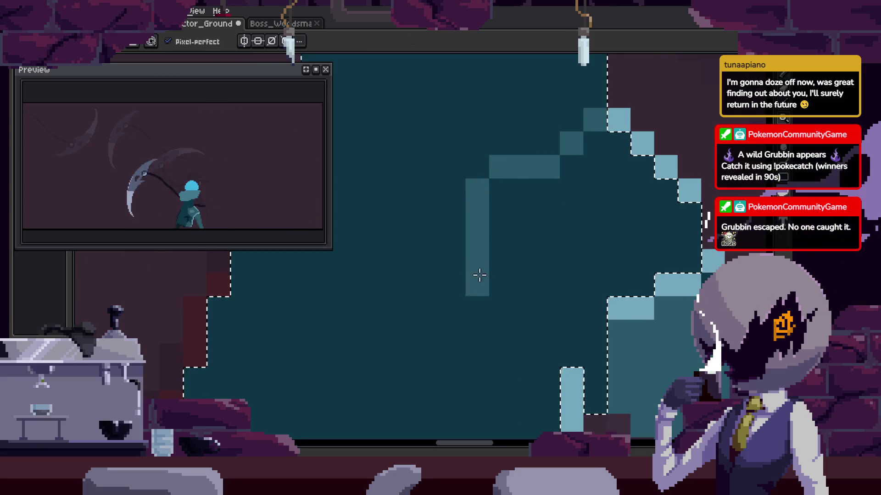
pyautogui.press('g')
pyautogui.click(614, 314)
pyautogui.scroll(-1, 602, 310)
pyautogui.scroll(-2, 576, 269)
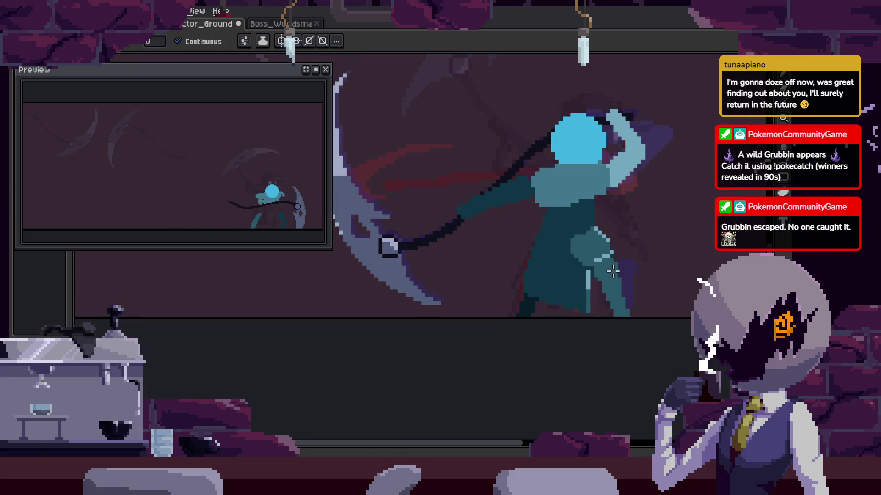
pyautogui.scroll(2, 613, 271)
pyautogui.scroll(1, 551, 244)
pyautogui.scroll(1, 537, 241)
pyautogui.press('i')
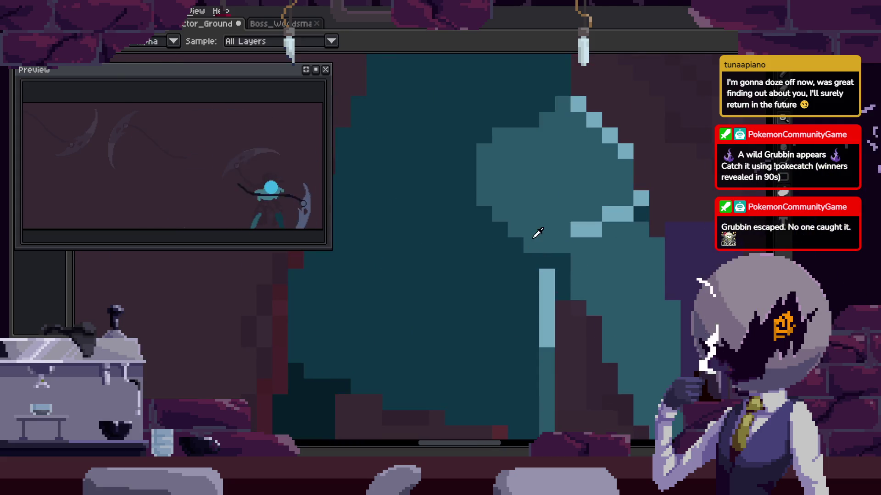
pyautogui.press('b')
pyautogui.hotkey('ctrl', 'z')
# Sample the torso colour, draw a dark vertical line down the torso, and save.
pyautogui.scroll(-2, 566, 263)
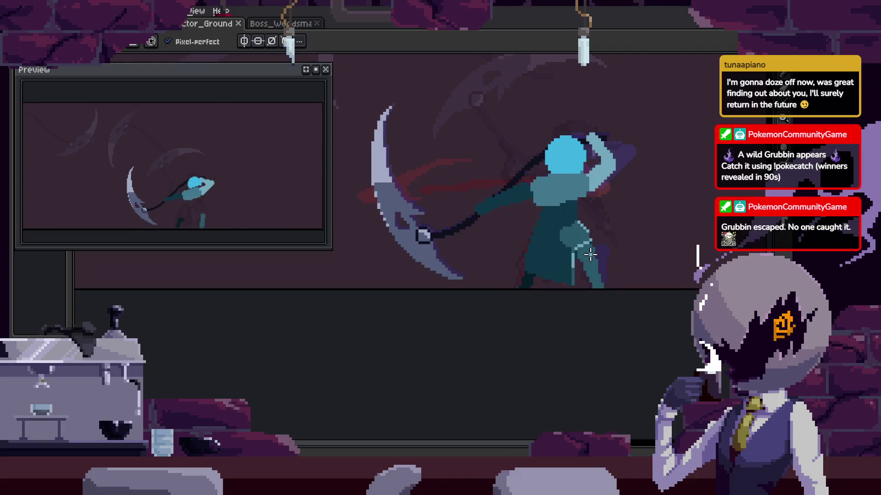
pyautogui.scroll(-1, 569, 253)
pyautogui.scroll(1, 551, 255)
pyautogui.press('i')
pyautogui.press('b')
pyautogui.scroll(1, 541, 259)
pyautogui.scroll(1, 508, 246)
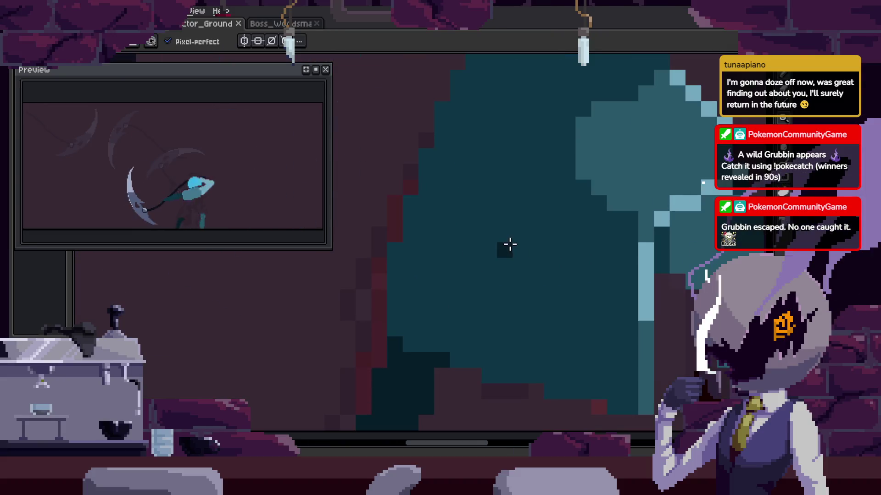
pyautogui.scroll(1, 496, 223)
pyautogui.scroll(-1, 493, 230)
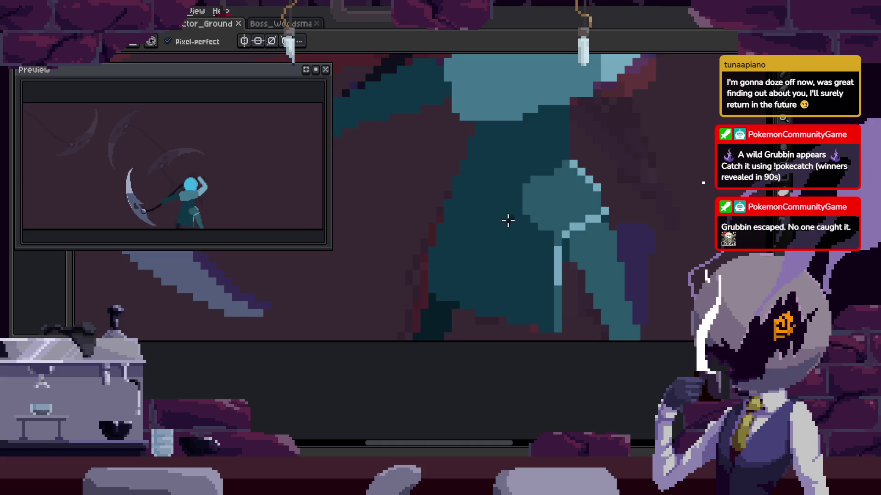
pyautogui.scroll(1, 496, 206)
pyautogui.moveTo(431, 84)
pyautogui.mouseDown()
pyautogui.moveTo(417, 321)
pyautogui.moveTo(430, 366)
pyautogui.mouseUp()
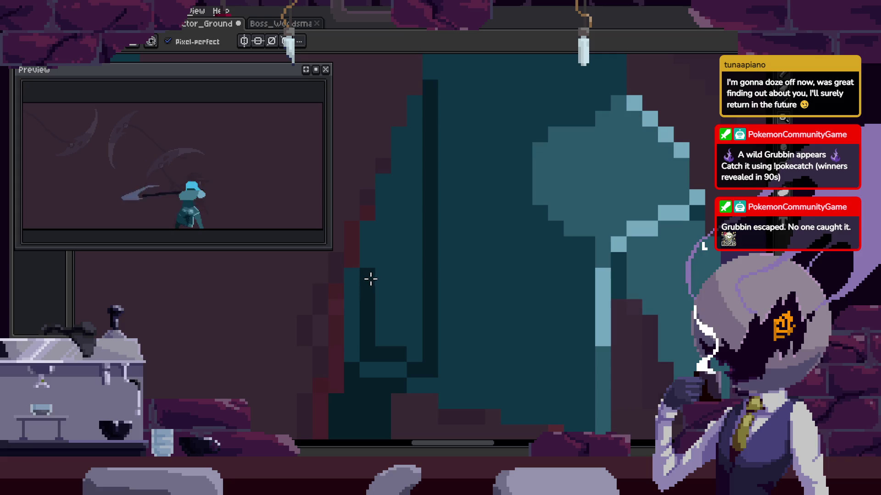
pyautogui.hotkey('ctrl', 's')
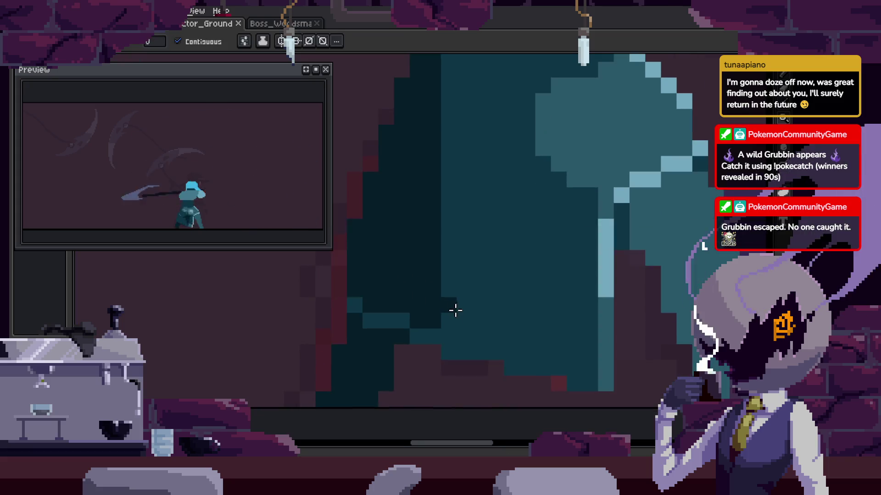
# Place a dark shading pixel on the cloak with a sampled colour and save again.
pyautogui.scroll(-2, 459, 339)
pyautogui.scroll(1, 468, 316)
pyautogui.scroll(1, 466, 264)
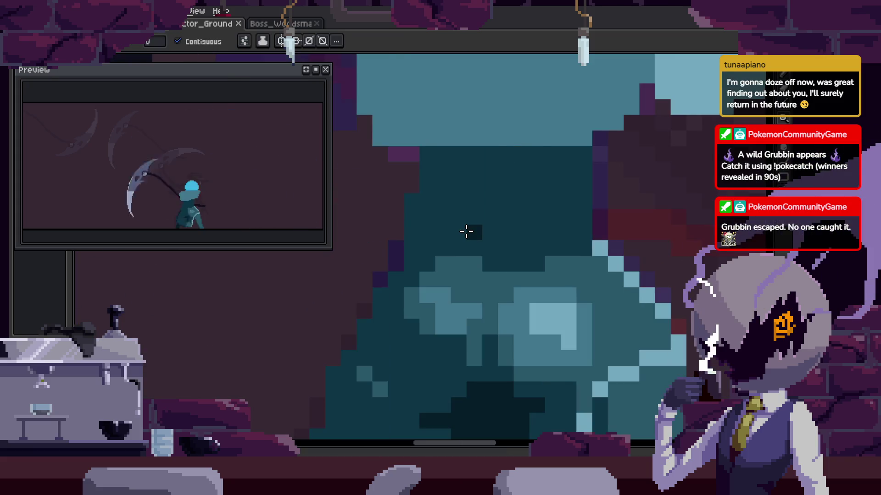
pyautogui.scroll(-1, 412, 218)
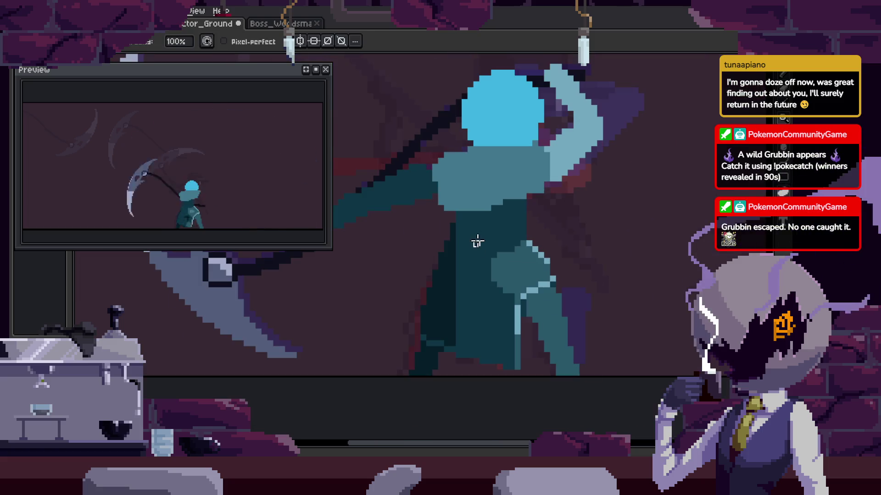
pyautogui.scroll(1, 486, 252)
pyautogui.hotkey('ctrl', 's')
pyautogui.press('i')
pyautogui.press('b')
pyautogui.scroll(1, 418, 264)
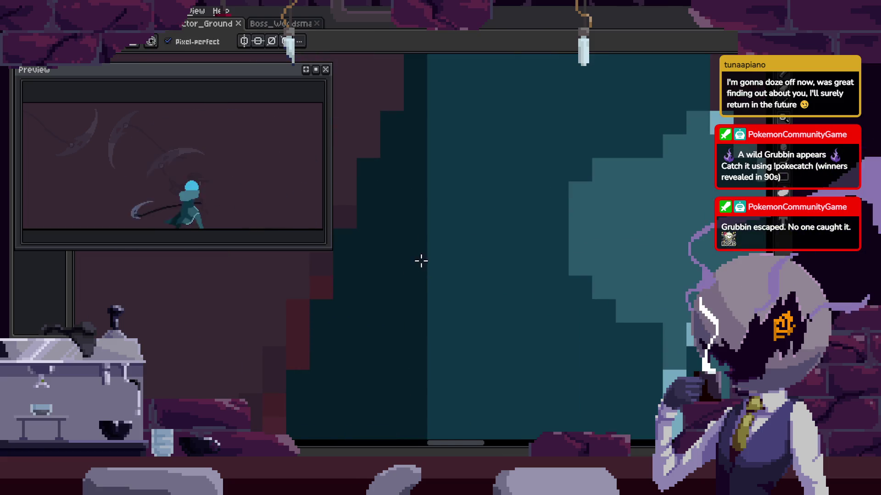
pyautogui.click(528, 275)
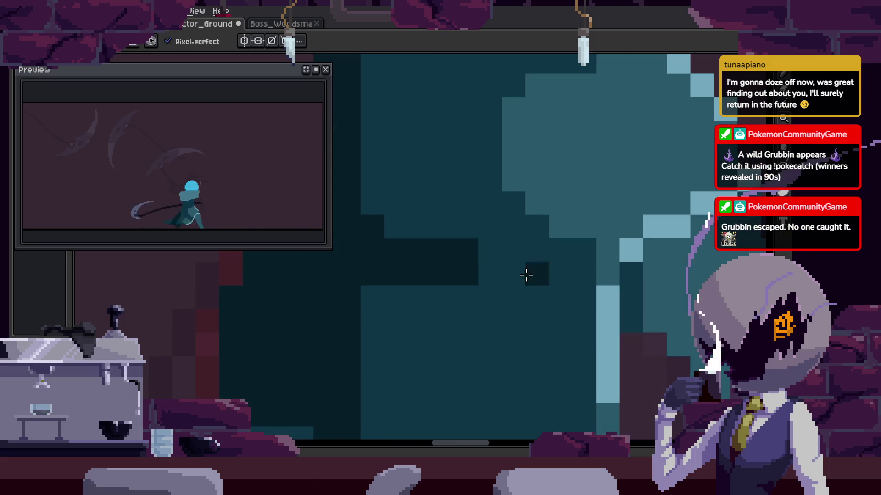
pyautogui.scroll(-2, 372, 289)
pyautogui.scroll(-1, 531, 315)
pyautogui.hotkey('ctrl', 's')
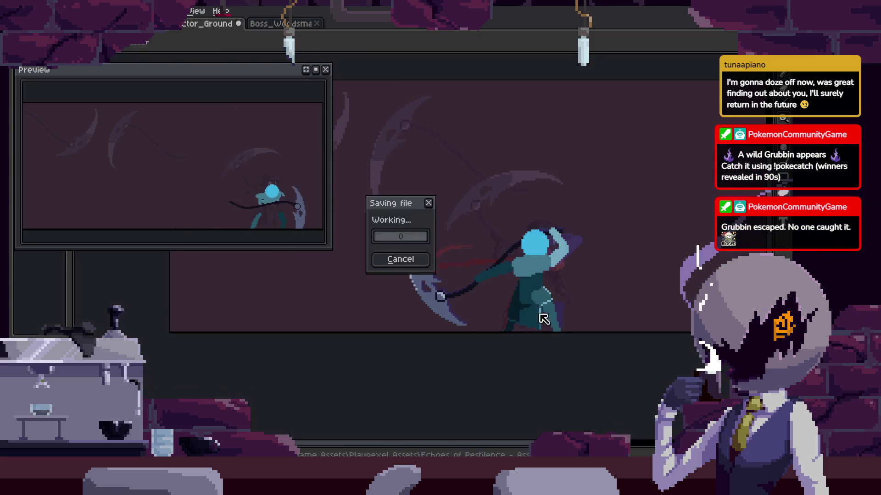
pyautogui.scroll(-1, 541, 311)
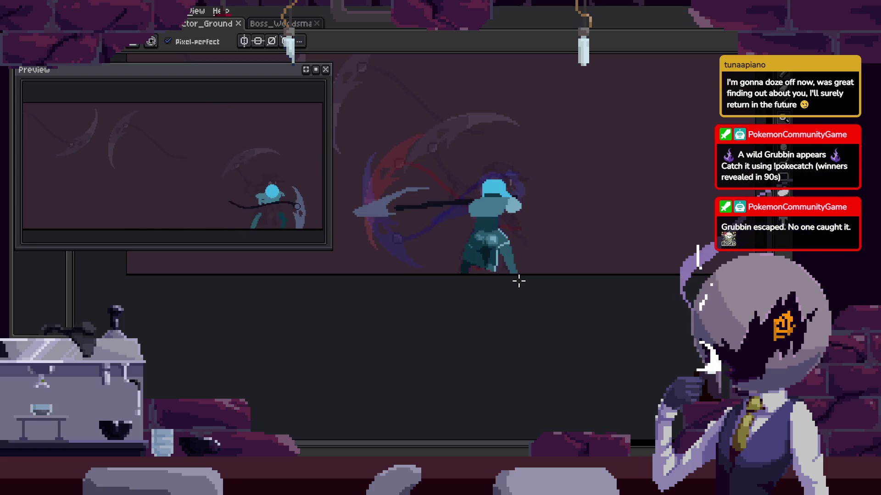
pyautogui.scroll(2, 460, 252)
pyautogui.scroll(2, 483, 198)
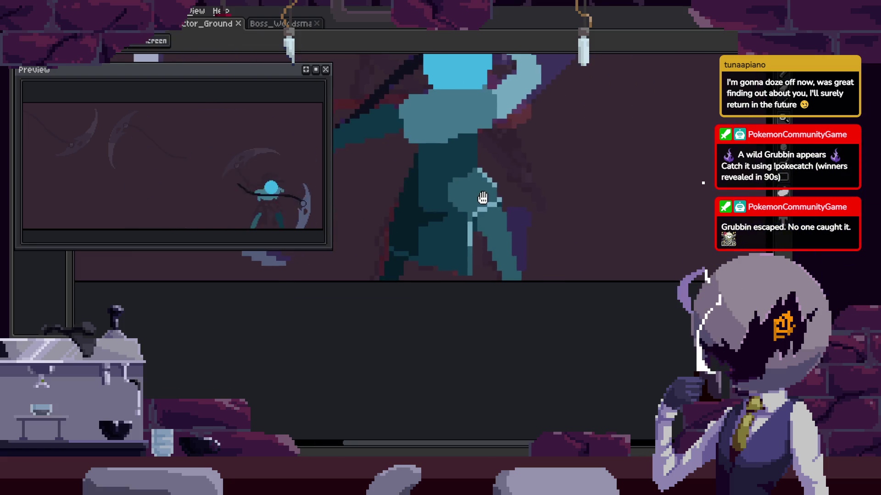
# Erase a short vertical run of pixels, undo it, and play the animation to check motion.
pyautogui.press('Right')
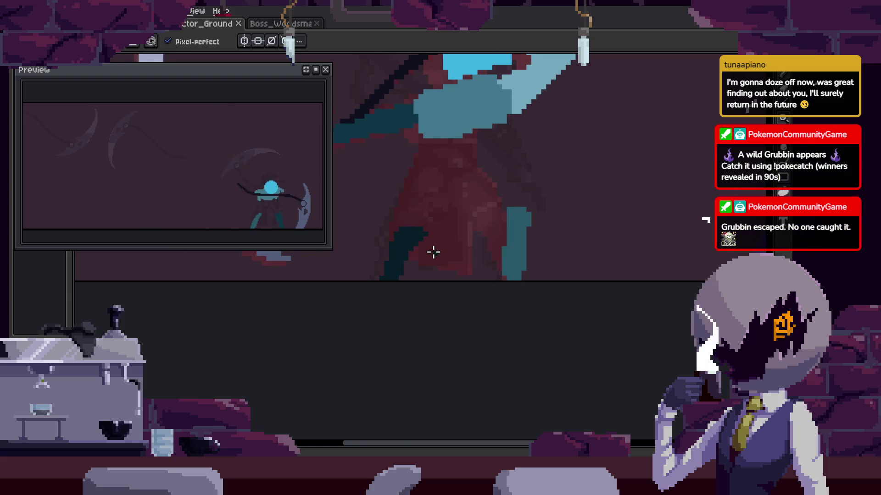
pyautogui.scroll(1, 432, 252)
pyautogui.scroll(1, 503, 258)
pyautogui.press('Right')
pyautogui.press('Left')
pyautogui.press('e')
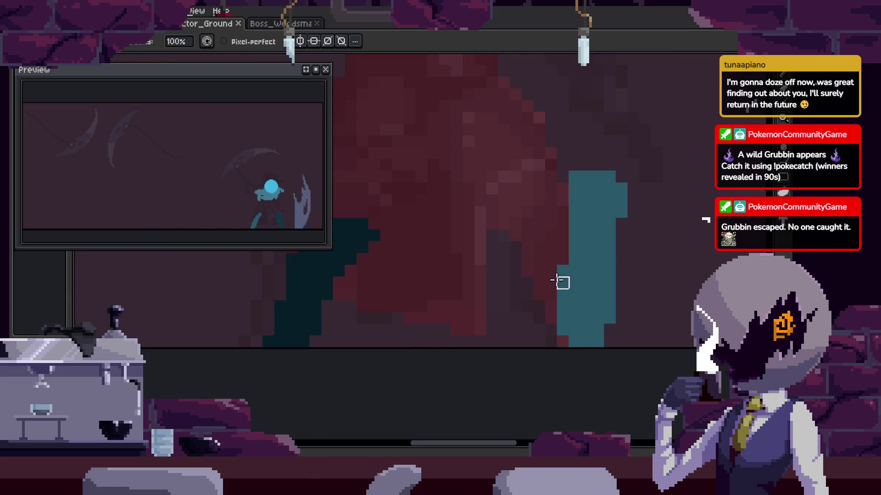
pyautogui.scroll(1, 546, 284)
pyautogui.scroll(1, 490, 279)
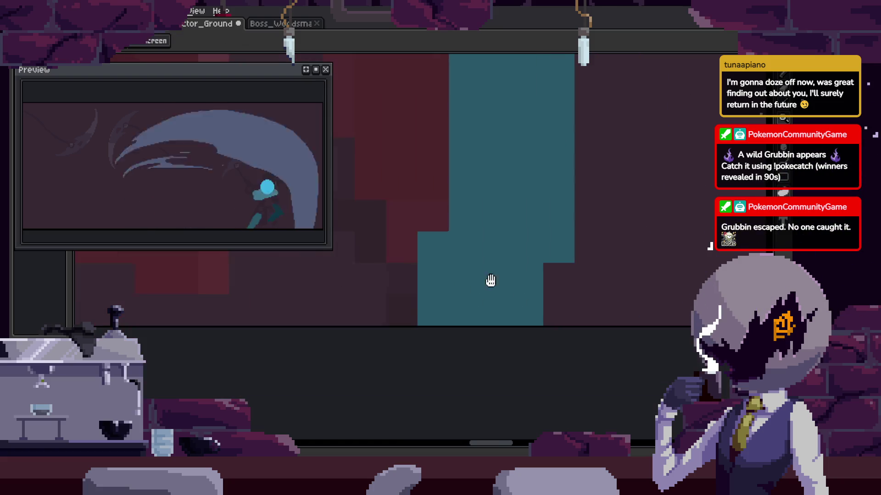
pyautogui.moveTo(552, 192); pyautogui.dragTo(552, 224)
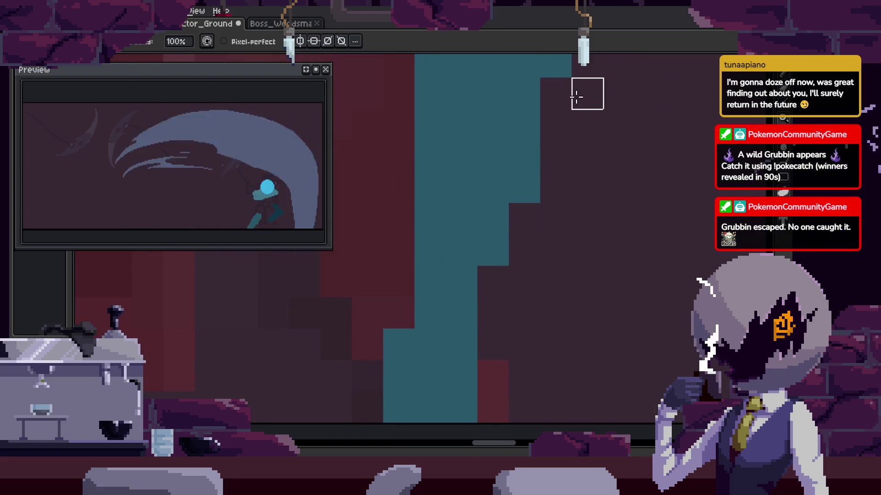
pyautogui.scroll(-2, 571, 179)
pyautogui.hotkey('ctrl', 'z')
pyautogui.scroll(1, 493, 263)
pyautogui.scroll(1, 537, 263)
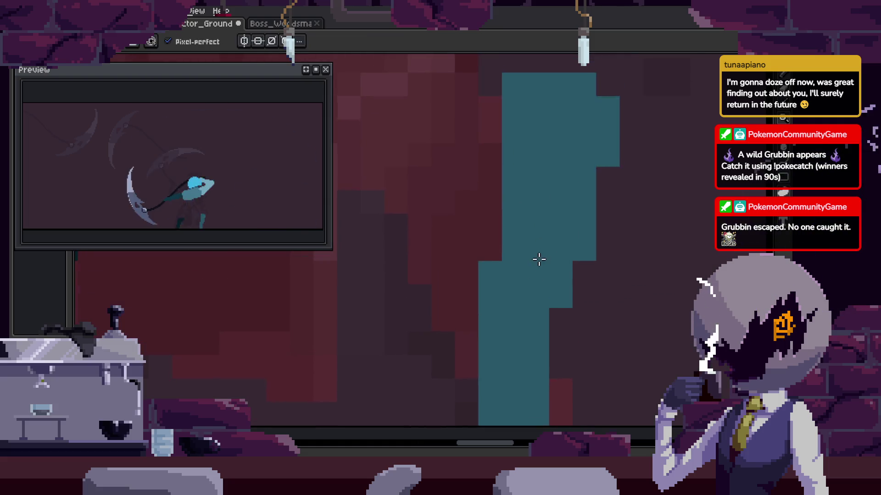
pyautogui.scroll(1, 532, 229)
pyautogui.press('Return')
pyautogui.scroll(-1, 535, 227)
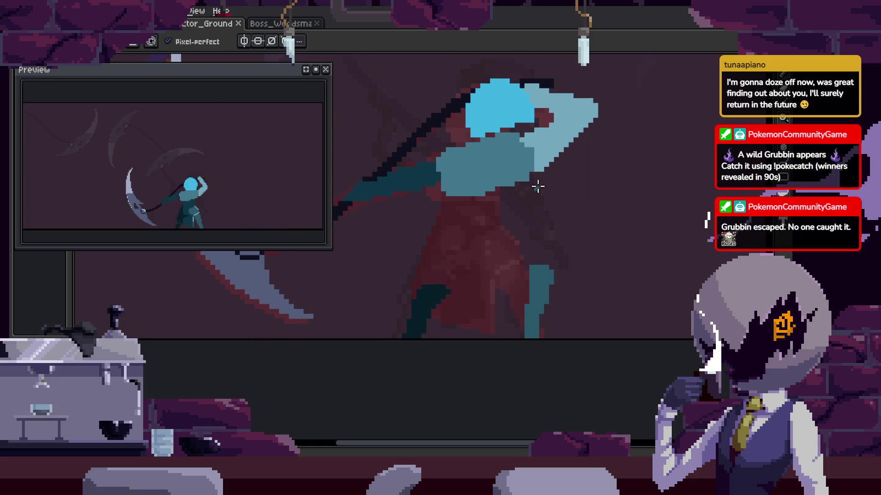
# Try a lasso selection on the figure, deselect, save, and undo then redo the last edit.
pyautogui.press('m')
pyautogui.moveTo(586, 196)
pyautogui.mouseDown()
pyautogui.moveTo(590, 236)
pyautogui.moveTo(604, 250)
pyautogui.mouseUp()
pyautogui.hotkey('ctrl', 'd')
pyautogui.scroll(1, 583, 243)
pyautogui.hotkey('ctrl', 'd')
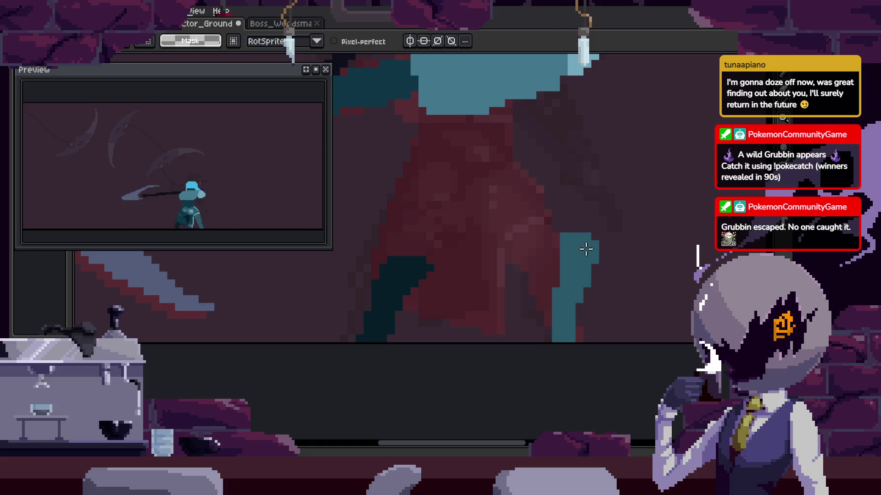
pyautogui.press('m')
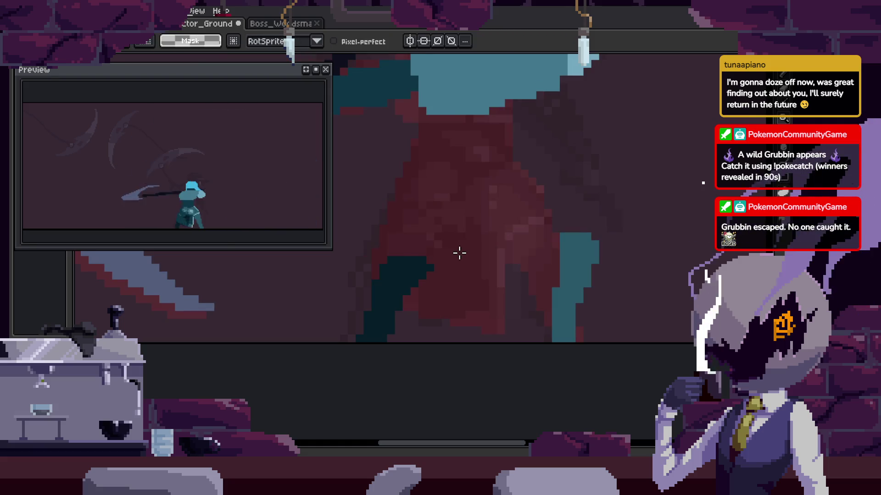
pyautogui.hotkey('ctrl', 's')
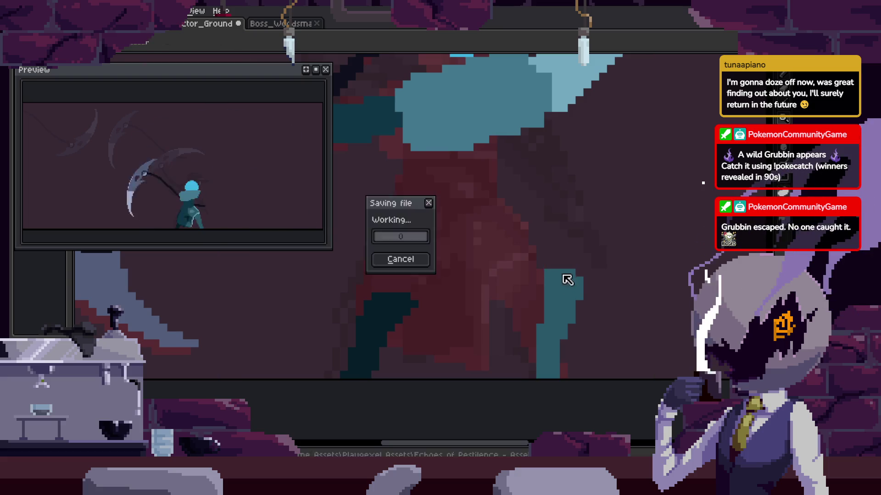
pyautogui.press('b')
pyautogui.scroll(1, 606, 280)
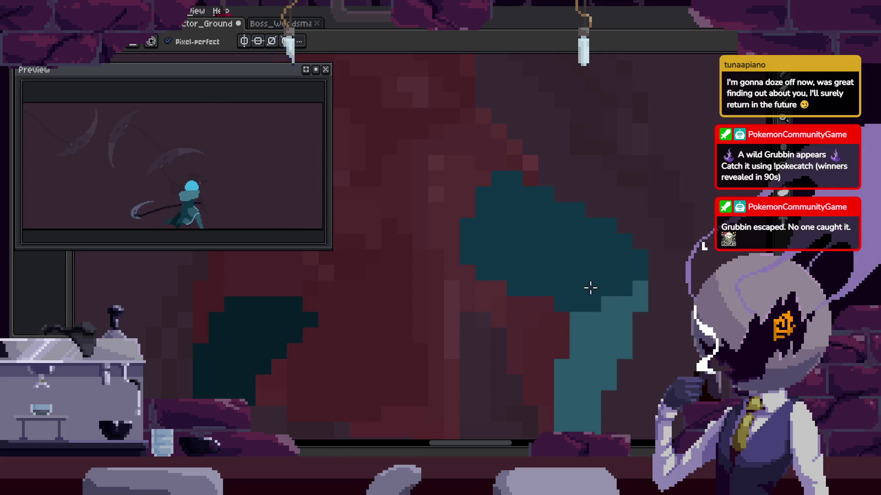
pyautogui.scroll(-1, 586, 287)
pyautogui.hotkey('ctrl', 'z')
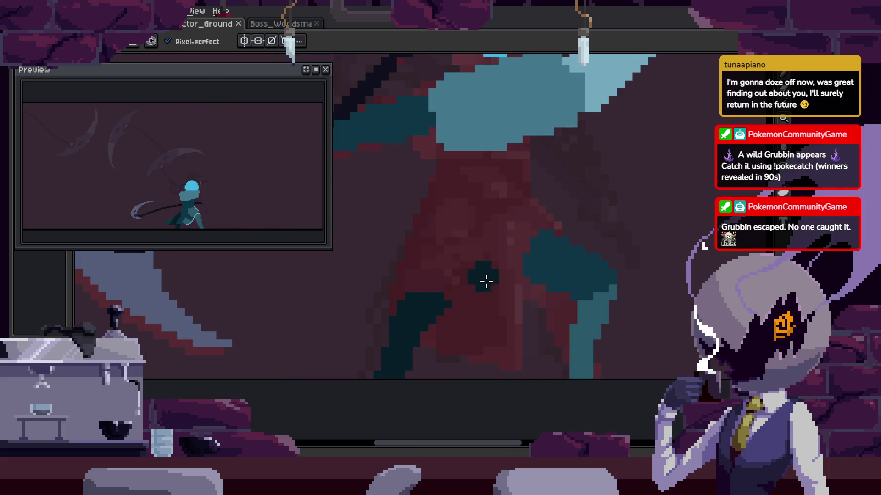
pyautogui.scroll(1, 443, 292)
pyautogui.hotkey('ctrl', 'y')
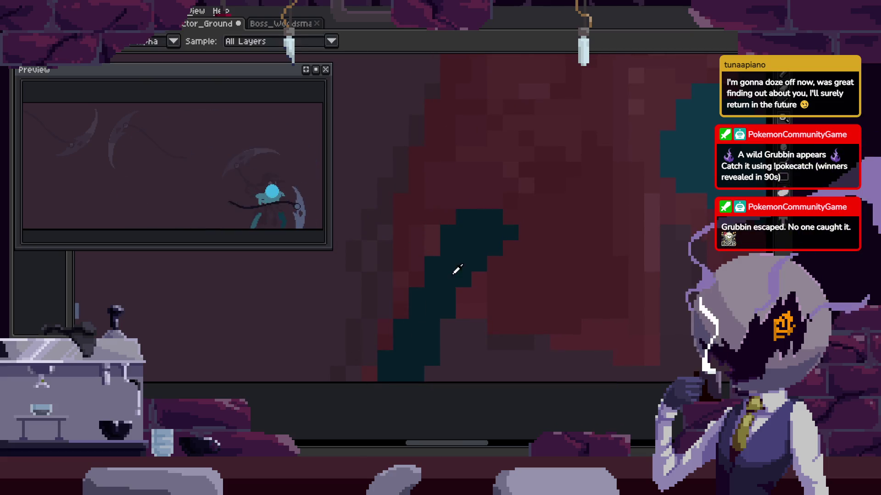
# Widen the dark teal shape toward the upper right, undo it, and erase most of the dark teal block.
pyautogui.moveTo(426, 369); pyautogui.dragTo(564, 238)
pyautogui.hotkey('ctrl', 'z')
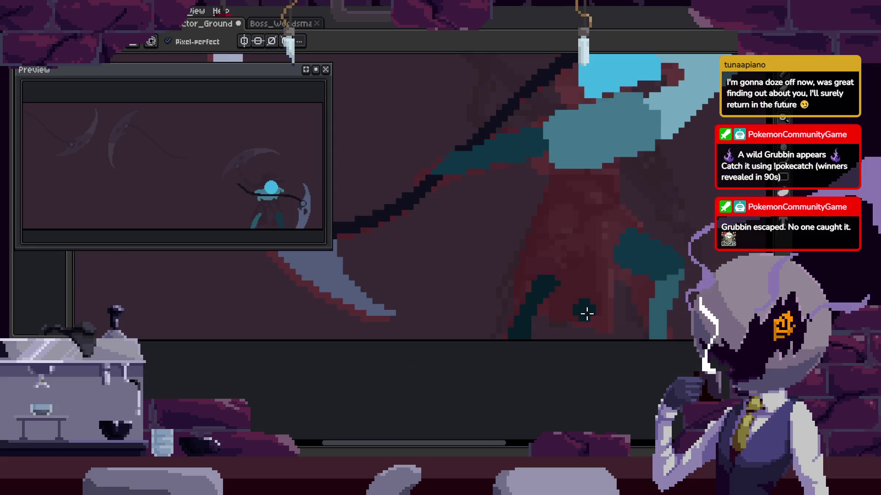
pyautogui.hotkey('ctrl', 'z')
pyautogui.hotkey('ctrl', 'z')
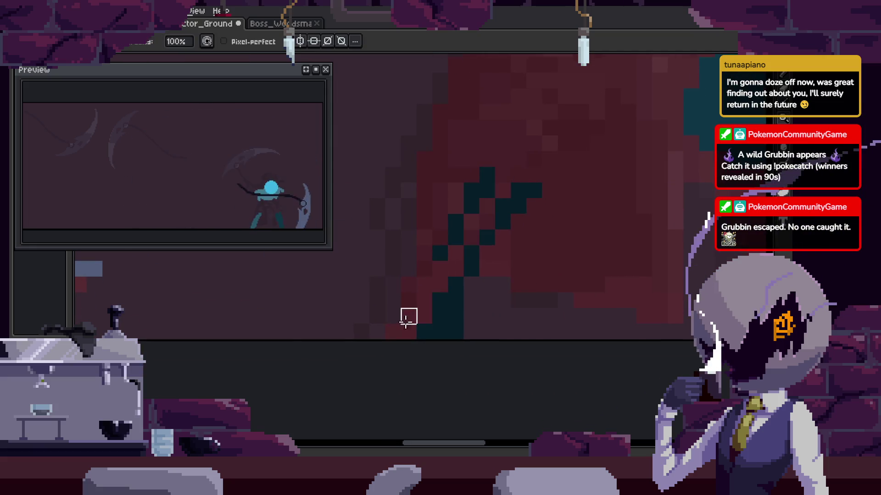
pyautogui.press('e')
pyautogui.moveTo(477, 182); pyautogui.dragTo(492, 260)
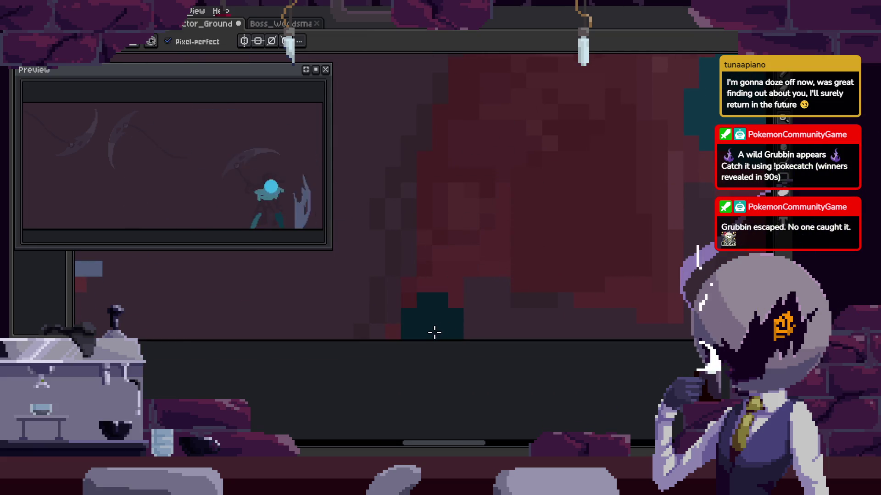
pyautogui.scroll(3, 378, 370)
pyautogui.hscroll(3, 378, 370)
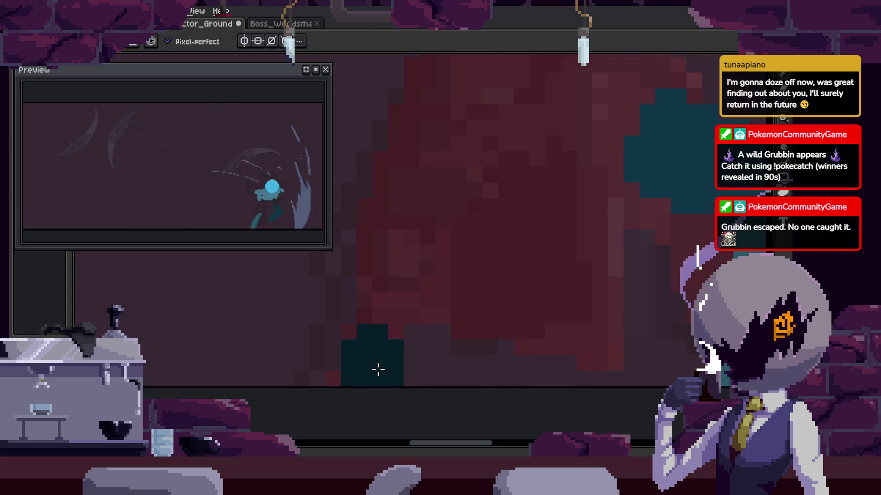
pyautogui.moveTo(378, 370); pyautogui.dragTo(369, 377)
# Draw a straight diagonal dark teal handle line across the cloak, compare frames, then erase part of it.
pyautogui.moveTo(374, 347)
pyautogui.mouseDown()
pyautogui.moveTo(497, 226)
pyautogui.moveTo(508, 87)
pyautogui.mouseUp()
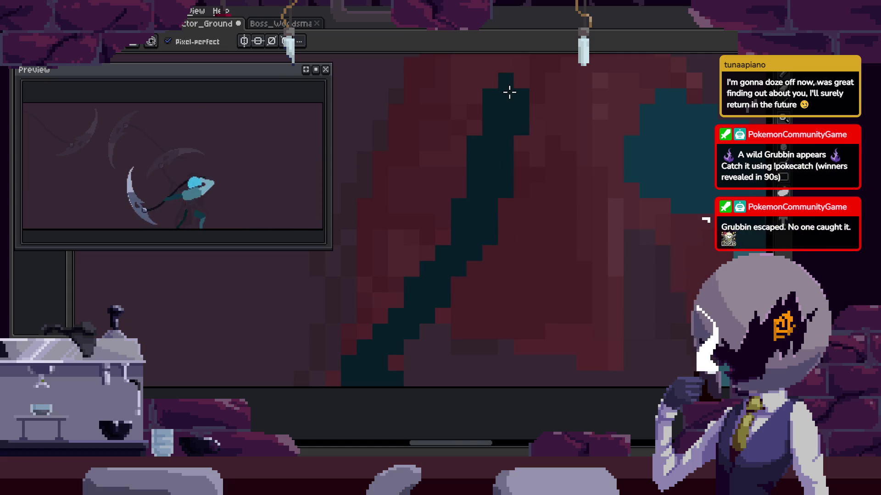
pyautogui.press('h')
pyautogui.scroll(-2, 460, 235)
pyautogui.scroll(-2, 549, 240)
pyautogui.moveTo(546, 239); pyautogui.dragTo(531, 212)
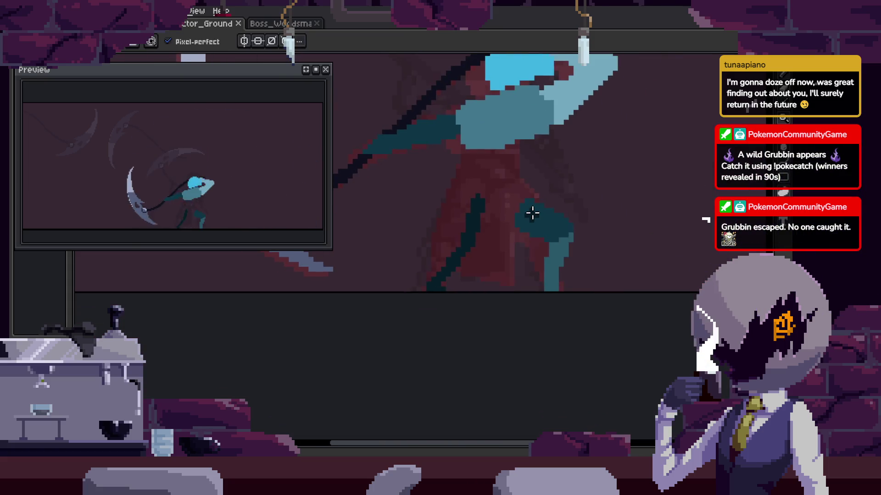
pyautogui.press('Right')
pyautogui.press('Right')
pyautogui.press('Right')
pyautogui.press('Right')
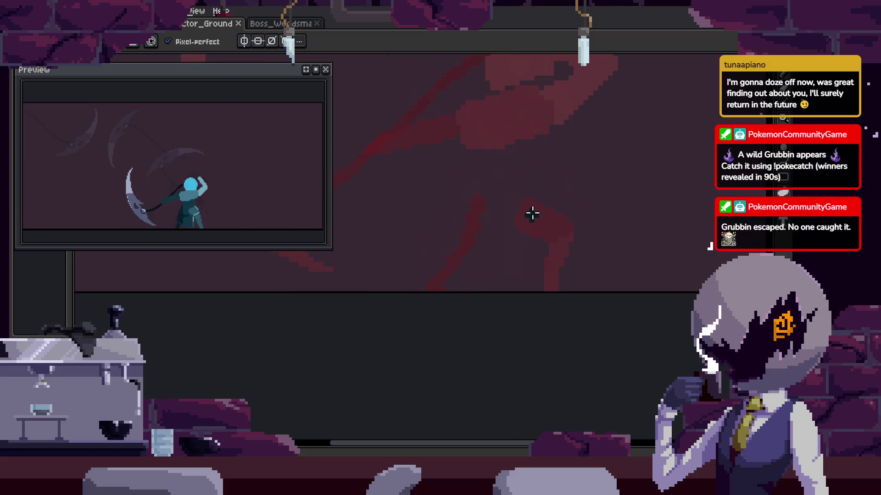
pyautogui.press('Left')
pyautogui.scroll(1, 474, 239)
pyautogui.press('Left')
pyautogui.press('Right')
pyautogui.moveTo(432, 285); pyautogui.dragTo(481, 195)
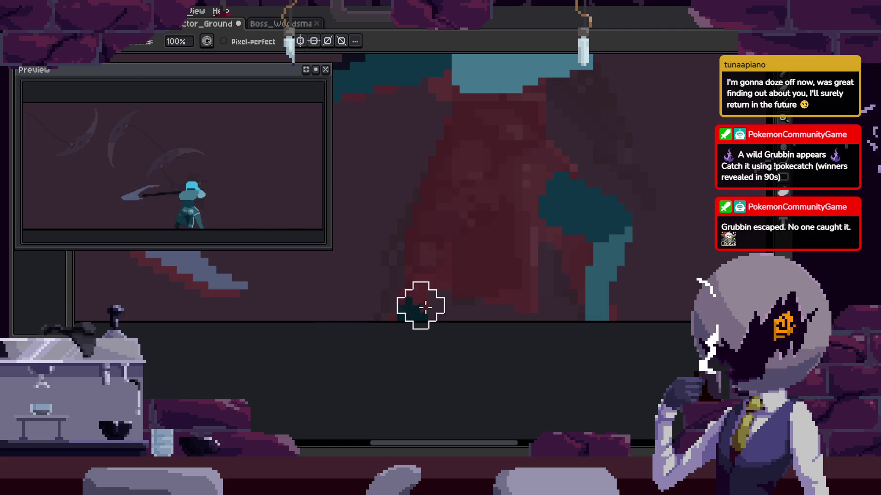
pyautogui.press('b')
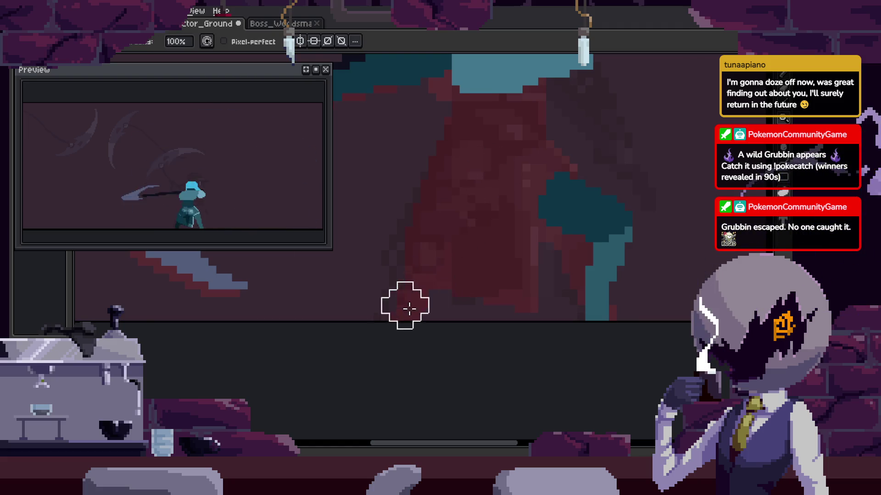
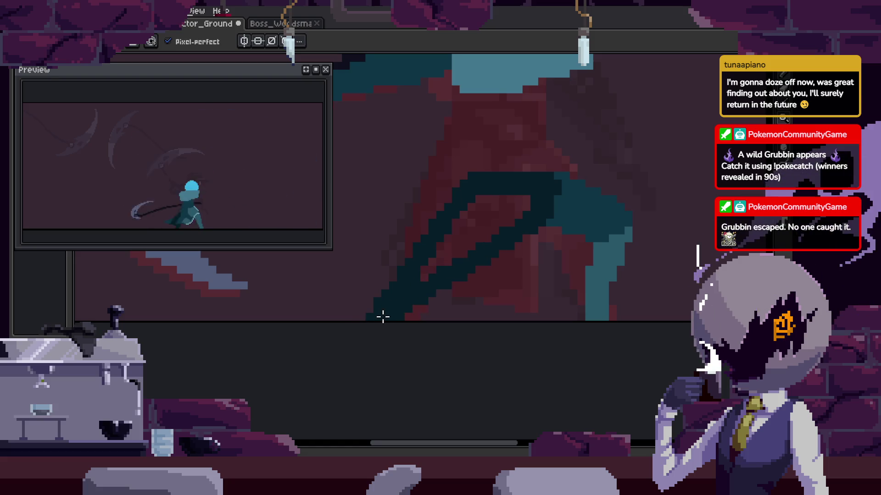
# Paint lighter teal over the dark cloak with the Pencil and save the file.
pyautogui.hotkey('ctrl', 's')
pyautogui.press('b')
pyautogui.scroll(2, 413, 309)
pyautogui.scroll(2, 348, 334)
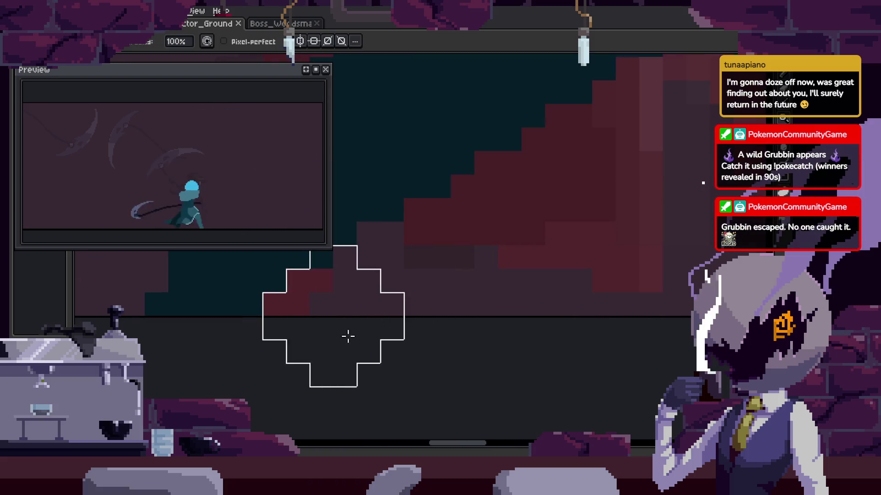
pyautogui.scroll(-2, 595, 178)
pyautogui.scroll(2, 552, 309)
pyautogui.hotkey('ctrl', 's')
pyautogui.scroll(1, 594, 244)
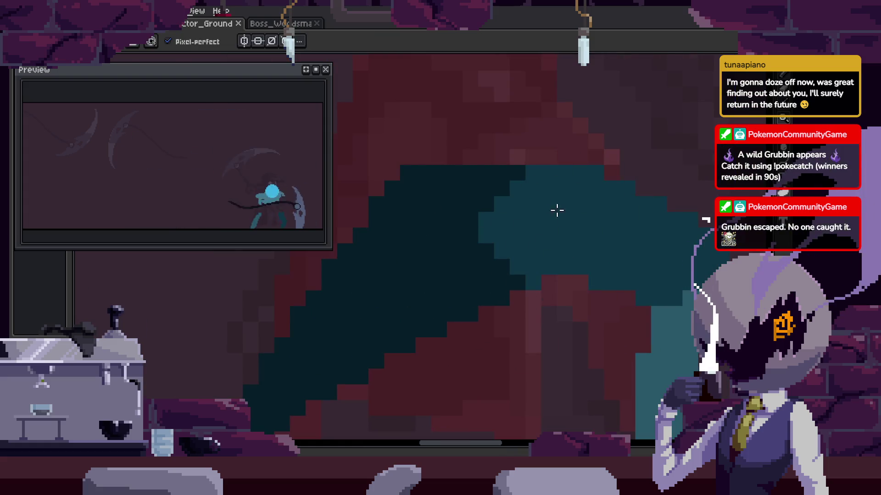
pyautogui.moveTo(562, 215); pyautogui.dragTo(507, 203)
pyautogui.scroll(-2, 645, 294)
pyautogui.hotkey('ctrl', 's')
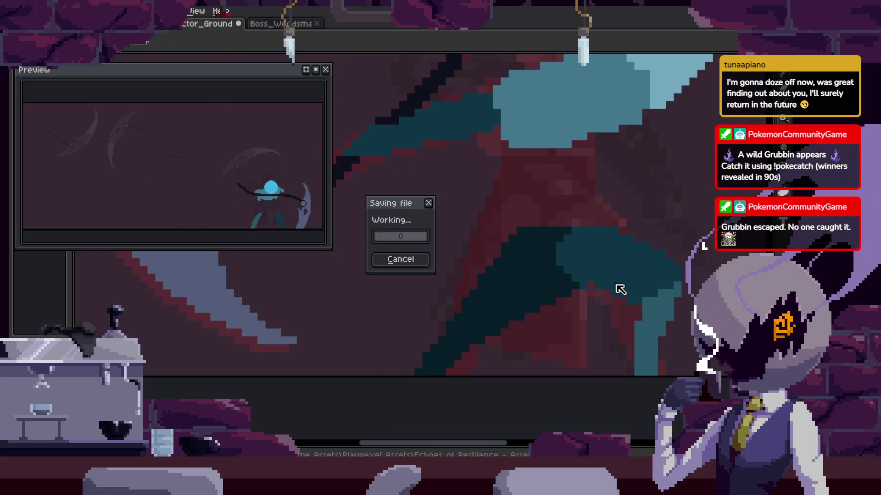
# Select the teal body shapes with the Magic Wand, then clear the selection.
pyautogui.scroll(1, 585, 277)
pyautogui.scroll(1, 507, 261)
pyautogui.scroll(1, 492, 253)
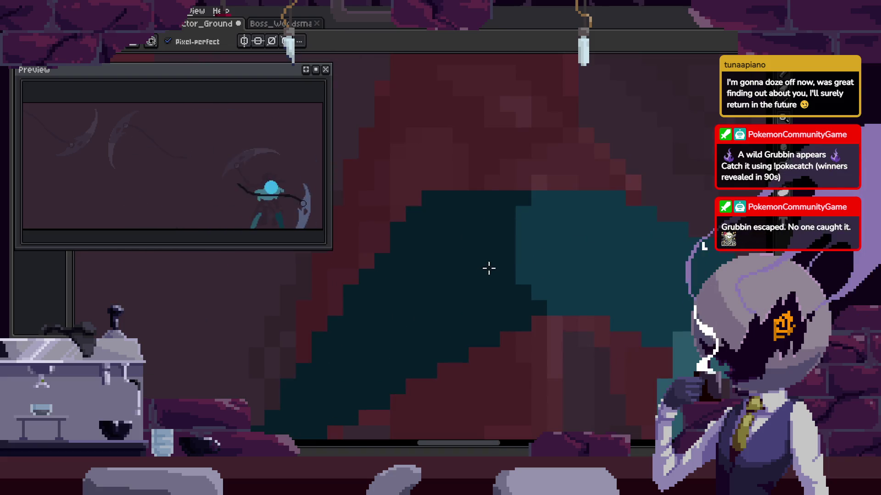
pyautogui.scroll(-2, 489, 268)
pyautogui.hotkey('ctrl', 's')
pyautogui.scroll(1, 459, 271)
pyautogui.scroll(1, 445, 251)
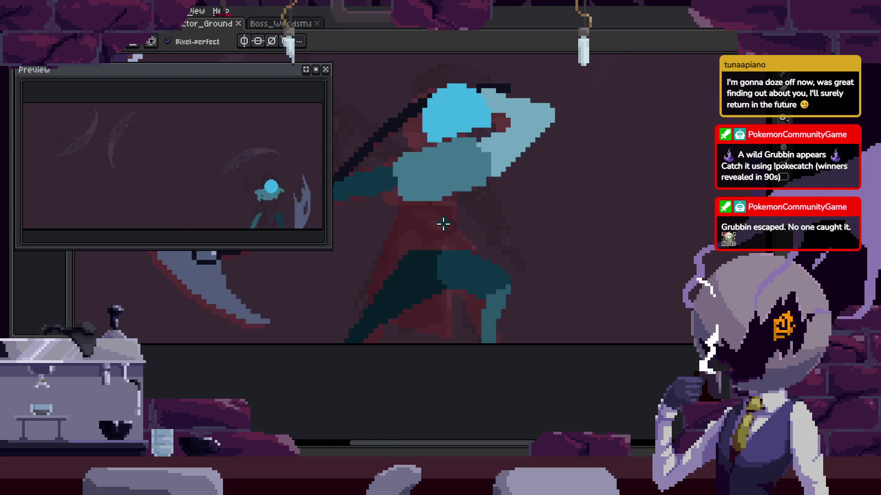
pyautogui.scroll(1, 442, 224)
pyautogui.press('w')
pyautogui.click(423, 222)
pyautogui.press('b')
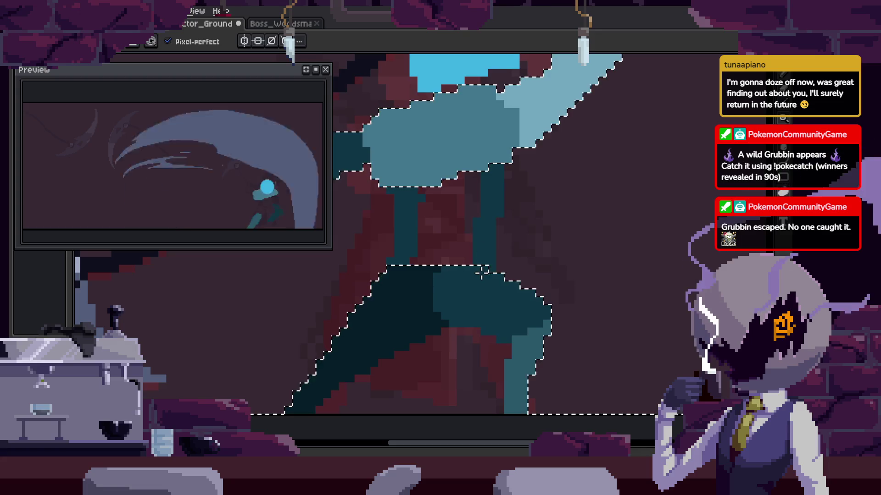
pyautogui.hotkey('ctrl', 'd')
# Switch to the Paint Bucket, save the animation again and inspect the cloak.
pyautogui.press('g')
pyautogui.scroll(-2, 481, 260)
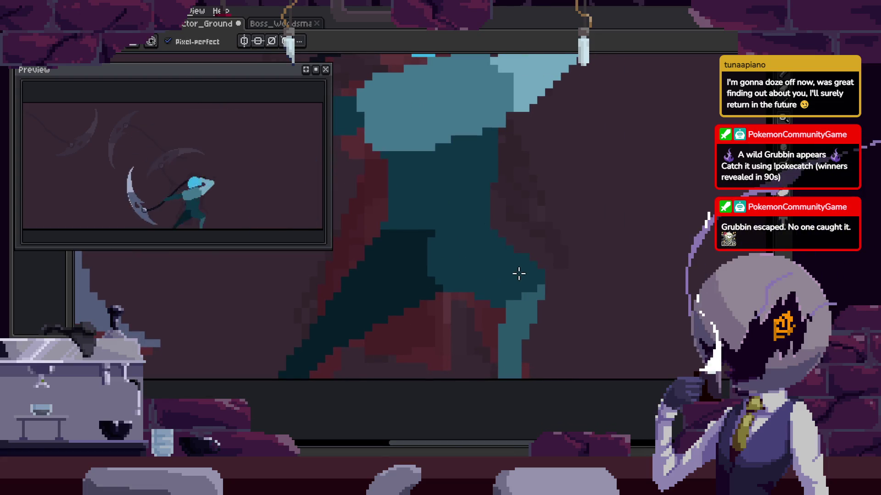
pyautogui.hotkey('ctrl', 's')
pyautogui.scroll(-3, 519, 269)
pyautogui.scroll(-2, 492, 251)
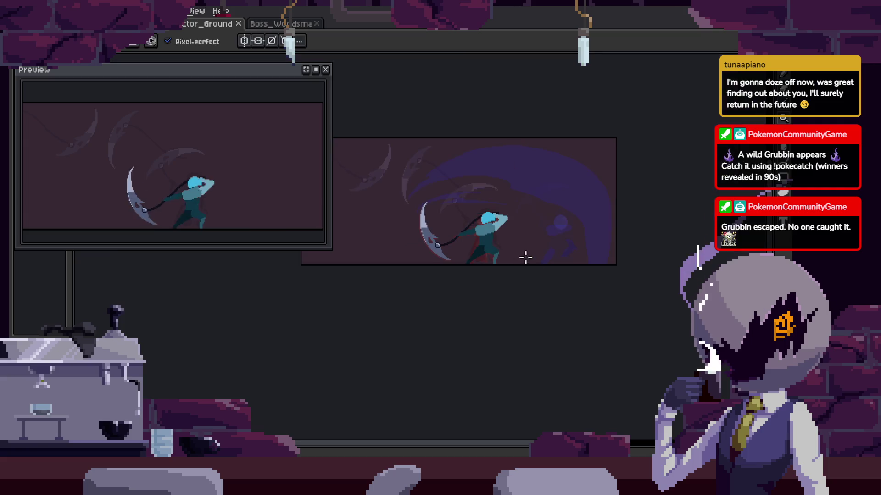
pyautogui.scroll(3, 472, 253)
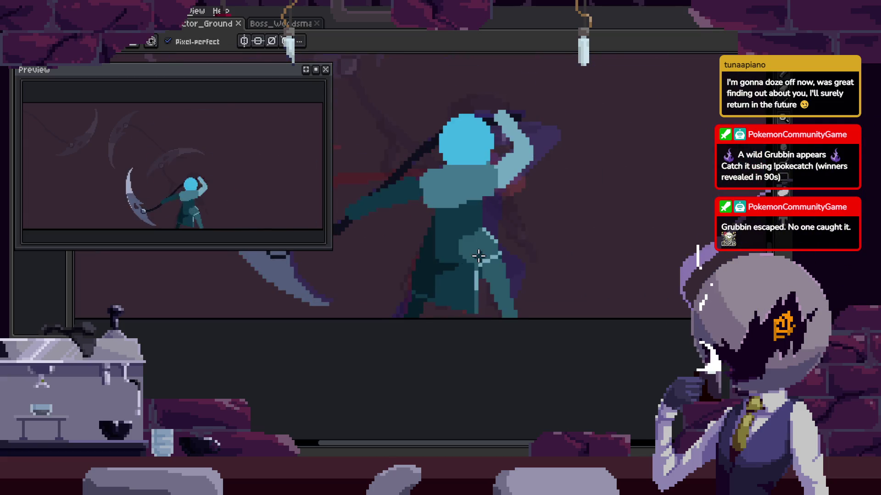
pyautogui.scroll(2, 464, 270)
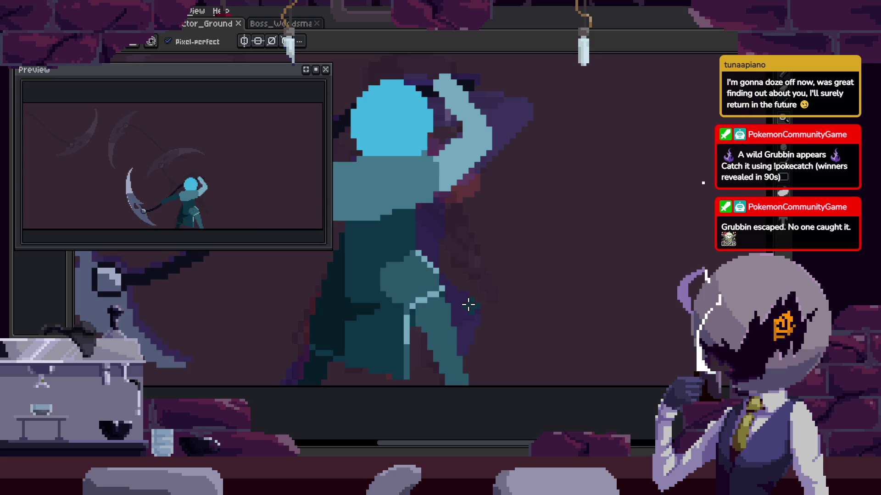
pyautogui.scroll(-2, 468, 301)
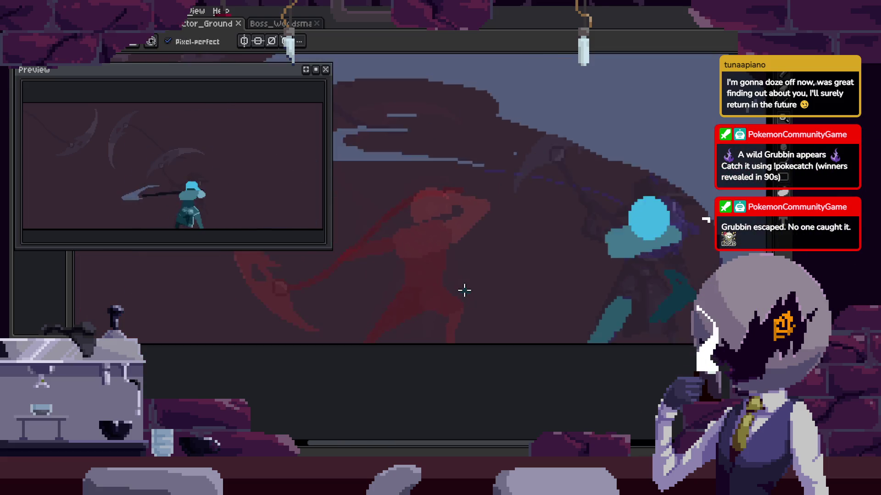
pyautogui.scroll(1, 476, 226)
pyautogui.scroll(1, 495, 222)
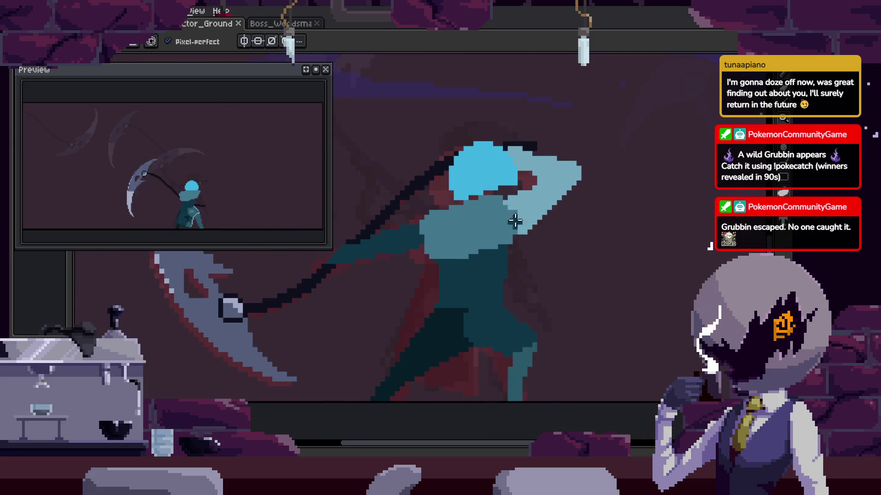
# Squash the raised arm vertically and rotate it clockwise.
pyautogui.moveTo(542, 146); pyautogui.dragTo(554, 178)
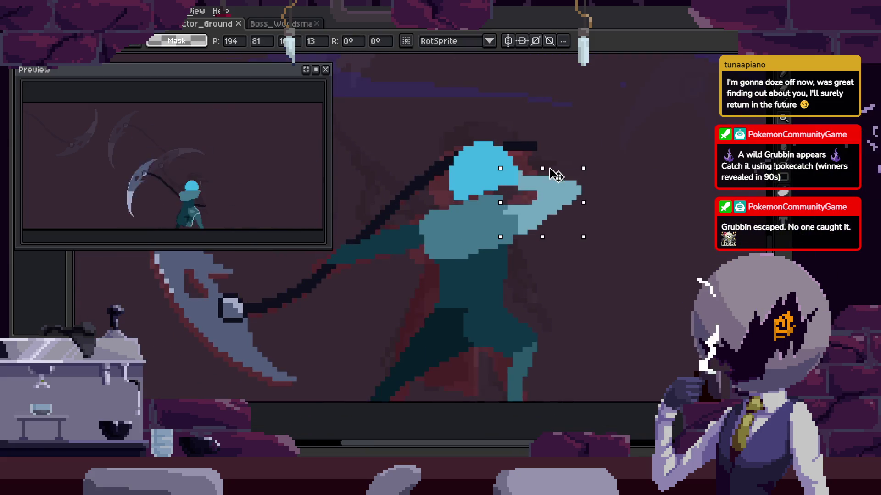
pyautogui.press('w')
pyautogui.click(605, 169)
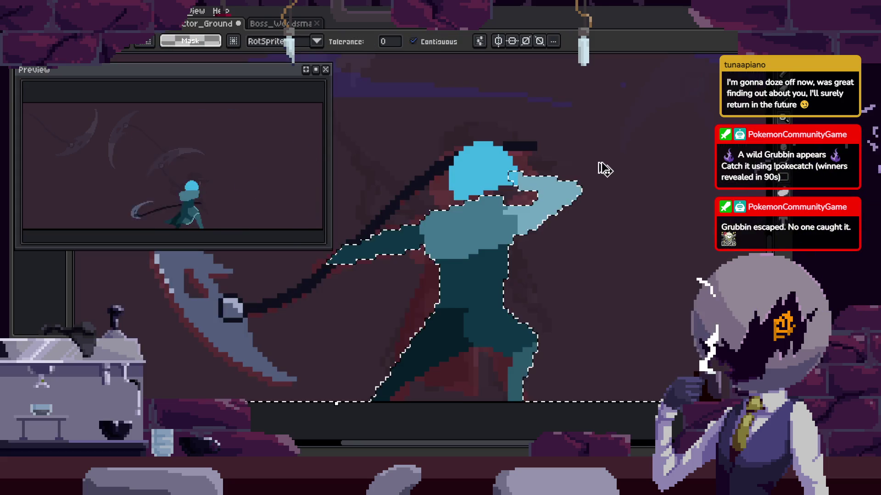
pyautogui.moveTo(589, 165); pyautogui.dragTo(626, 192)
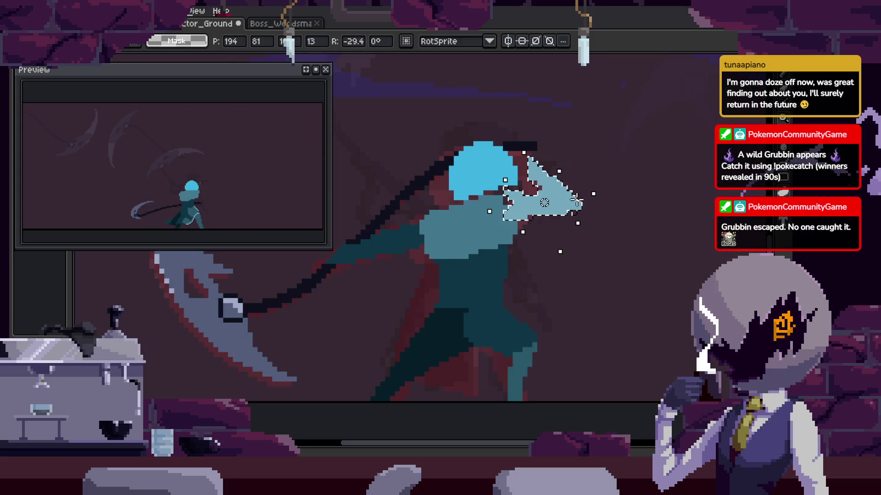
pyautogui.press('Return')
# Select the teal body region, move to the next frame and recentre the whole character.
pyautogui.scroll(1, 472, 220)
pyautogui.scroll(1, 549, 212)
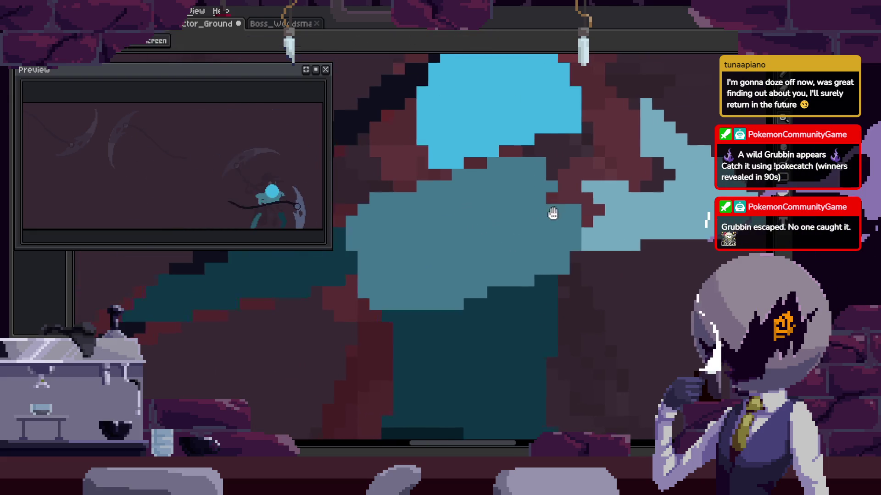
pyautogui.press('b')
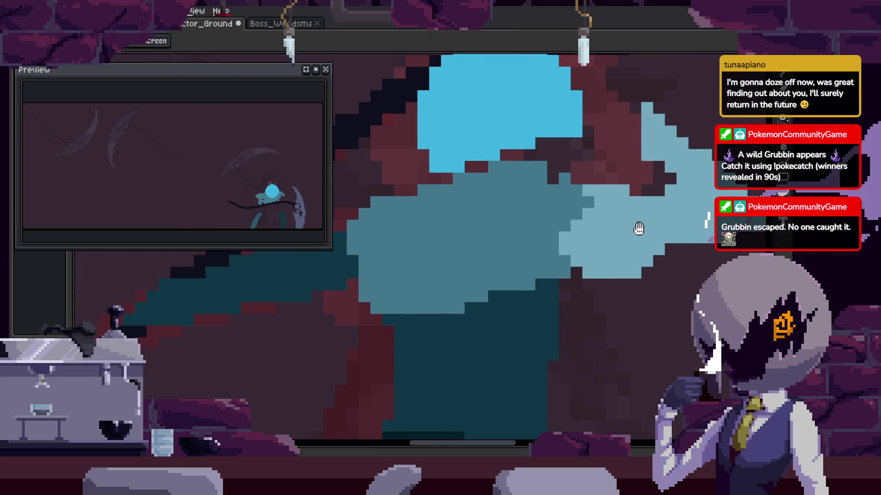
pyautogui.press('w')
pyautogui.click(479, 273)
pyautogui.press('Right')
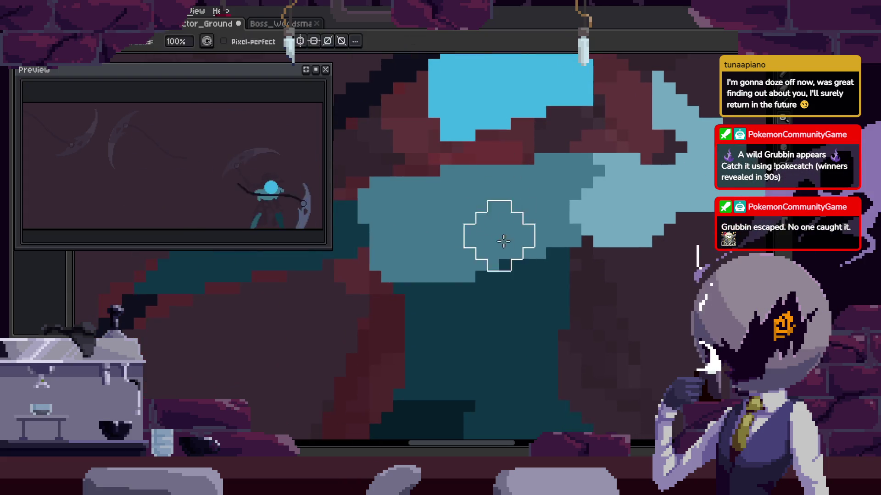
pyautogui.scroll(-1, 525, 279)
pyautogui.hotkey('ctrl', 'z')
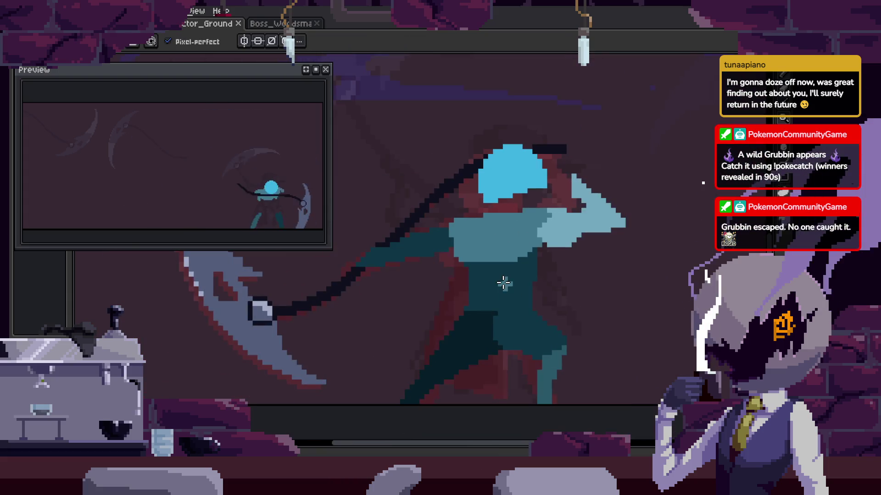
pyautogui.moveTo(518, 299); pyautogui.dragTo(508, 250)
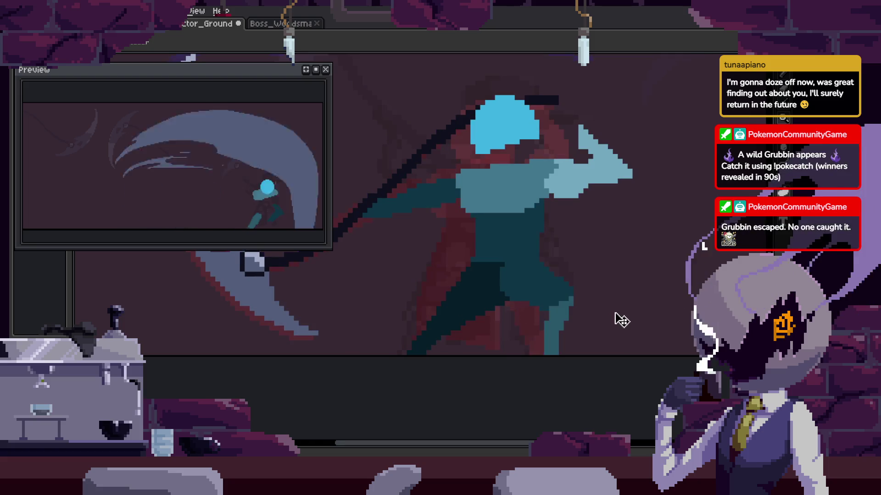
pyautogui.moveTo(613, 318); pyautogui.dragTo(580, 299)
pyautogui.scroll(1, 486, 184)
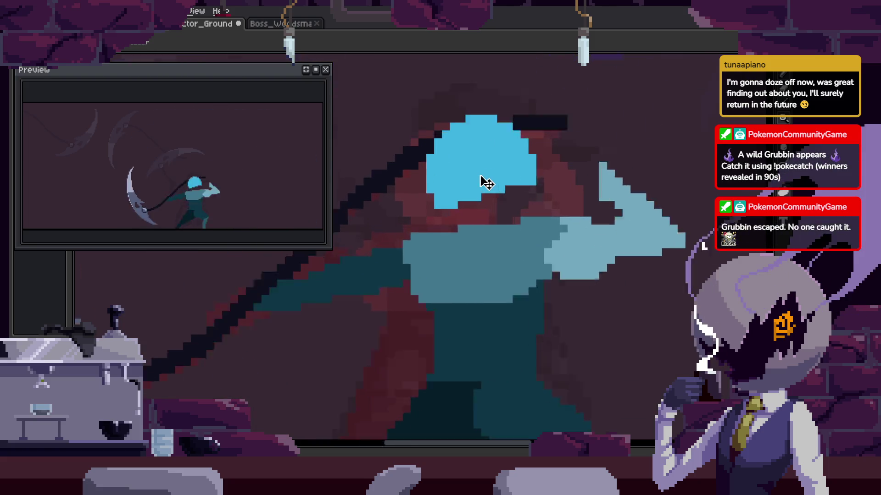
pyautogui.scroll(1, 541, 192)
pyautogui.scroll(-2, 506, 200)
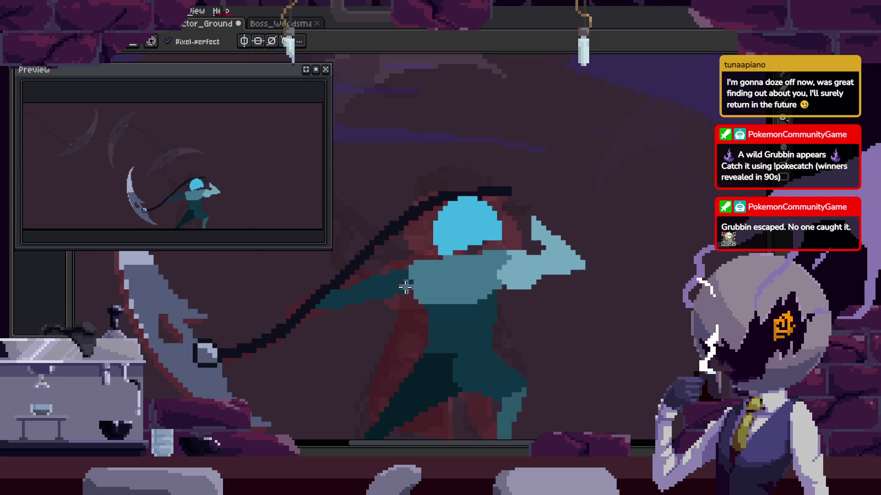
# Select the character and scythe together and rotate them slightly.
pyautogui.press('b')
pyautogui.scroll(-1, 474, 315)
pyautogui.scroll(-1, 474, 314)
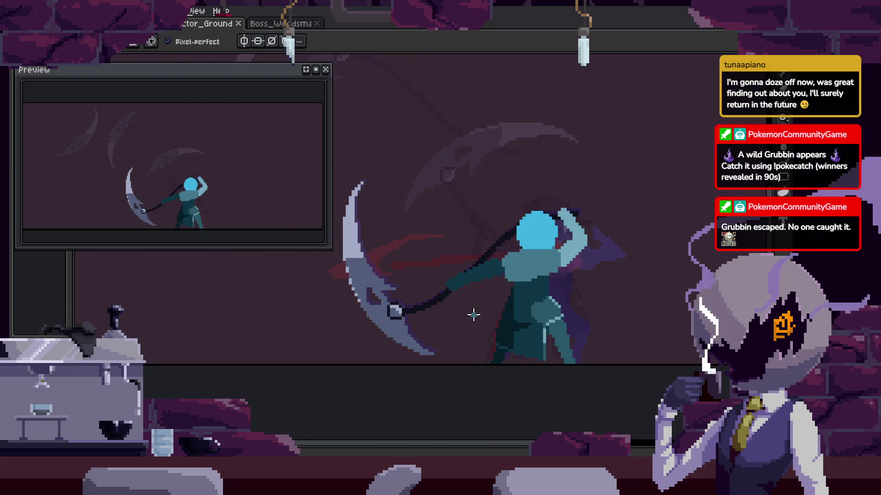
pyautogui.press('v')
pyautogui.scroll(1, 403, 318)
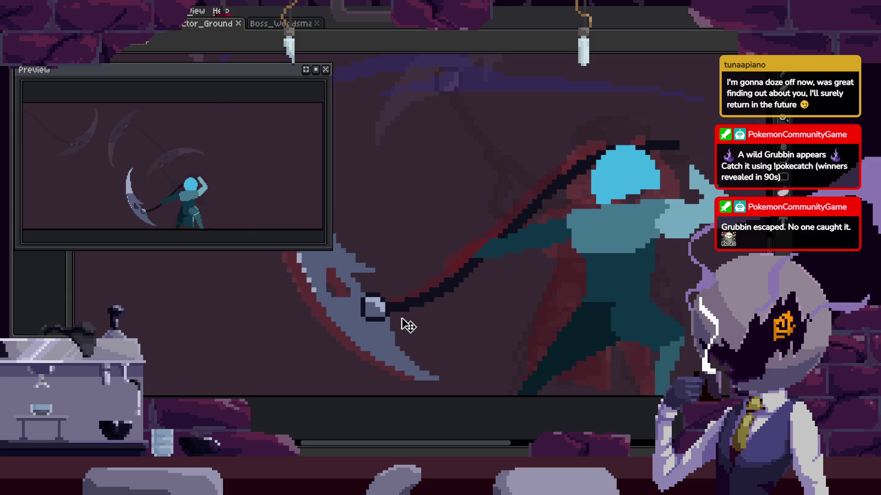
pyautogui.scroll(1, 401, 322)
pyautogui.scroll(-1, 632, 259)
pyautogui.moveTo(556, 257); pyautogui.dragTo(564, 234)
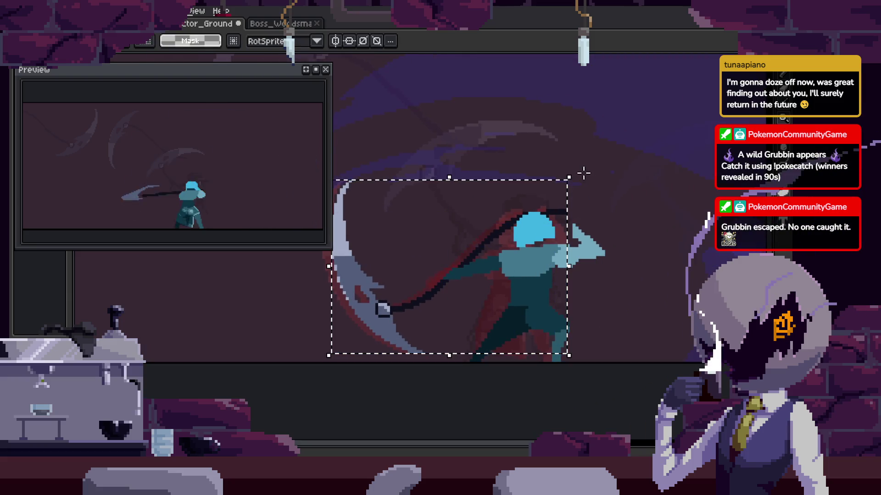
pyautogui.moveTo(575, 173)
pyautogui.mouseDown()
pyautogui.moveTo(615, 209)
pyautogui.moveTo(625, 207)
pyautogui.mouseUp()
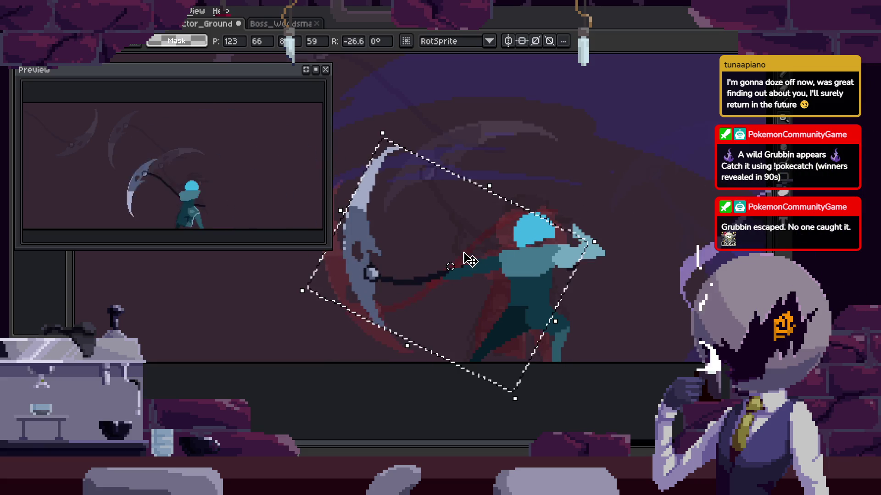
pyautogui.scroll(-1, 470, 260)
pyautogui.press('Return')
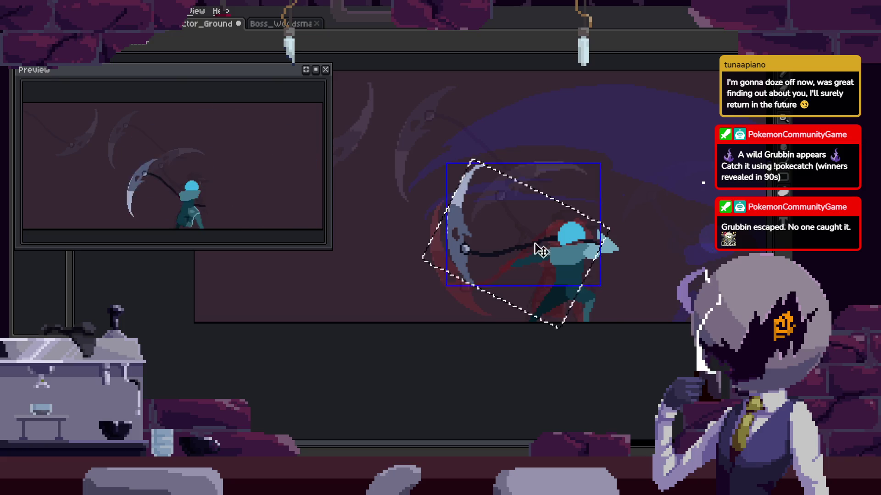
# Undo that rotation, re-rotate the figure a little differently, and compare neighbouring frames.
pyautogui.hotkey('ctrl', 'z')
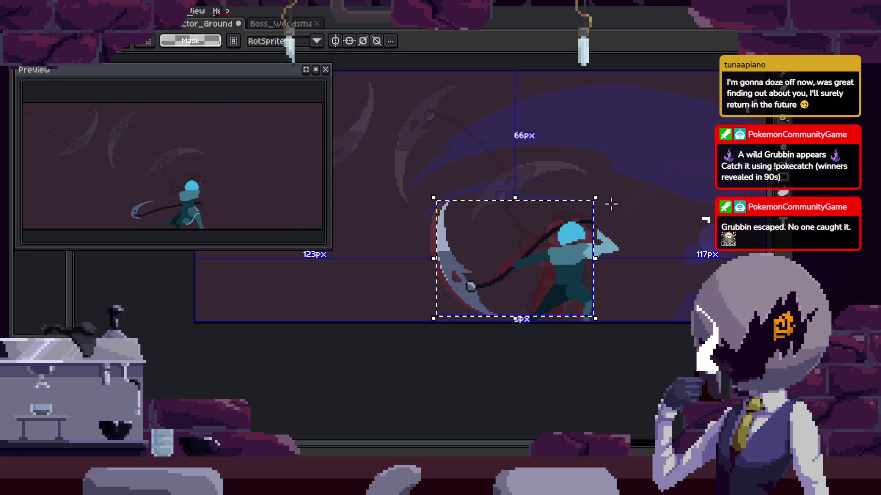
pyautogui.moveTo(603, 192); pyautogui.dragTo(630, 219)
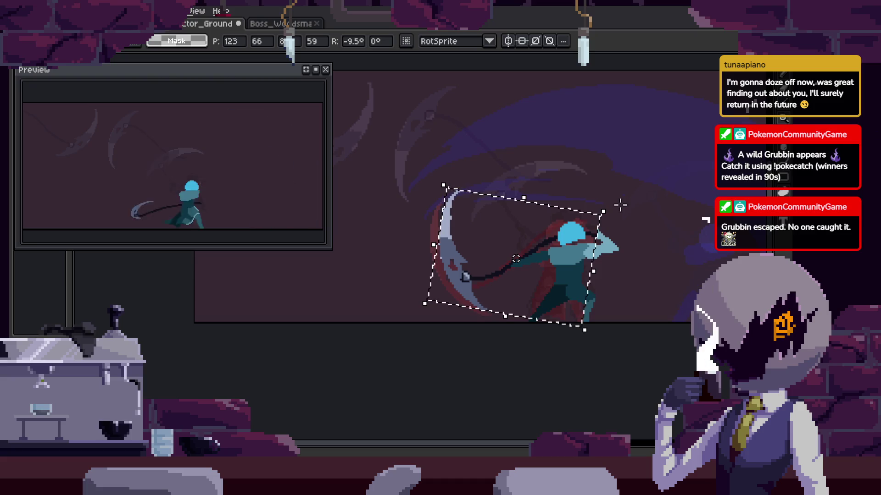
pyautogui.press('Return')
pyautogui.press('Right')
pyautogui.press('Right')
pyautogui.press('Left')
pyautogui.press('Right')
pyautogui.press('Left')
pyautogui.press('Left')
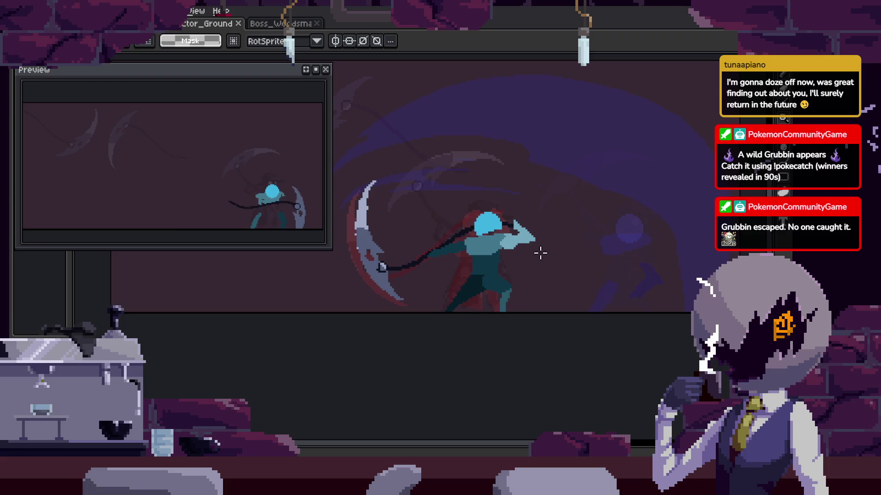
# Erase stray light-blue arm pixels across several neighbouring attack frames.
pyautogui.scroll(4, 489, 232)
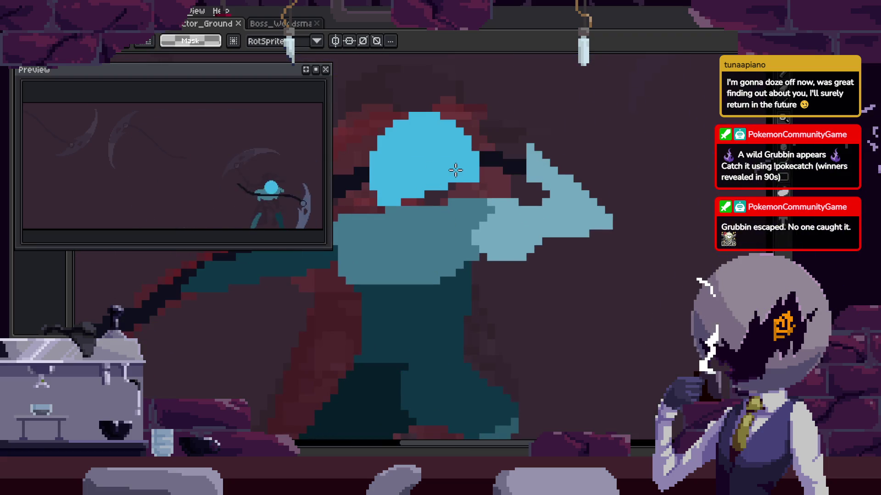
pyautogui.scroll(2, 505, 220)
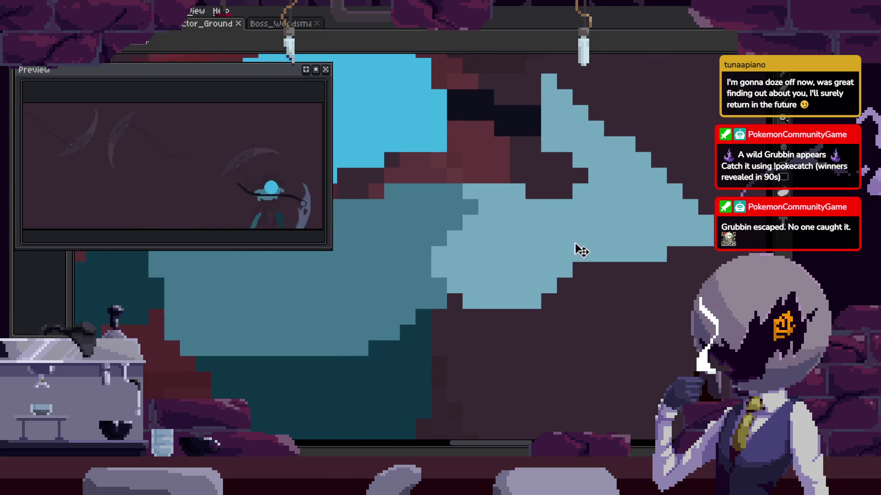
pyautogui.press('Left')
pyautogui.press('Left')
pyautogui.press('e')
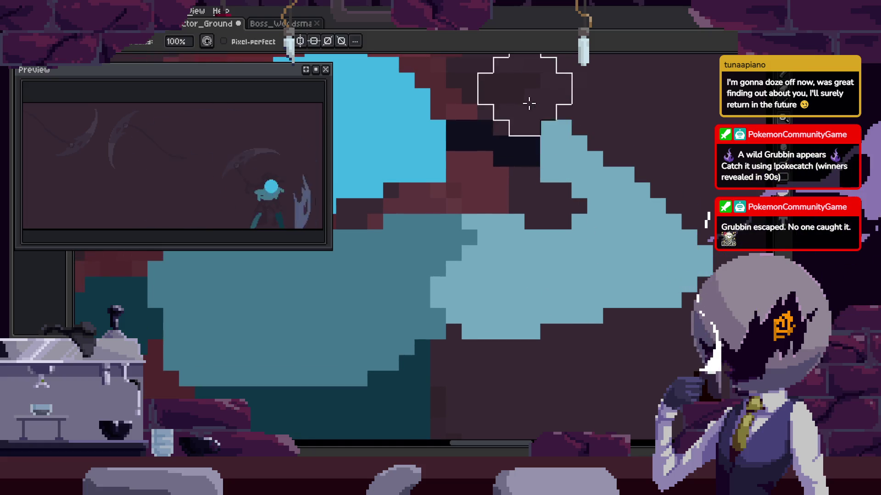
pyautogui.moveTo(472, 216); pyautogui.dragTo(500, 243)
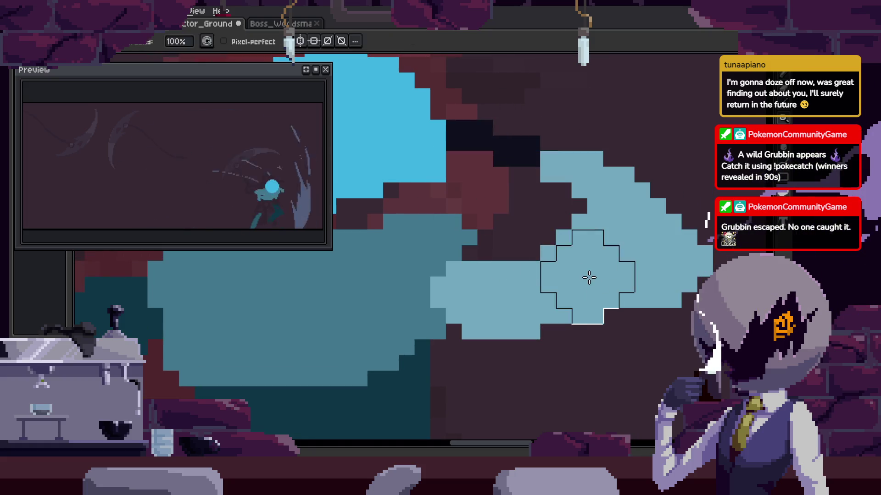
pyautogui.press('Left')
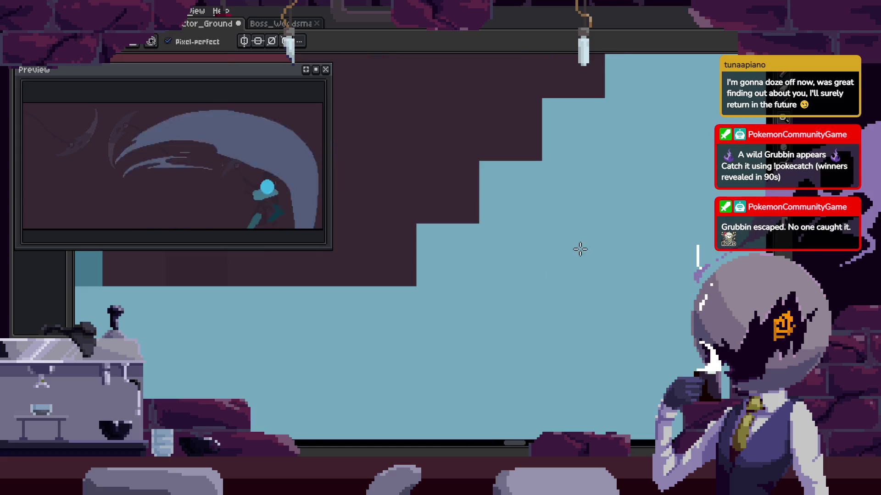
pyautogui.press('b')
pyautogui.press('Left')
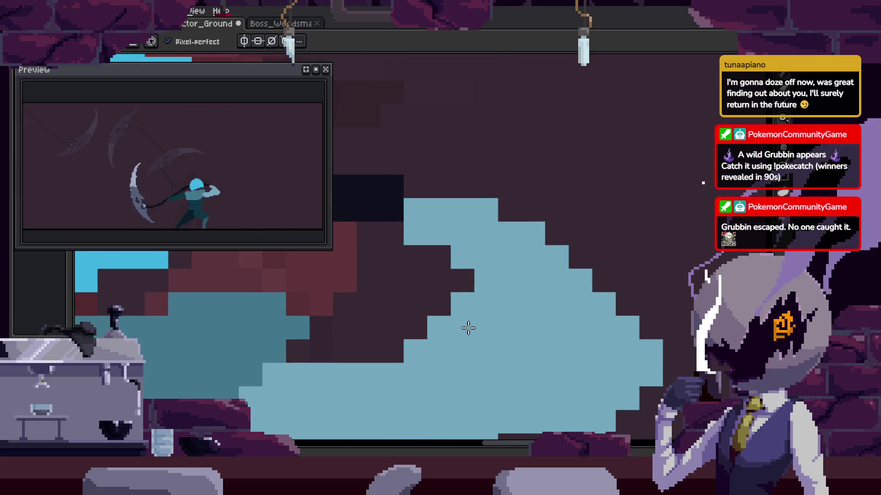
pyautogui.scroll(2, 373, 279)
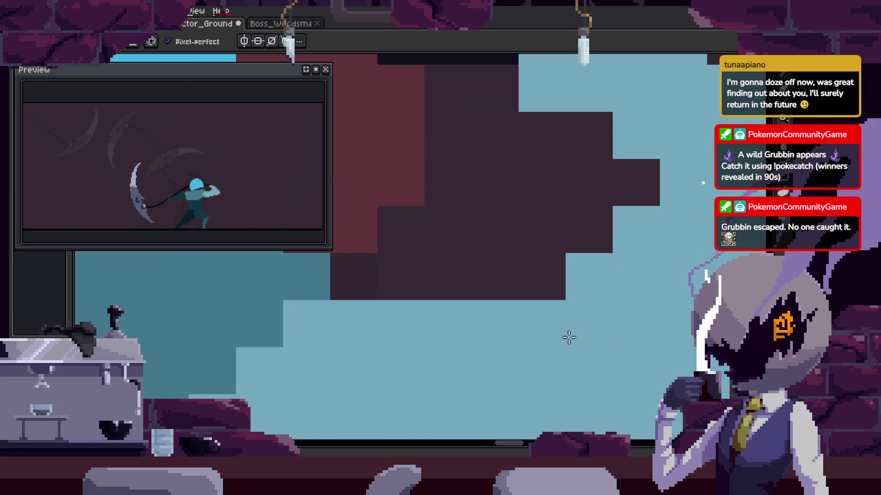
pyautogui.press('e')
pyautogui.moveTo(554, 299); pyautogui.dragTo(502, 310)
pyautogui.press('Left')
pyautogui.press('b')
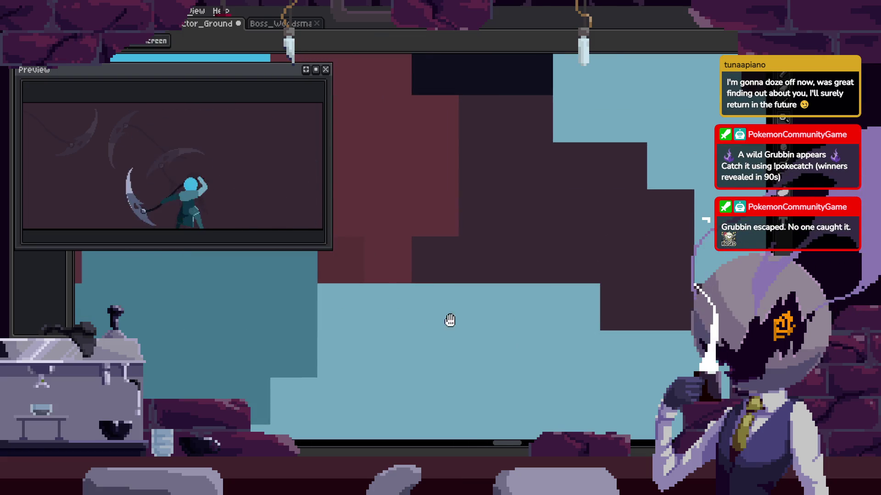
pyautogui.press('Left')
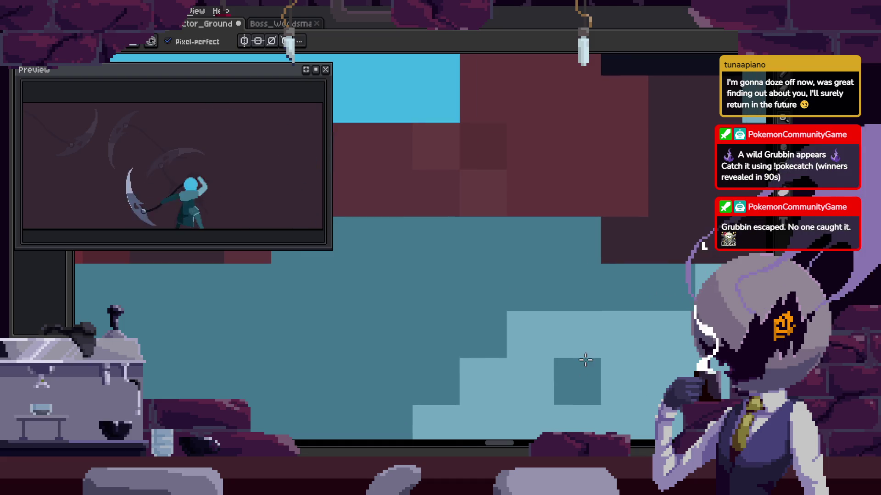
pyautogui.scroll(-2, 585, 364)
# Move to another frame, view the lower part of the figure, and save.
pyautogui.moveTo(629, 363); pyautogui.dragTo(511, 338)
pyautogui.press('i')
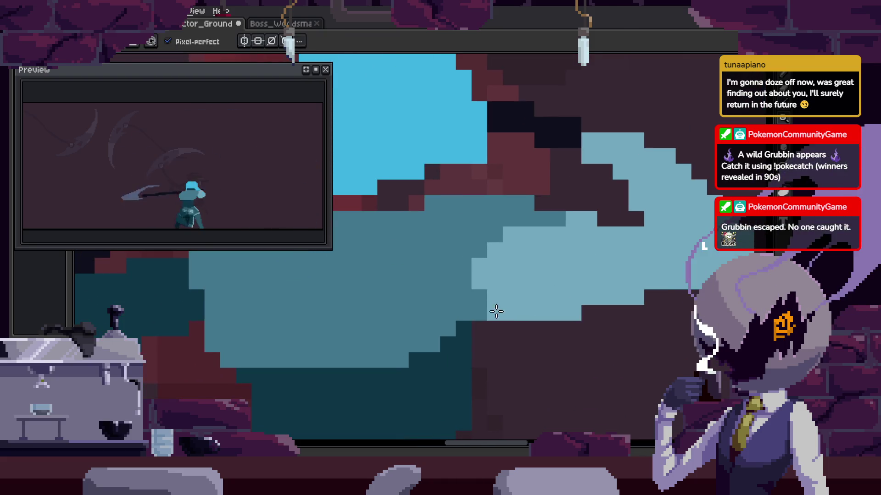
pyautogui.press('Left')
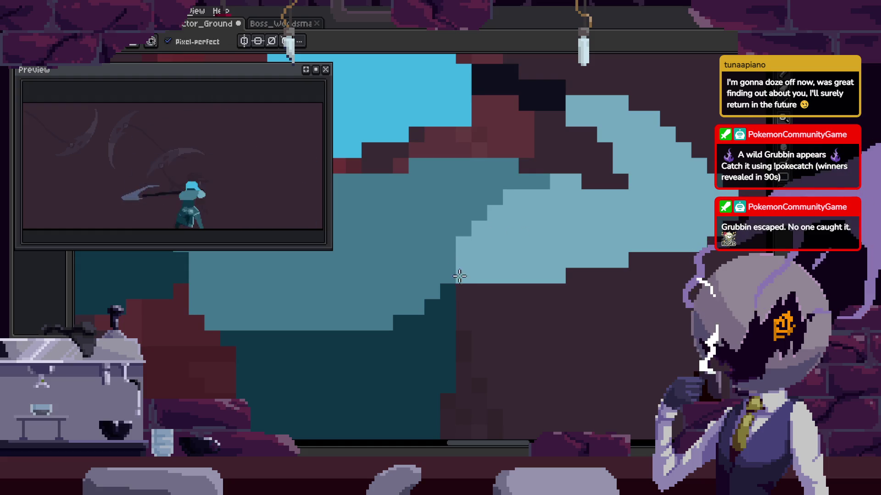
pyautogui.moveTo(473, 304); pyautogui.dragTo(485, 226)
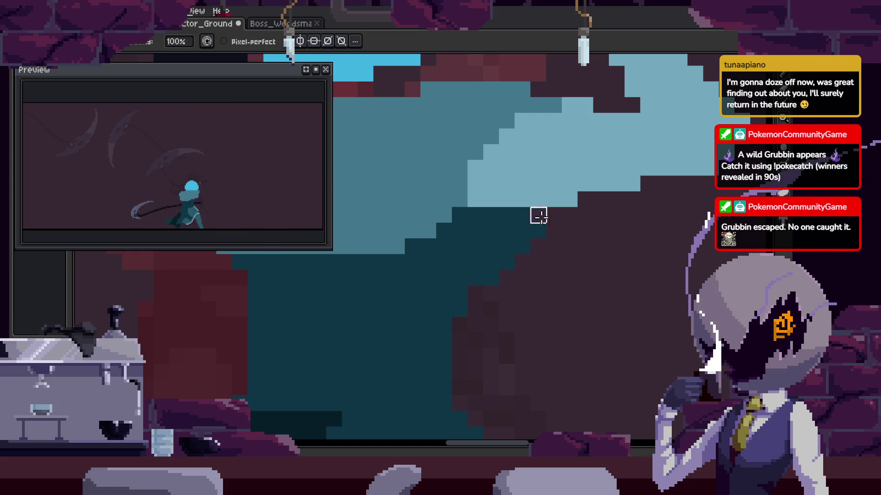
pyautogui.hotkey('ctrl', 's')
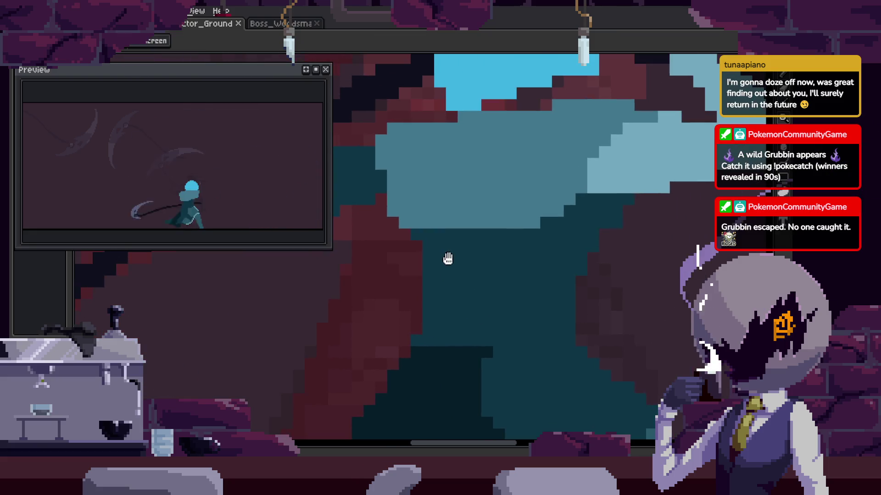
pyautogui.scroll(2, 507, 244)
pyautogui.scroll(1, 512, 287)
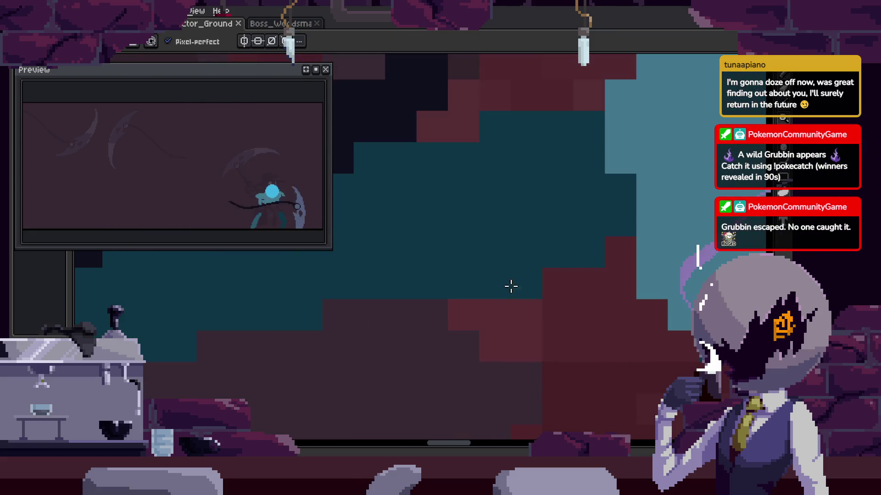
pyautogui.scroll(-1, 467, 189)
pyautogui.scroll(-2, 466, 189)
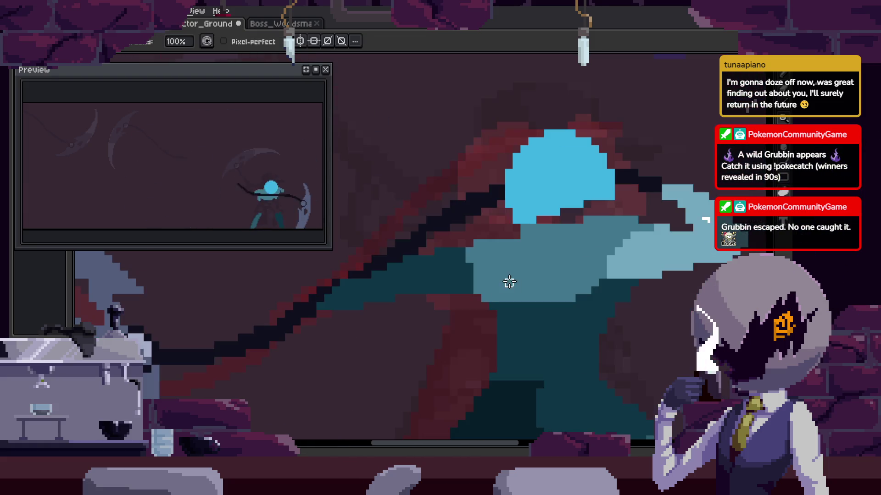
# Paint blue pixels to round out the character's head.
pyautogui.press('o')
pyautogui.scroll(2, 519, 202)
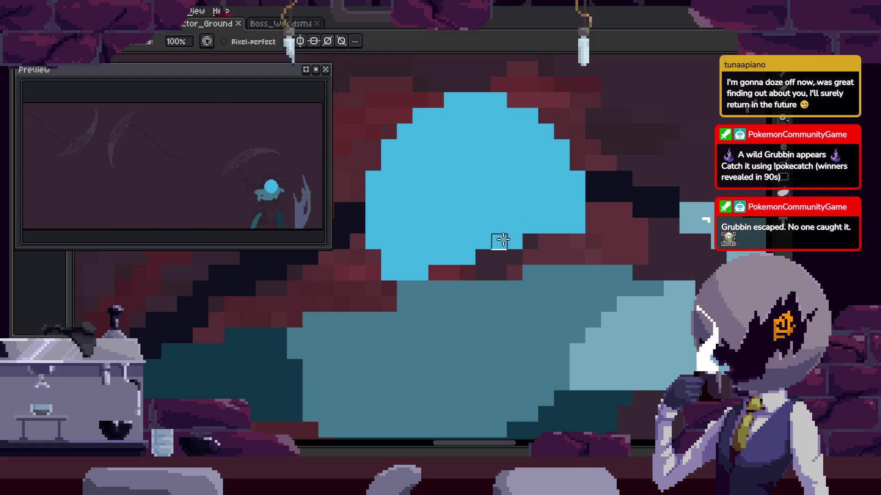
pyautogui.moveTo(450, 254); pyautogui.dragTo(506, 264)
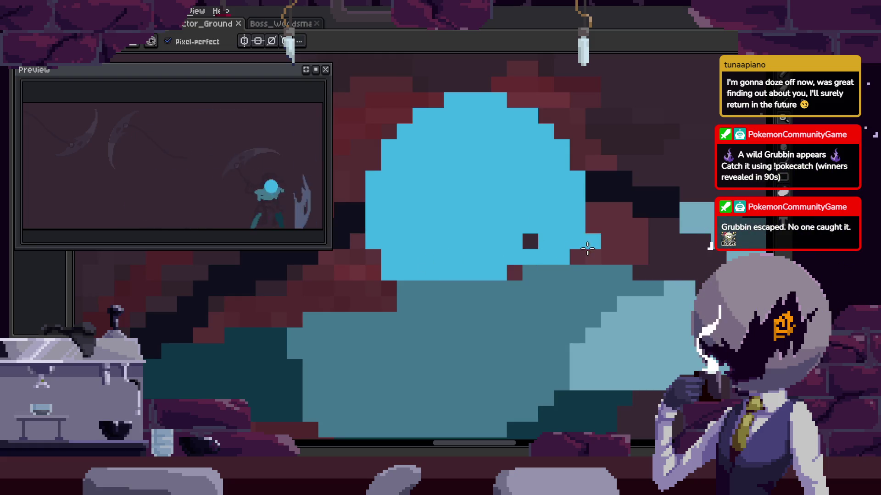
pyautogui.scroll(-2, 528, 244)
pyautogui.scroll(-1, 537, 256)
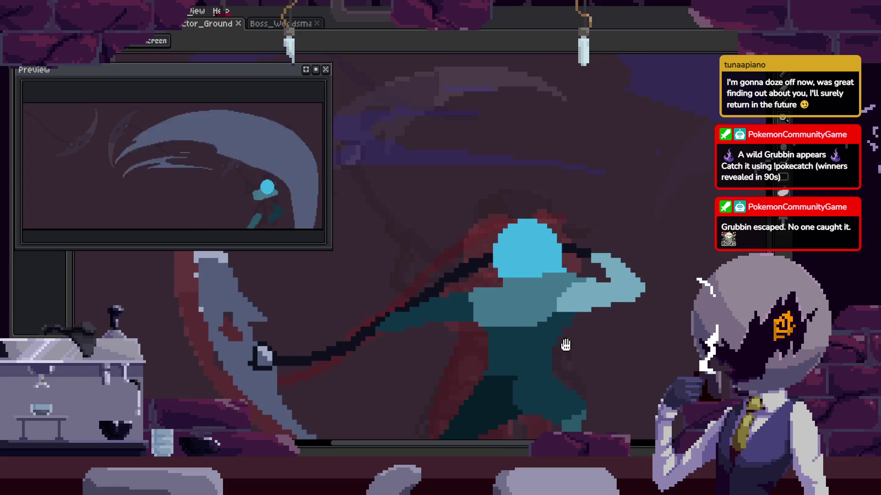
pyautogui.scroll(-2, 551, 275)
pyautogui.scroll(2, 550, 279)
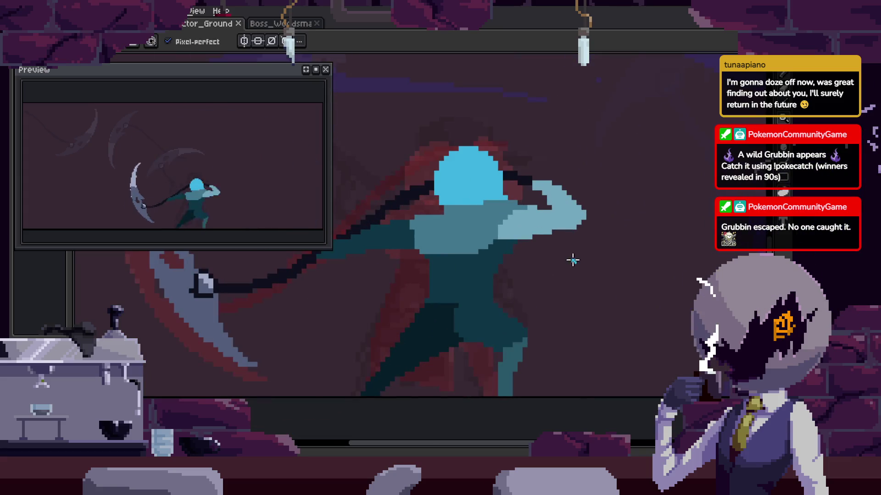
pyautogui.hscroll(3, 555, 261)
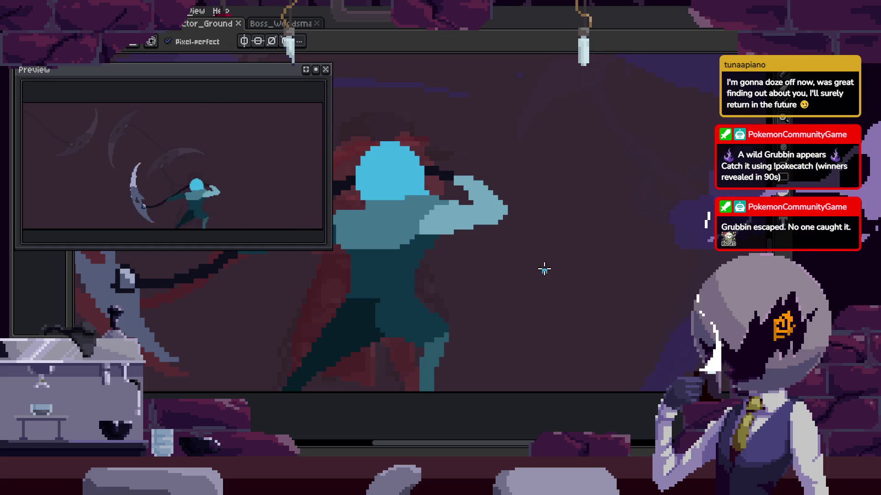
pyautogui.scroll(1, 389, 201)
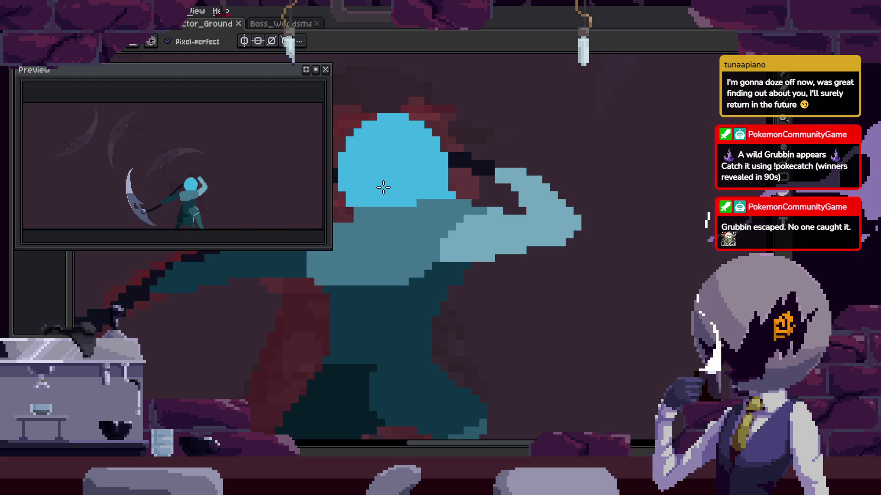
pyautogui.scroll(1, 514, 236)
pyautogui.moveTo(507, 231)
pyautogui.mouseDown()
pyautogui.moveTo(573, 242)
pyautogui.moveTo(511, 206)
pyautogui.moveTo(606, 261)
pyautogui.mouseUp()
# Select the blue head and drop it into its new position.
pyautogui.moveTo(430, 192); pyautogui.dragTo(688, 324)
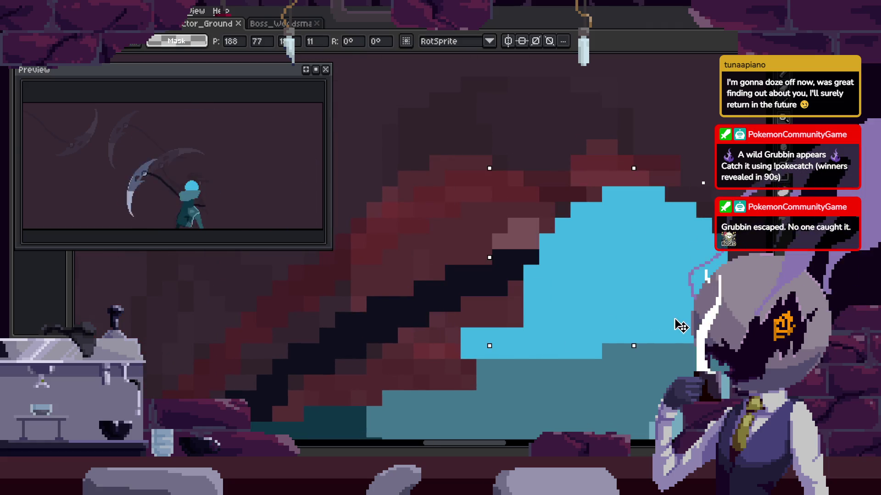
pyautogui.press('Return')
pyautogui.press('i')
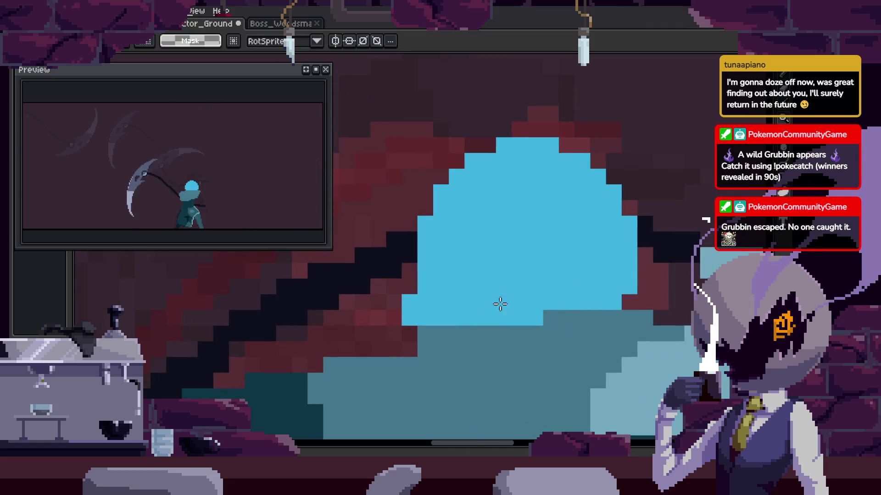
pyautogui.scroll(1, 517, 299)
pyautogui.scroll(1, 385, 345)
# Select the lower-left chunk of the teal torso to adjust it.
pyautogui.press('v')
pyautogui.scroll(-1, 490, 320)
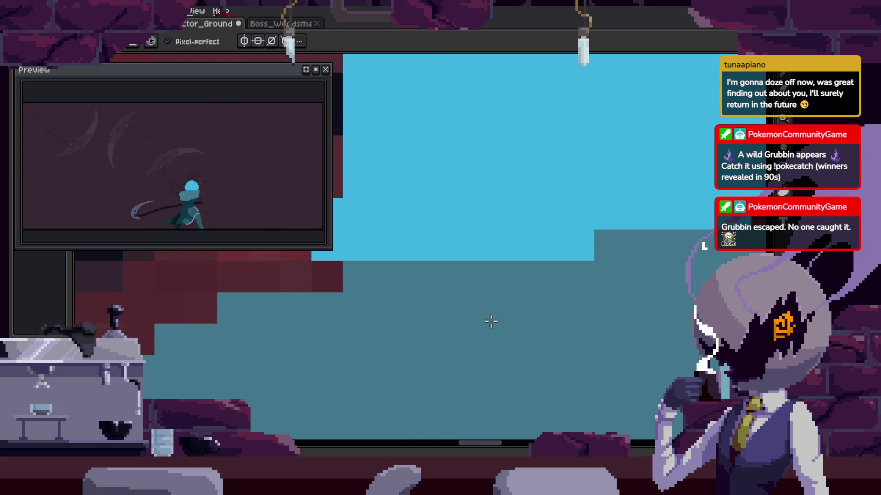
pyautogui.scroll(-1, 548, 335)
pyautogui.moveTo(450, 302); pyautogui.dragTo(535, 306)
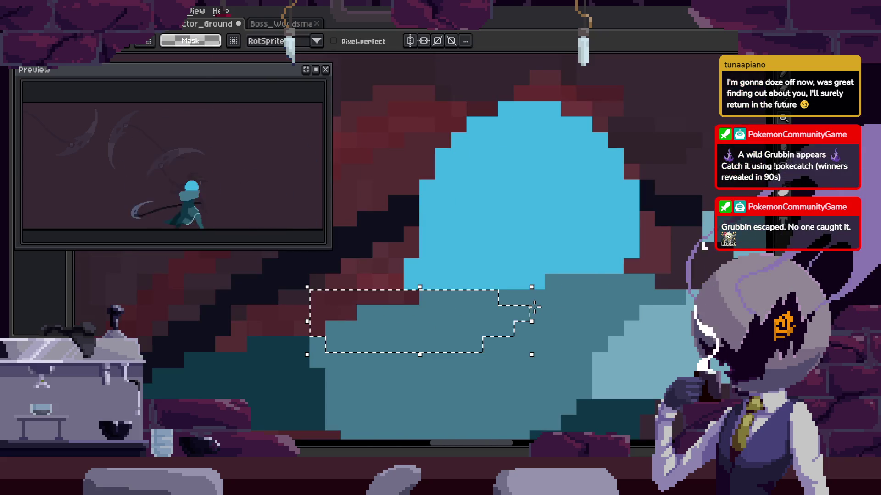
pyautogui.press('Tab')
pyautogui.press('Tab')
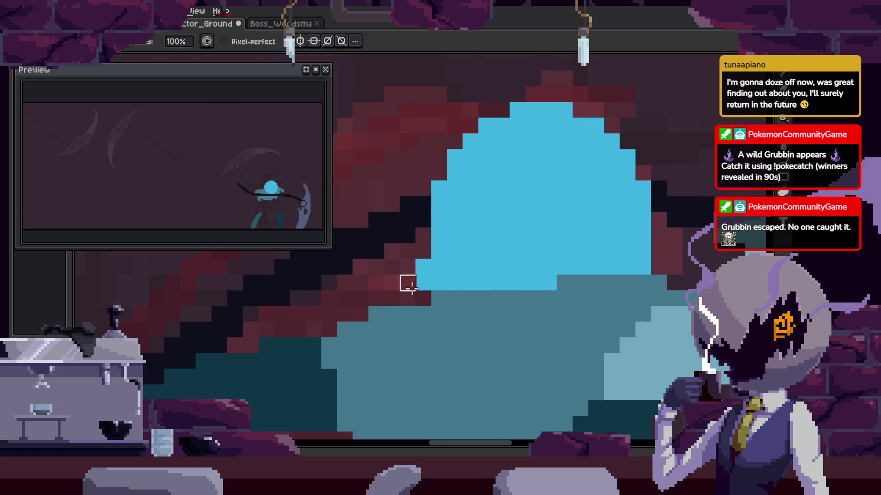
pyautogui.press('e')
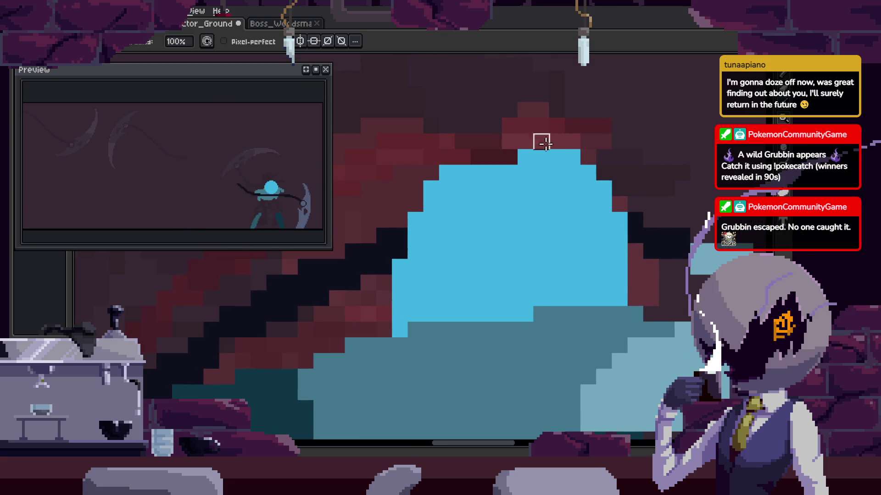
pyautogui.scroll(-4, 554, 156)
pyautogui.scroll(-3, 546, 206)
pyautogui.scroll(-2, 535, 252)
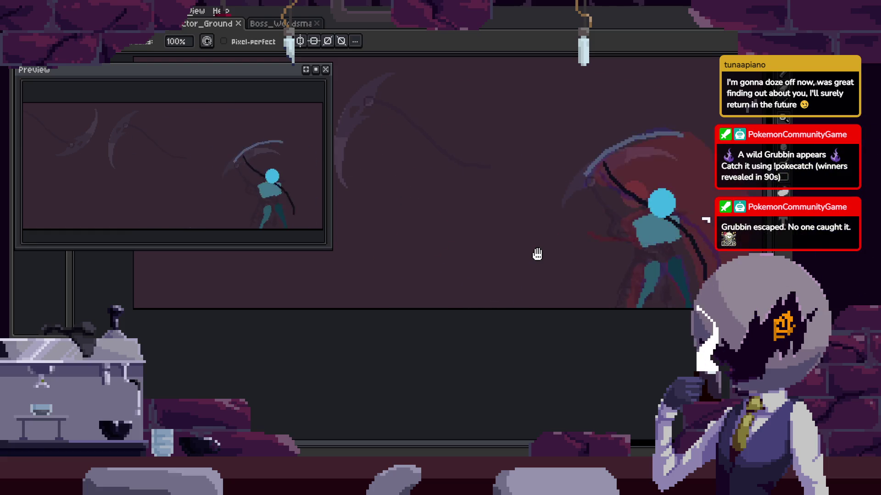
# Reveal the frame timeline with its Attack_1, Attack_2, Attack_3 and to_Idle tags.
pyautogui.press('Tab')
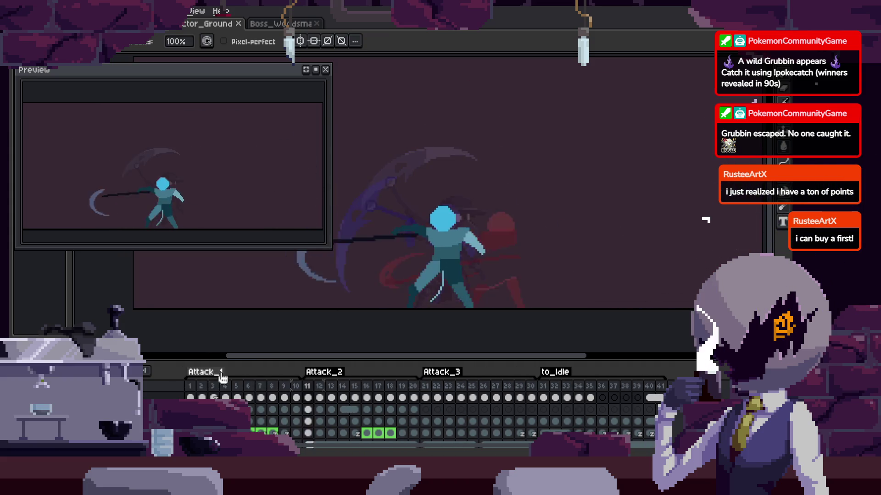
# Hide the timeline and bring the whole character into view.
pyautogui.press('Tab')
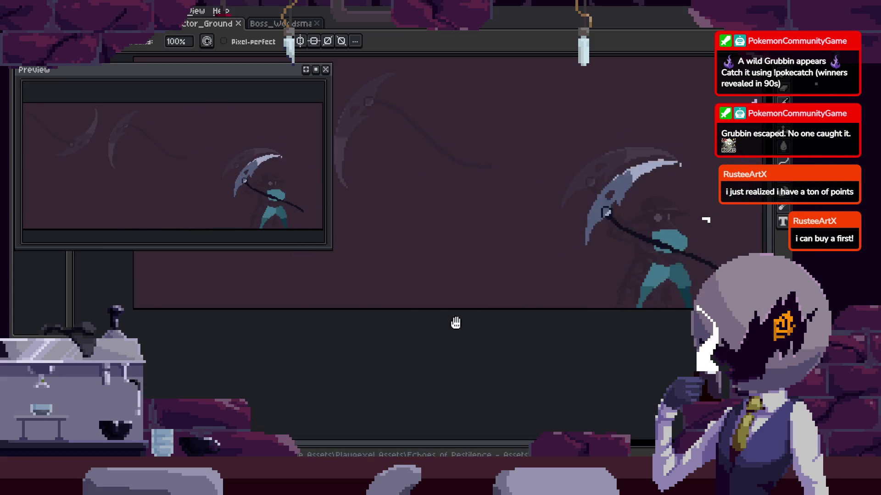
pyautogui.moveTo(552, 312); pyautogui.dragTo(539, 383)
pyautogui.scroll(-2, 209, 189)
pyautogui.scroll(-2, 210, 189)
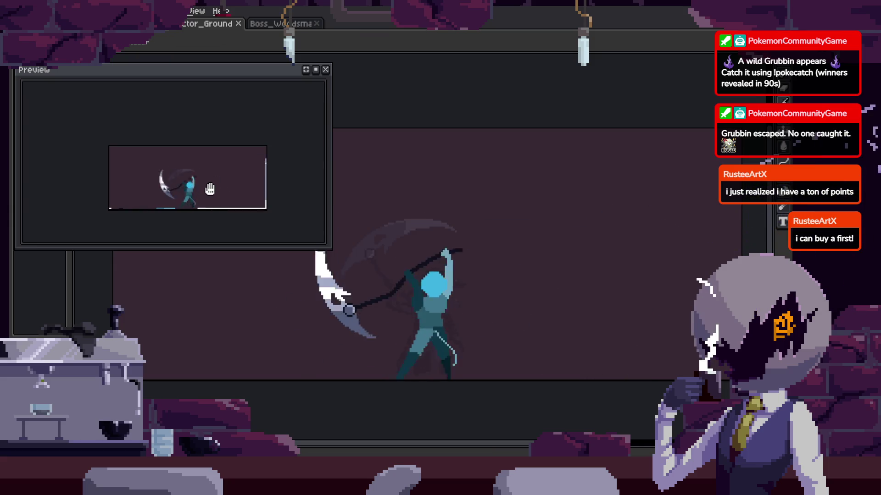
# Make the Preview window narrower and shorter and move it off the palette and character.
pyautogui.moveTo(330, 249); pyautogui.dragTo(239, 200)
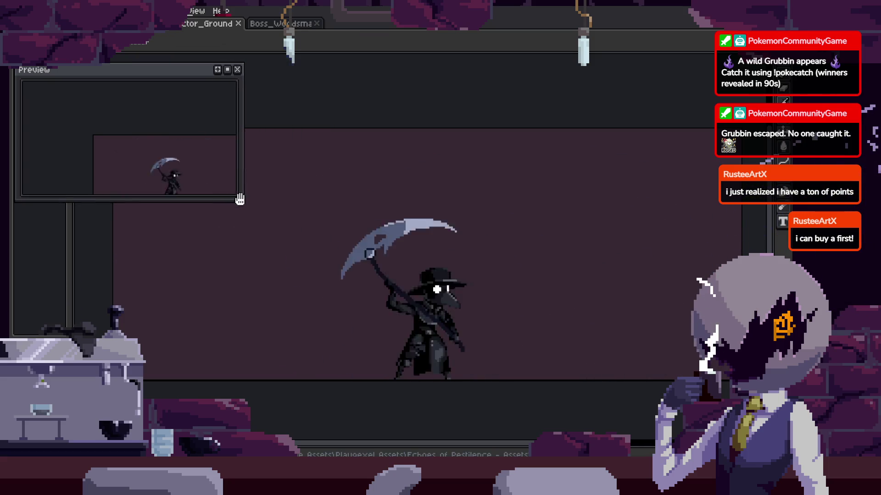
pyautogui.scroll(-1, 124, 108)
pyautogui.moveTo(140, 69); pyautogui.dragTo(228, 103)
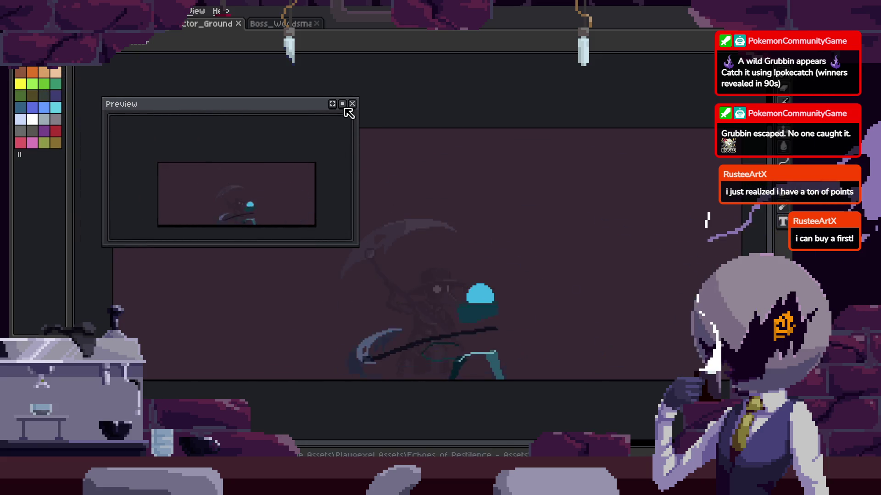
pyautogui.moveTo(304, 196); pyautogui.dragTo(266, 154)
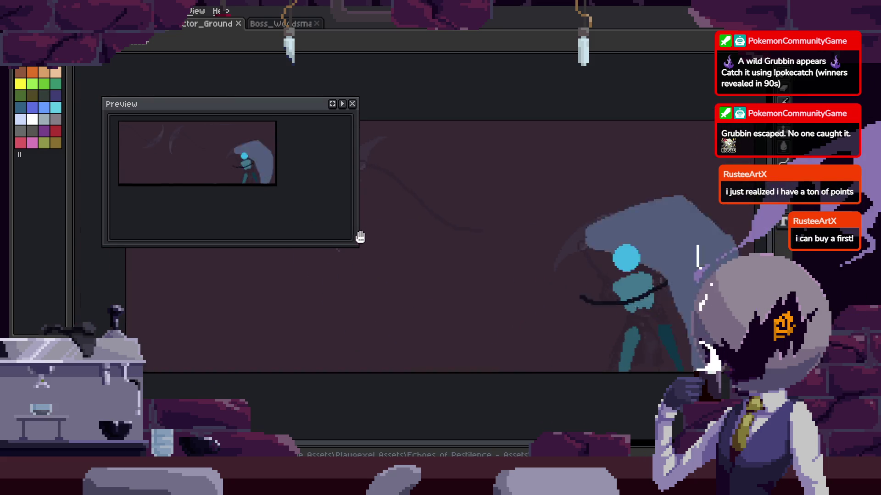
pyautogui.moveTo(360, 237); pyautogui.dragTo(293, 205)
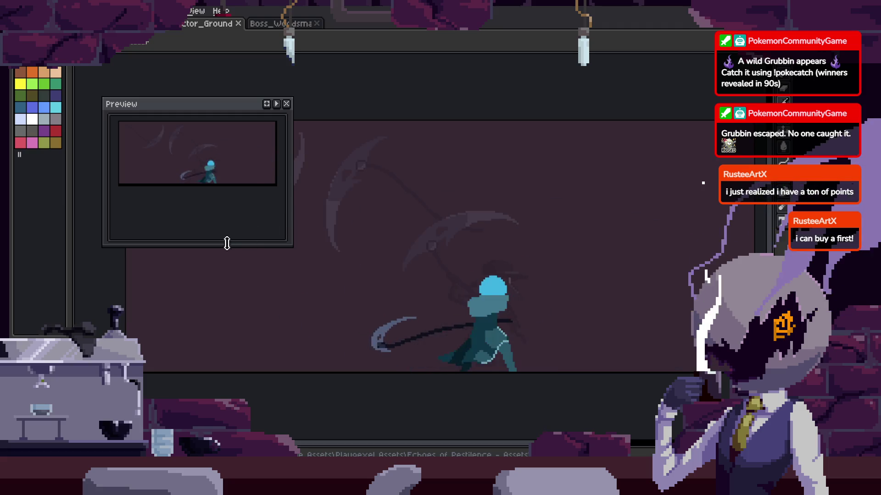
pyautogui.moveTo(227, 243); pyautogui.dragTo(227, 208)
pyautogui.moveTo(214, 105); pyautogui.dragTo(156, 76)
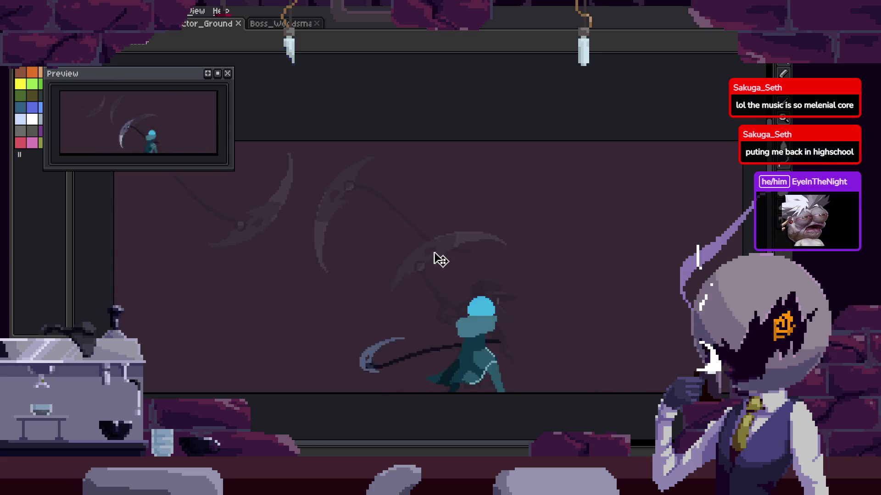
pyautogui.scroll(2, 438, 258)
pyautogui.scroll(2, 445, 299)
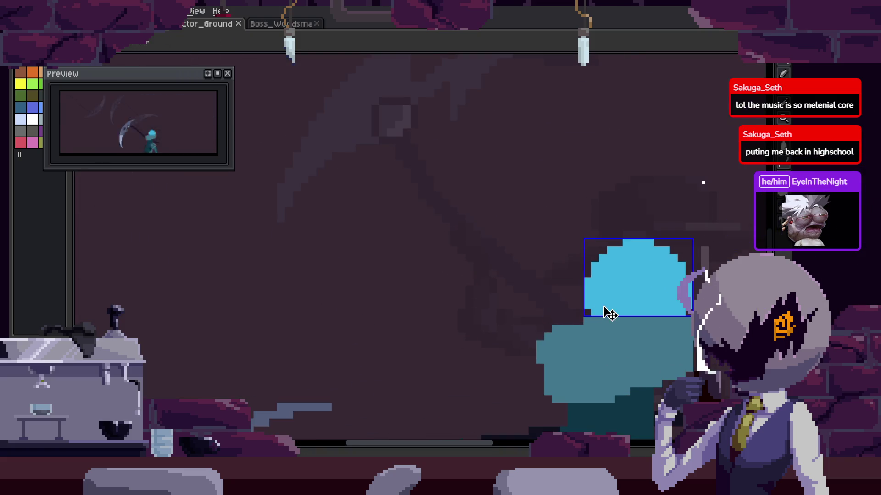
pyautogui.scroll(-2, 572, 315)
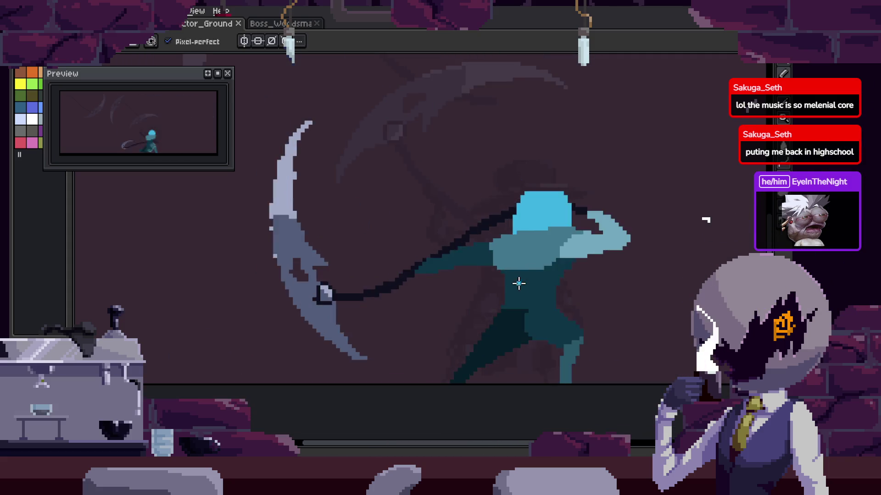
pyautogui.scroll(-1, 518, 285)
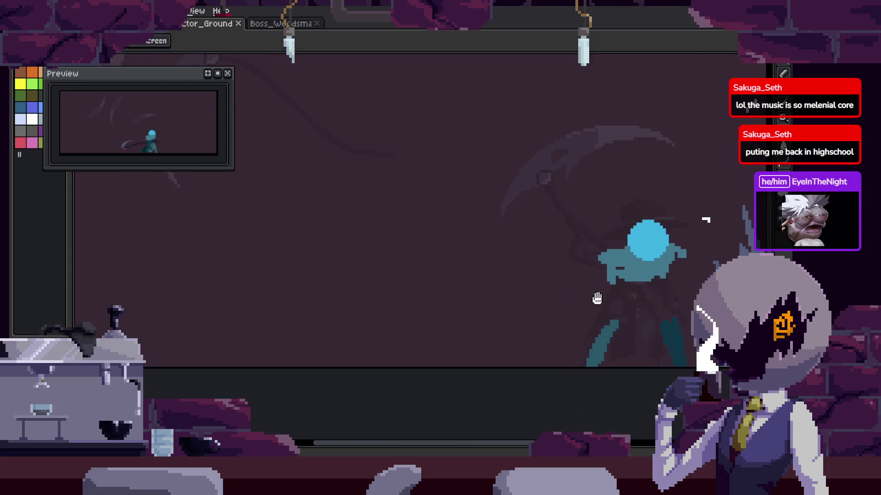
pyautogui.press('Tab')
pyautogui.moveTo(435, 250); pyautogui.dragTo(548, 238)
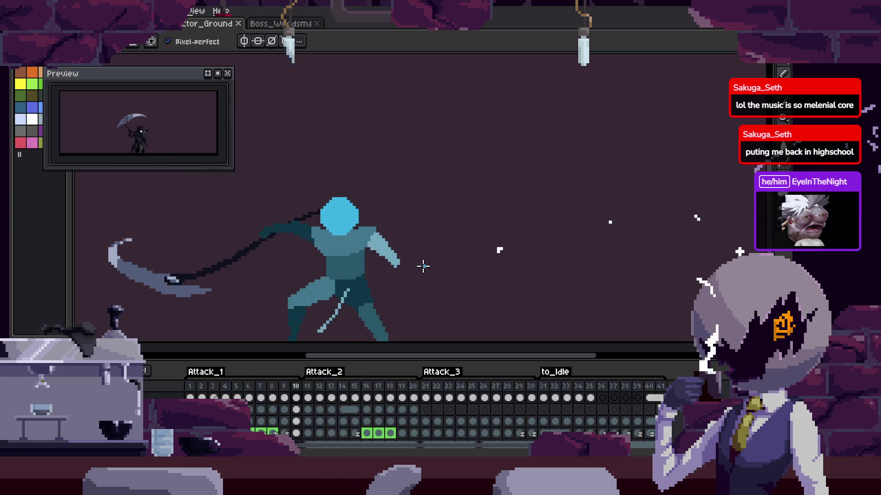
pyautogui.press('Tab')
pyautogui.press('space')
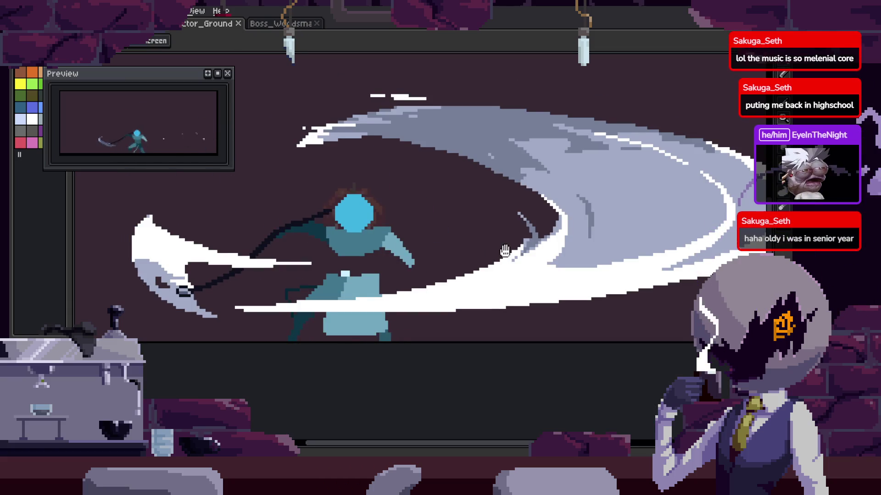
# Pan and zoom around the slash frames to frame the figure and white slash arc.
pyautogui.moveTo(501, 252); pyautogui.dragTo(498, 269)
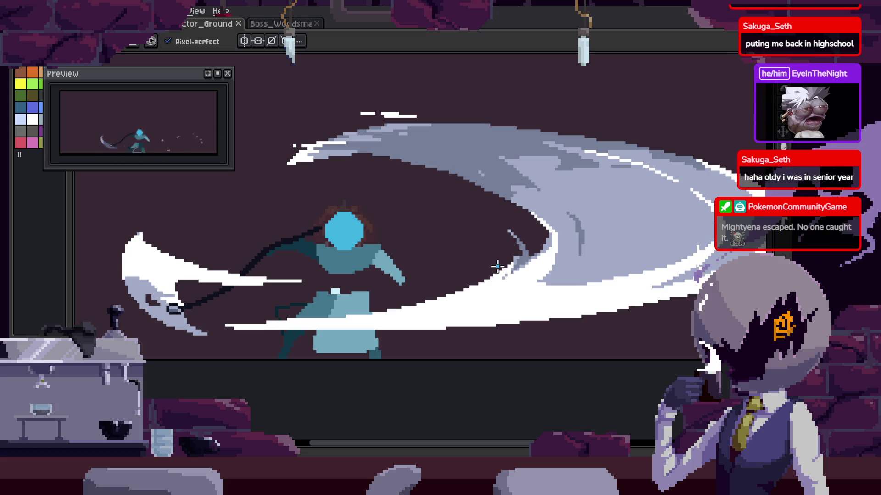
pyautogui.scroll(-3, 497, 266)
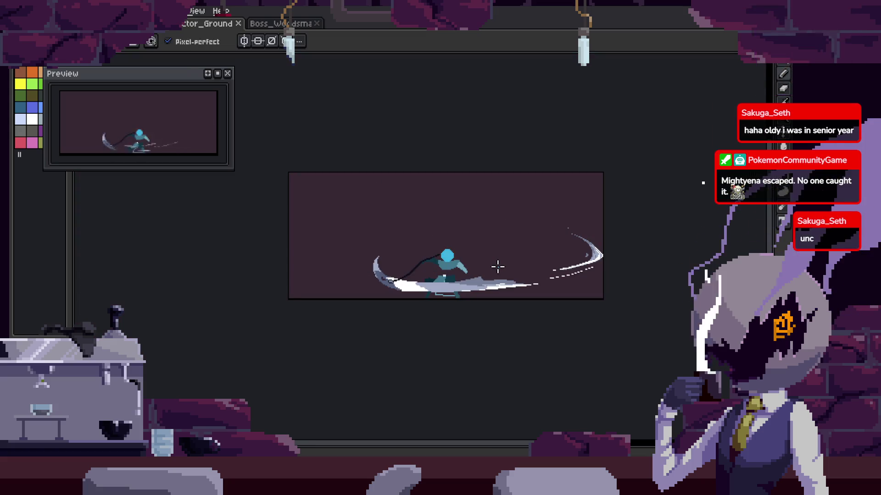
pyautogui.scroll(2, 497, 267)
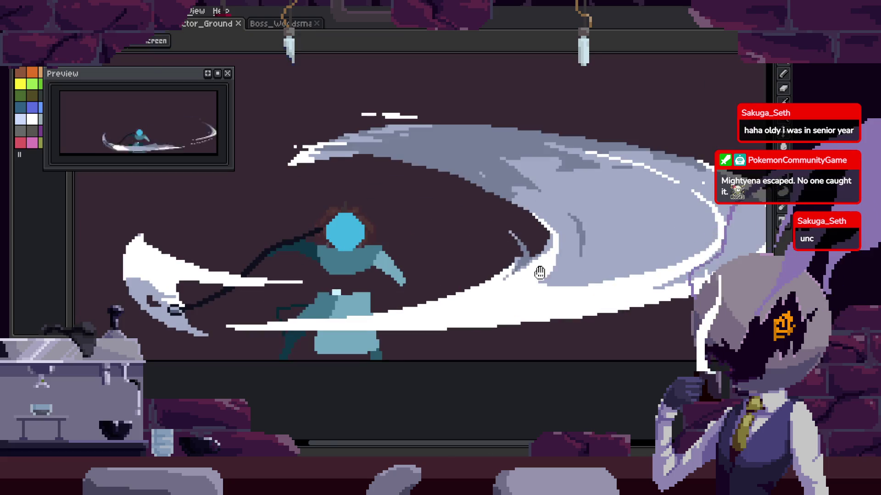
pyautogui.scroll(-1, 526, 294)
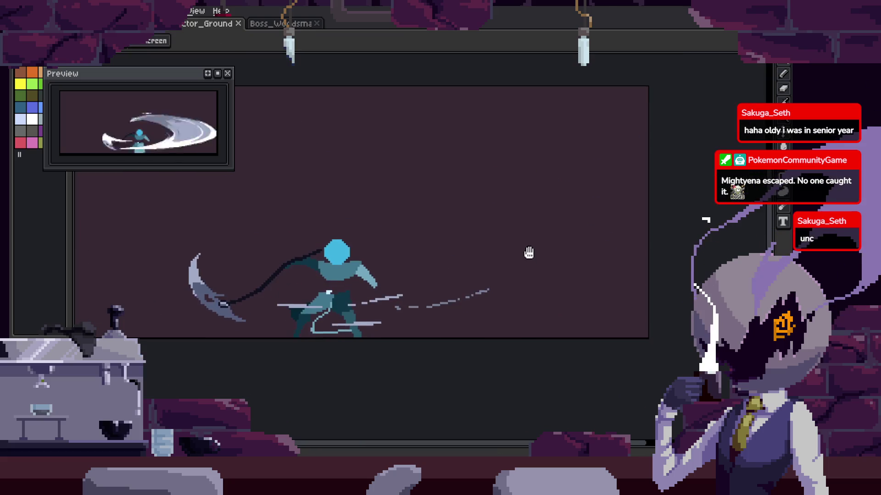
pyautogui.scroll(1, 562, 262)
pyautogui.moveTo(528, 256); pyautogui.dragTo(510, 277)
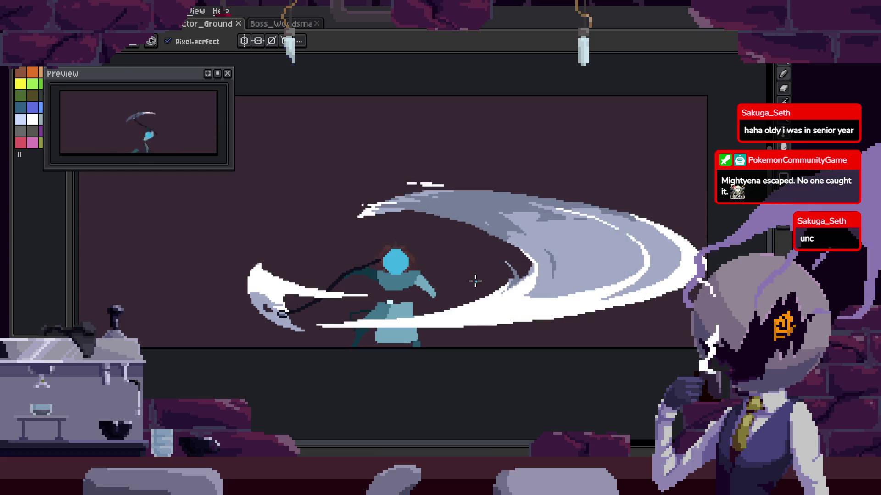
pyautogui.moveTo(475, 282); pyautogui.dragTo(491, 272)
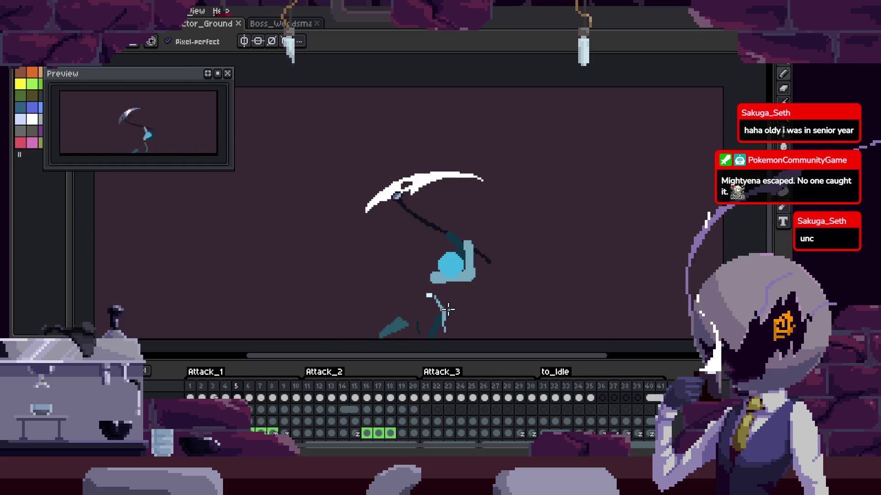
# Stop the scythe attack animation on frame 1, checking the attack tags in the timeline.
pyautogui.press('Tab')
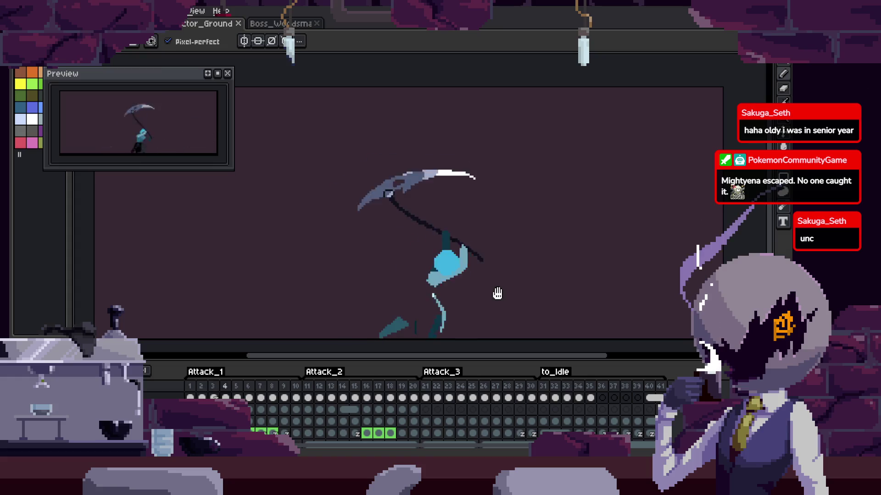
pyautogui.press('Tab')
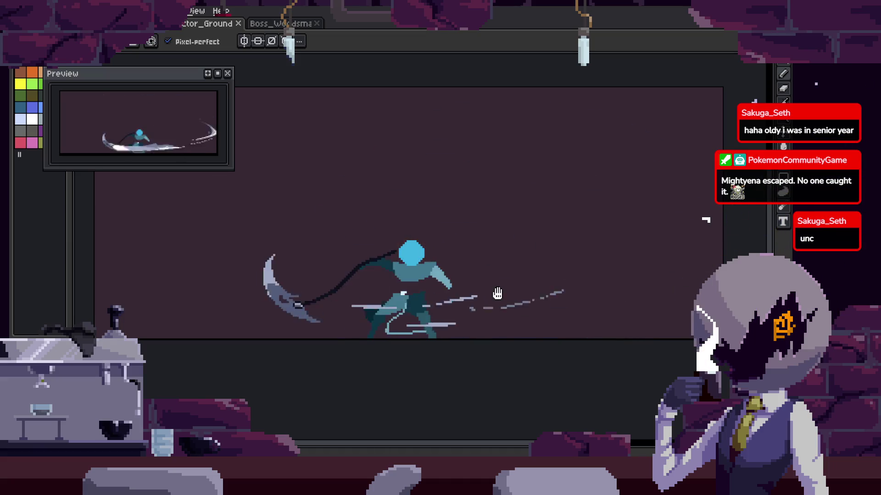
pyautogui.press('Tab')
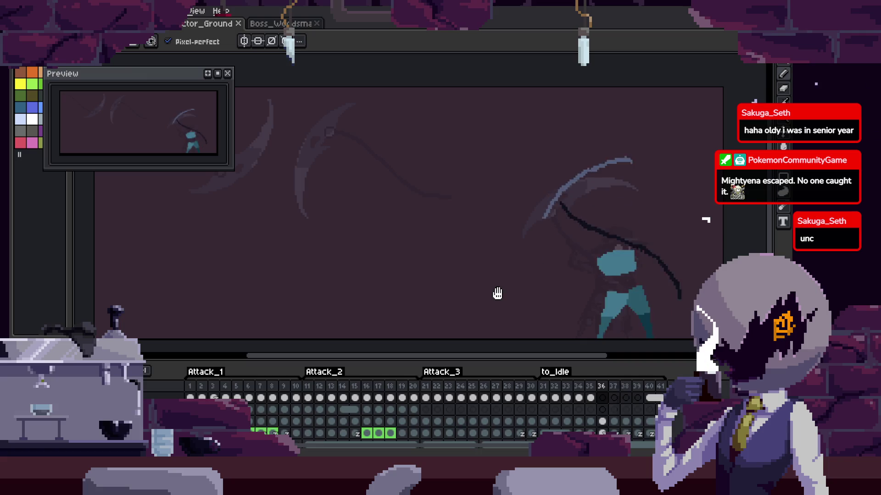
pyautogui.press('Return')
pyautogui.press('Tab')
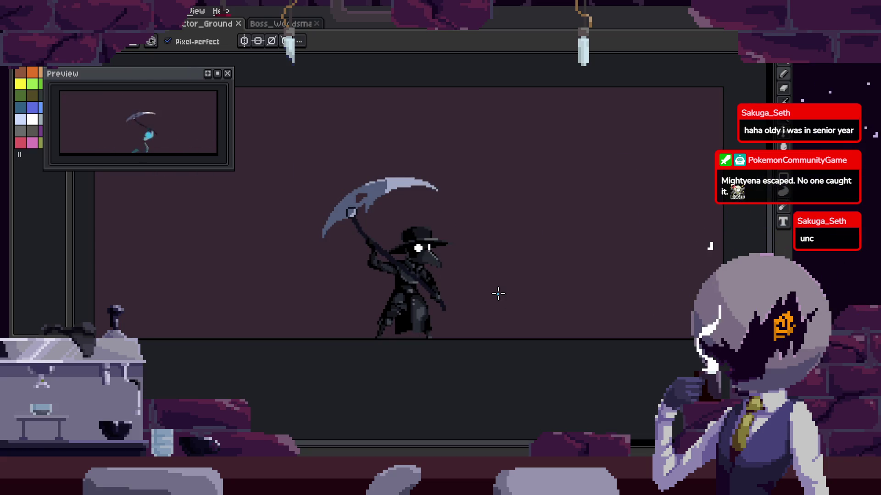
# Replay the attack frames, then zoom in on the plague-doctor sprite raising its scythe.
pyautogui.press('Tab')
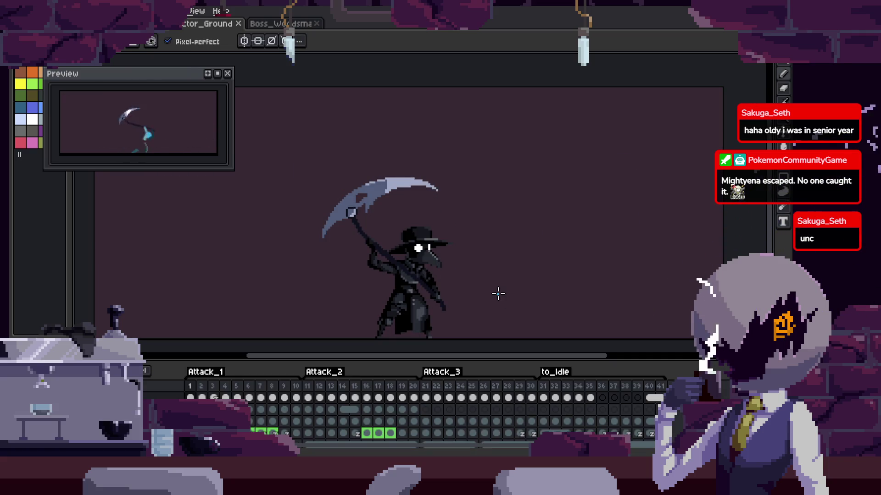
pyautogui.press('Return')
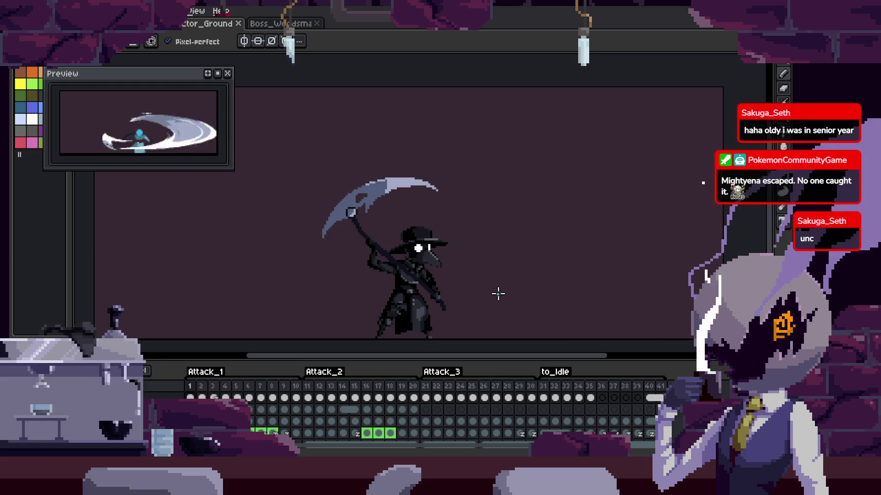
pyautogui.press('Tab')
pyautogui.scroll(2, 395, 269)
pyautogui.press('Tab')
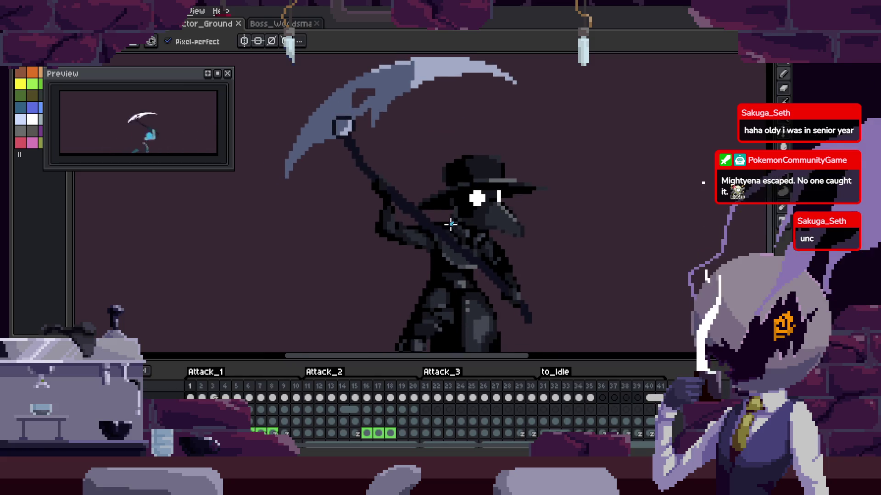
# Flip between the plague-doctor and cyan scythe-figure frames, discarding a colour selection.
pyautogui.scroll(2, 477, 272)
pyautogui.scroll(1, 473, 298)
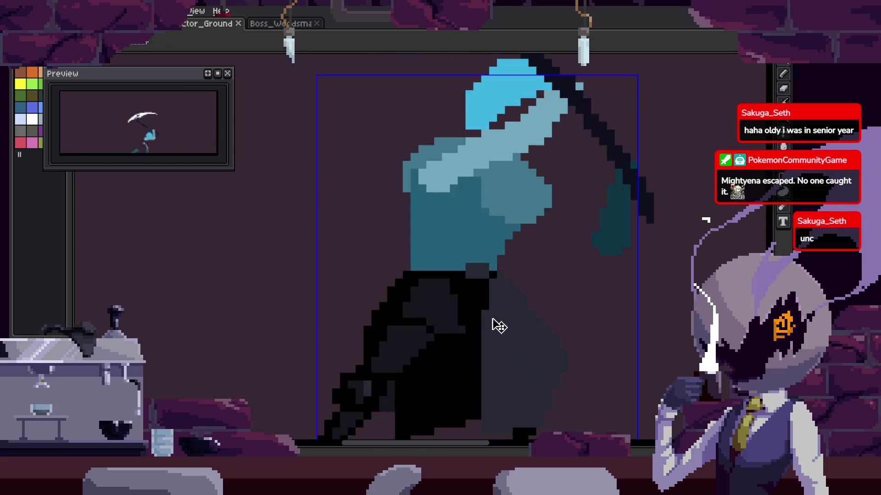
pyautogui.press('Right')
pyautogui.scroll(1, 459, 389)
pyautogui.press('Left')
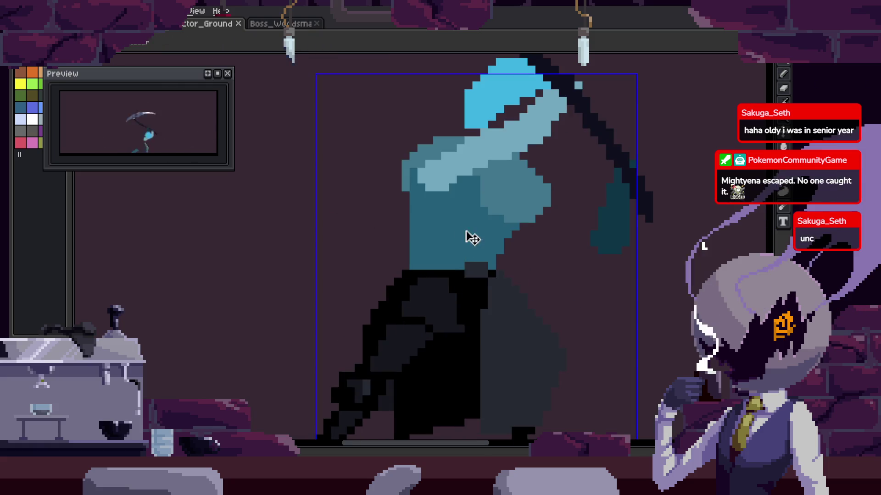
pyautogui.press('w')
pyautogui.scroll(1, 462, 279)
pyautogui.scroll(1, 431, 306)
pyautogui.hotkey('ctrl', 'z')
pyautogui.scroll(-2, 477, 316)
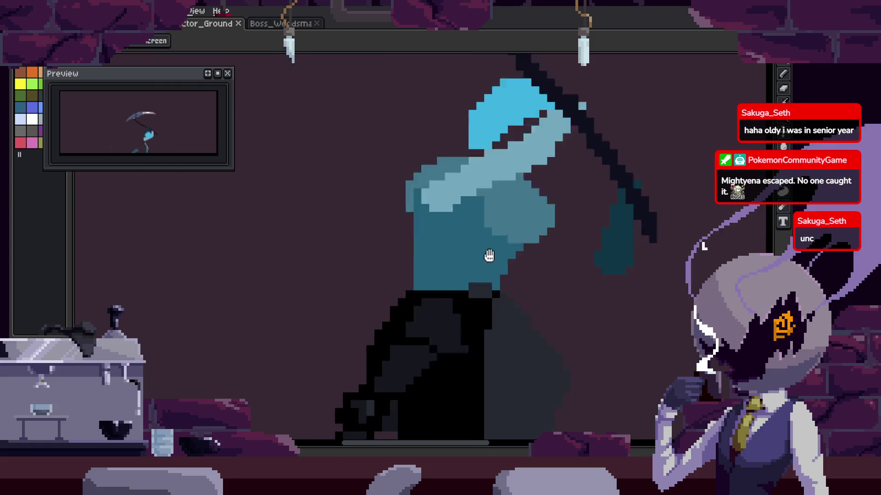
pyautogui.scroll(3, 472, 251)
# Compare the cyan scythe-figure frame against the plague-doctor frame at close zoom.
pyautogui.press('Right')
pyautogui.scroll(-1, 476, 269)
pyautogui.press('b')
pyautogui.scroll(2, 463, 303)
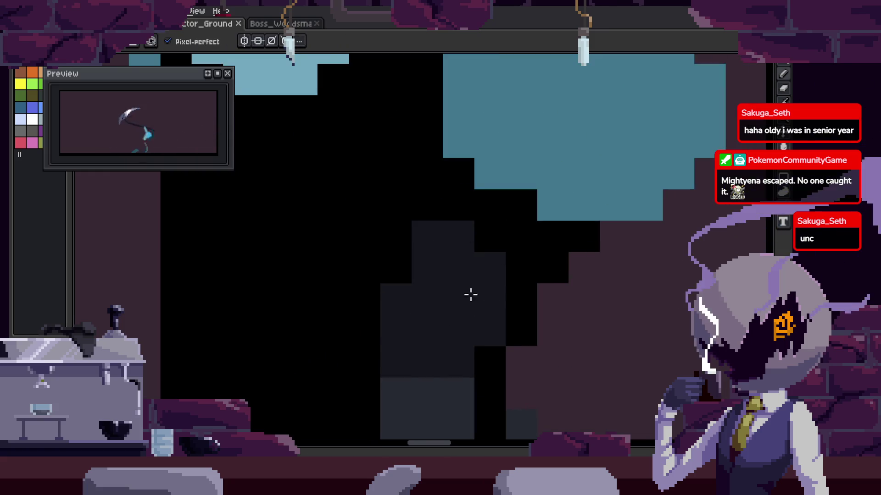
pyautogui.scroll(-2, 466, 301)
pyautogui.press('v')
pyautogui.press('Left')
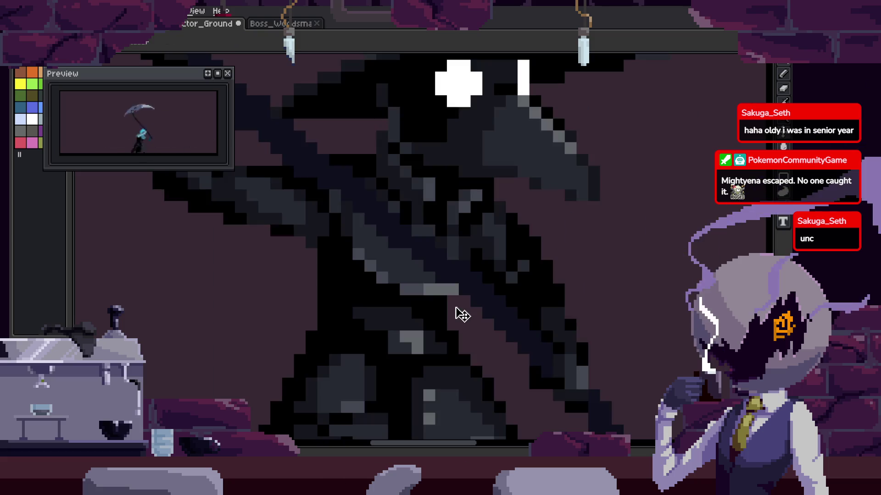
pyautogui.press('Right')
pyautogui.scroll(1, 445, 238)
pyautogui.scroll(1, 453, 233)
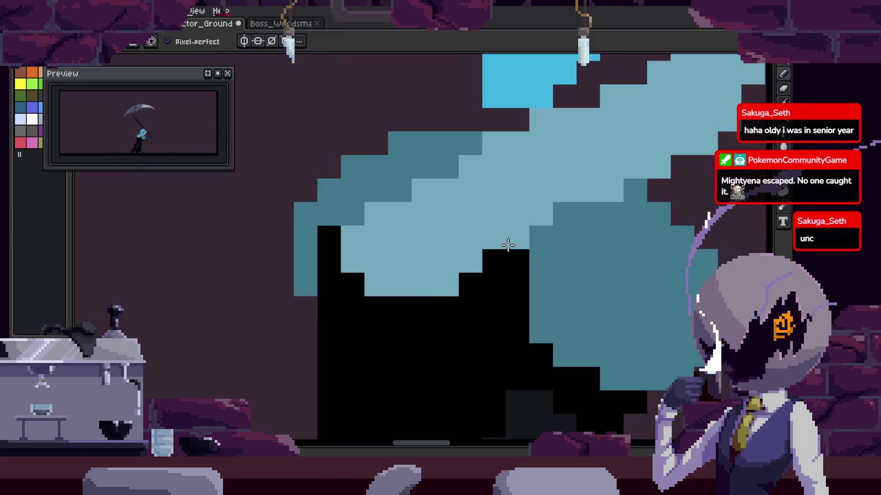
pyautogui.scroll(-2, 489, 256)
pyautogui.press('Left')
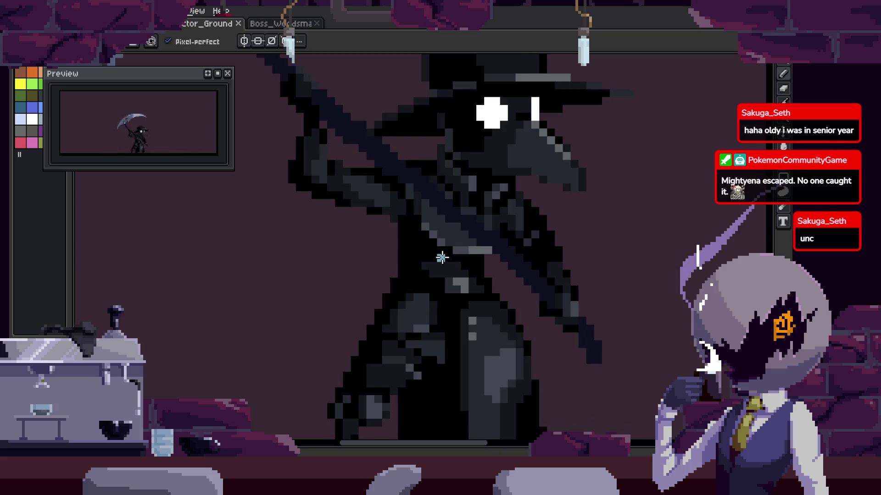
pyautogui.press('Right')
pyautogui.scroll(1, 431, 248)
pyautogui.scroll(1, 428, 251)
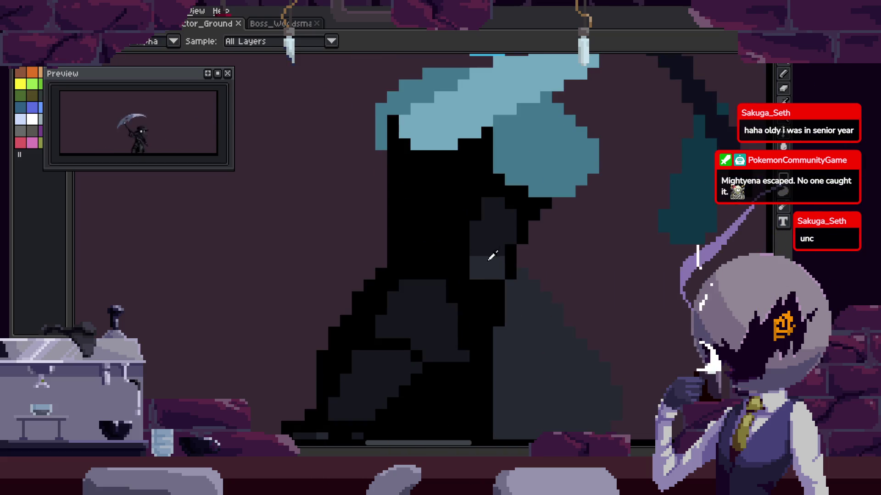
# Move a section of the figure's pixels up and left, then go to the grey plague-doctor frame.
pyautogui.moveTo(560, 300); pyautogui.dragTo(532, 225)
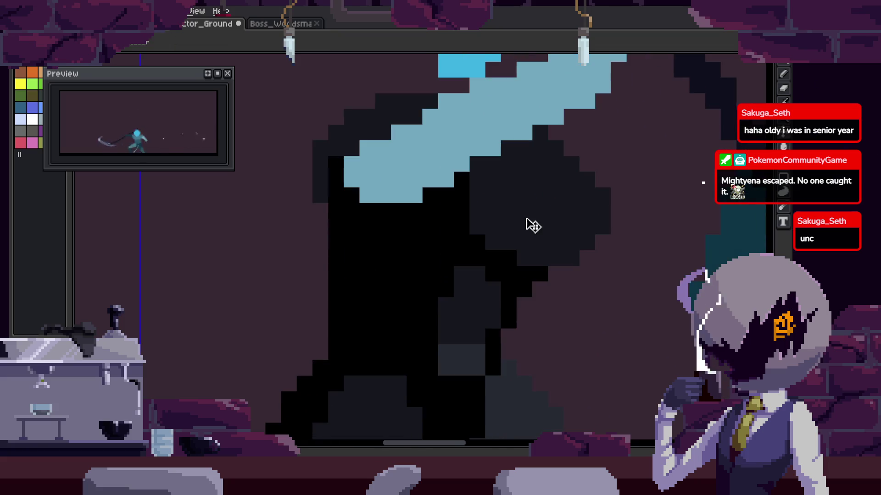
pyautogui.scroll(-2, 481, 310)
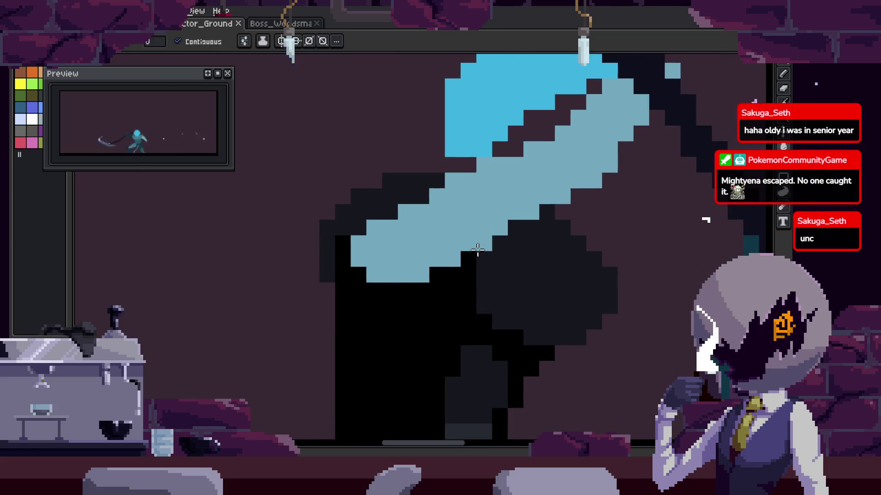
pyautogui.scroll(2, 578, 254)
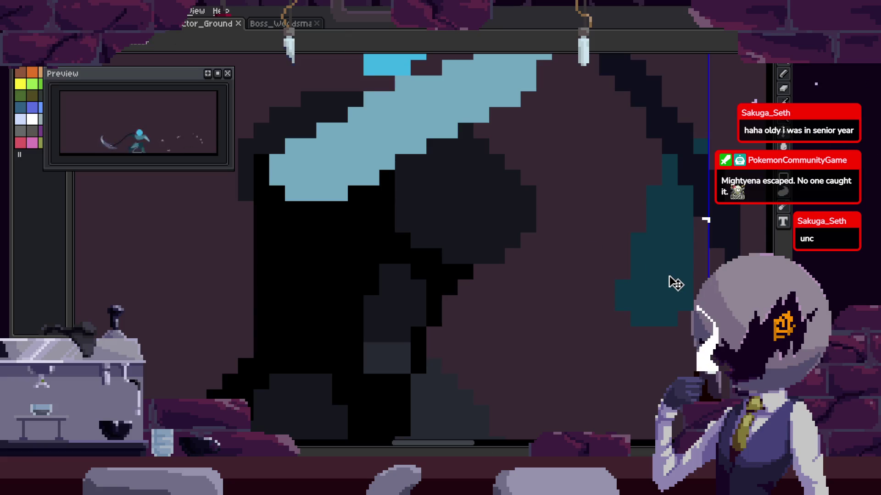
pyautogui.press('b')
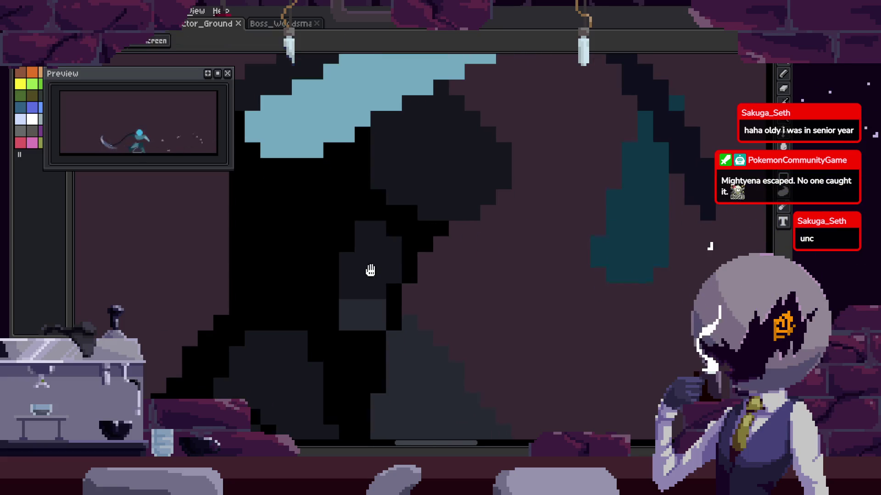
pyautogui.press('Right')
pyautogui.scroll(2, 390, 279)
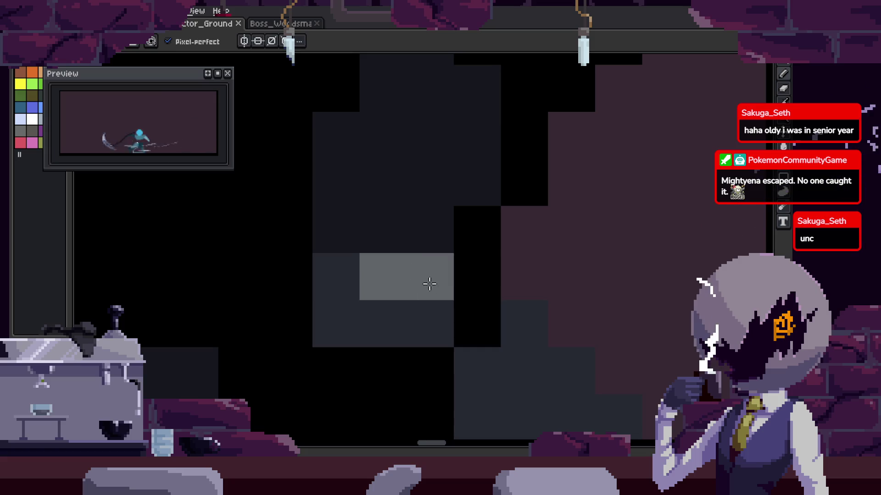
# Compare the plague doctor's neighbouring frames and save the file with the Pencil ready.
pyautogui.scroll(-2, 431, 294)
pyautogui.press('Left')
pyautogui.press('Right')
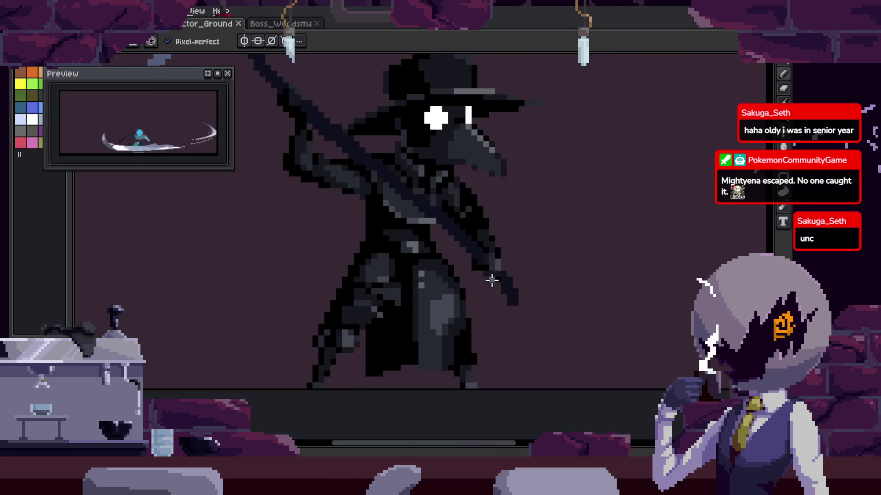
pyautogui.scroll(1, 486, 280)
pyautogui.scroll(1, 404, 219)
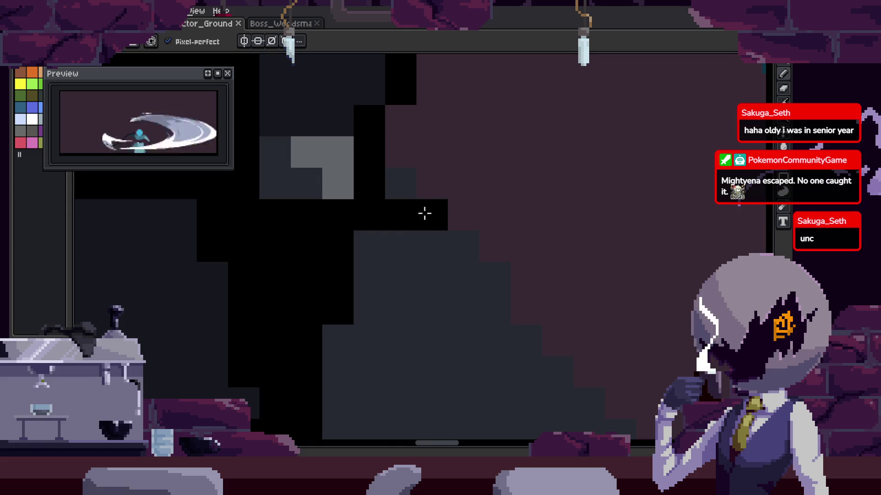
pyautogui.press('Left')
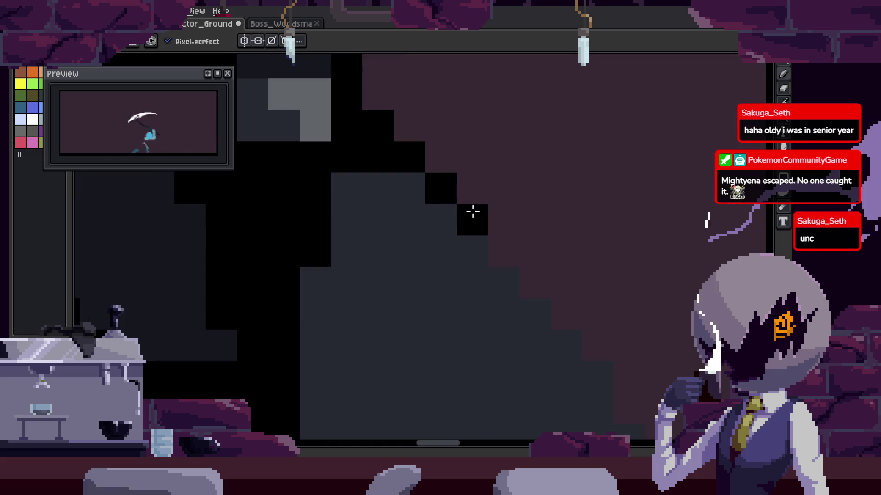
pyautogui.scroll(-2, 474, 299)
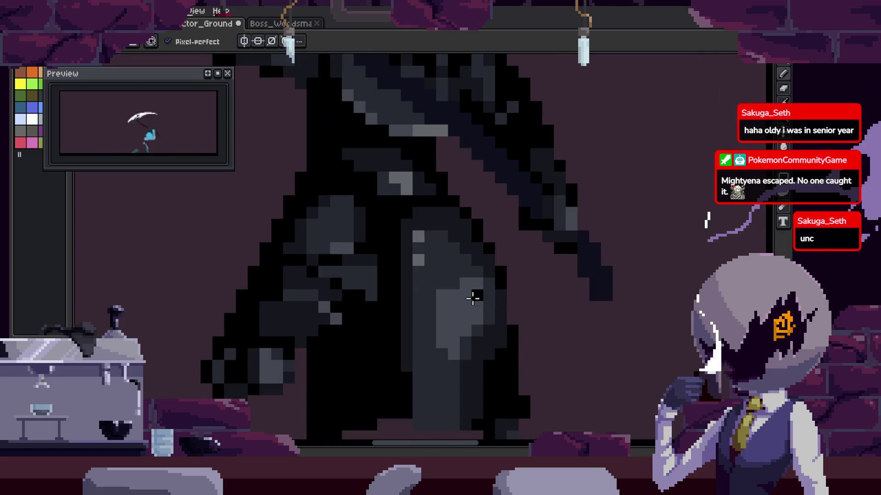
pyautogui.scroll(1, 444, 275)
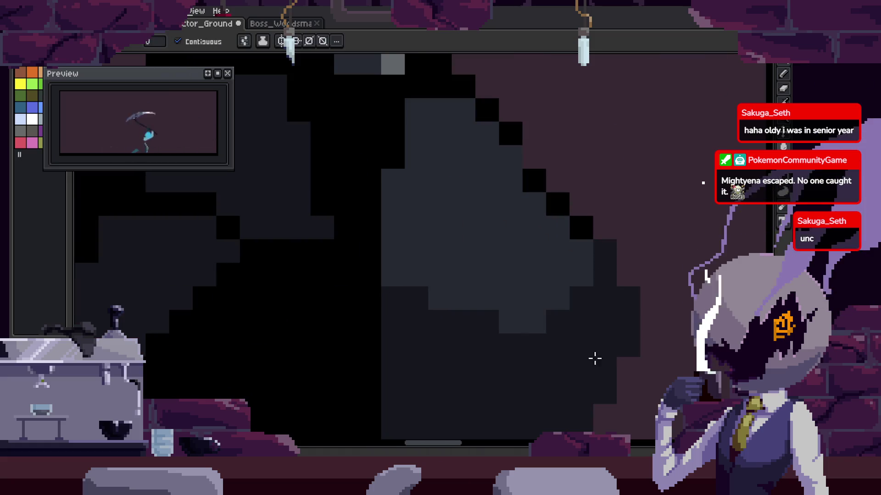
pyautogui.scroll(-1, 542, 370)
pyautogui.press('b')
pyautogui.scroll(-3, 505, 250)
pyautogui.hotkey('ctrl', 's')
pyautogui.scroll(3, 469, 163)
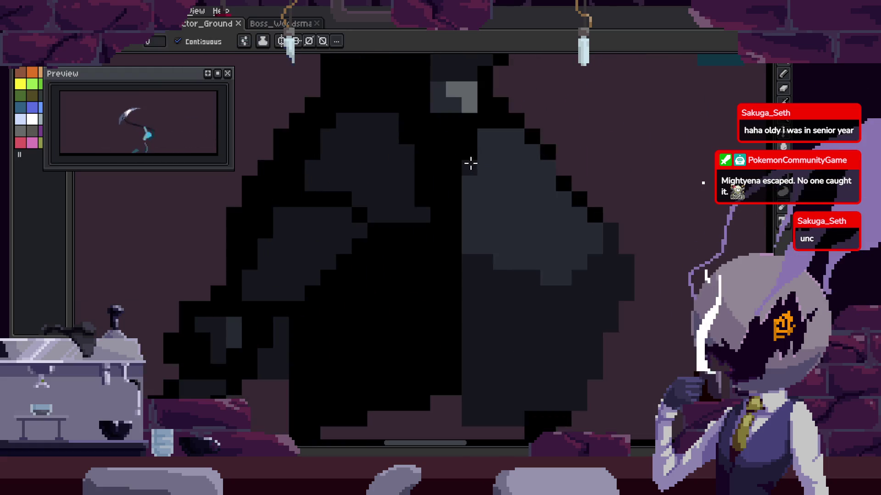
# On the scythe-raised frame, paint a light-grey highlight pixel on the dark cloak.
pyautogui.scroll(-3, 472, 284)
pyautogui.scroll(1, 515, 271)
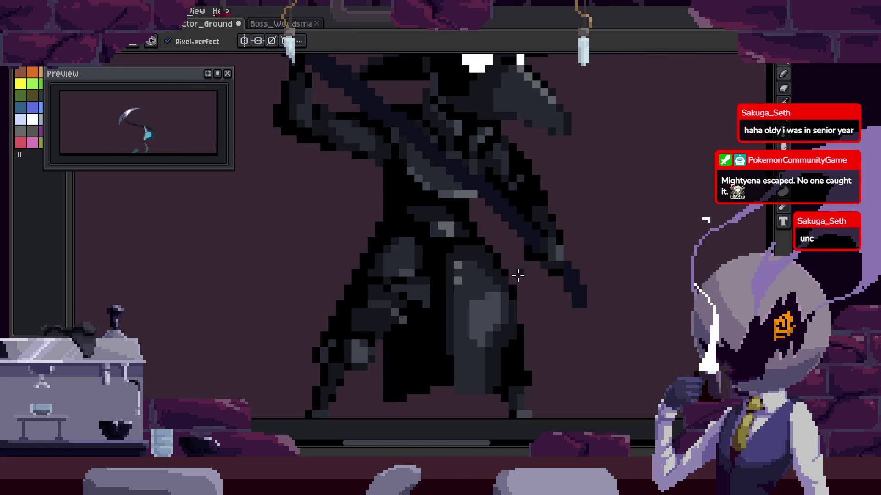
pyautogui.scroll(1, 409, 256)
pyautogui.scroll(1, 458, 238)
pyautogui.press('.')
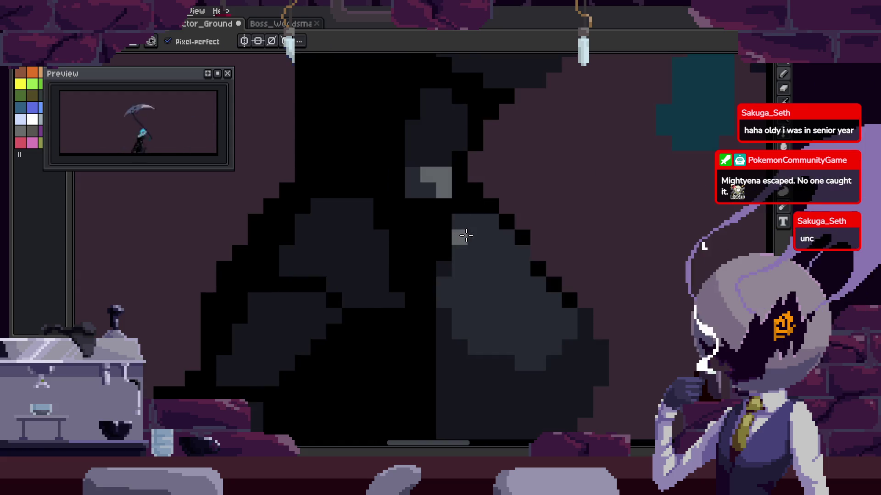
pyautogui.click(465, 242)
pyautogui.press(',')
pyautogui.press('.')
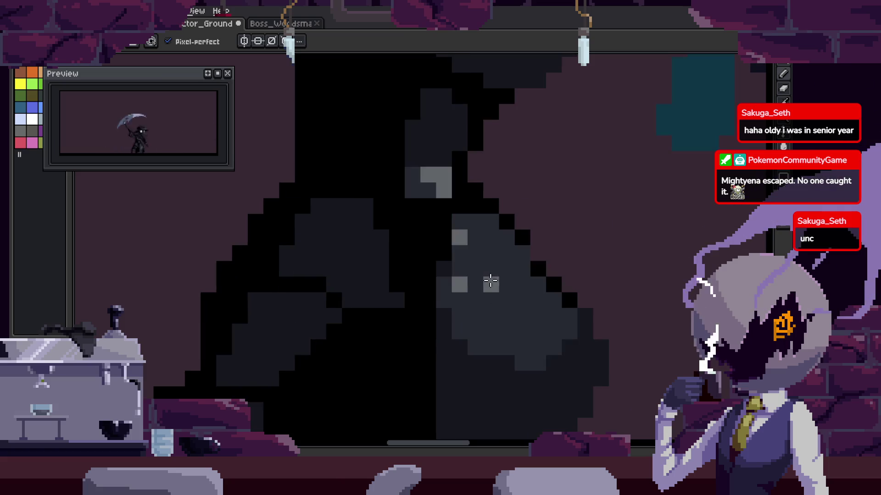
# Save the animation and zoom in and out to inspect the cloak highlights.
pyautogui.hotkey('ctrl', 's')
pyautogui.scroll(-2, 464, 270)
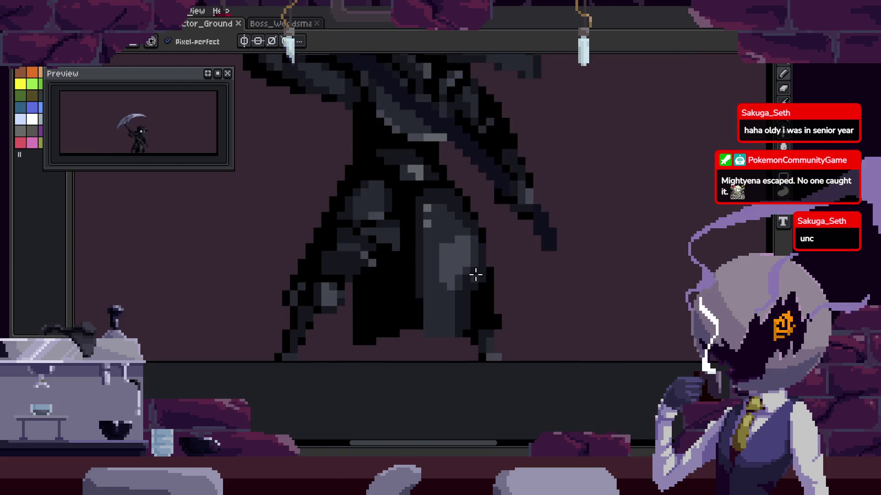
pyautogui.scroll(1, 468, 313)
pyautogui.scroll(1, 465, 295)
pyautogui.scroll(2, 492, 281)
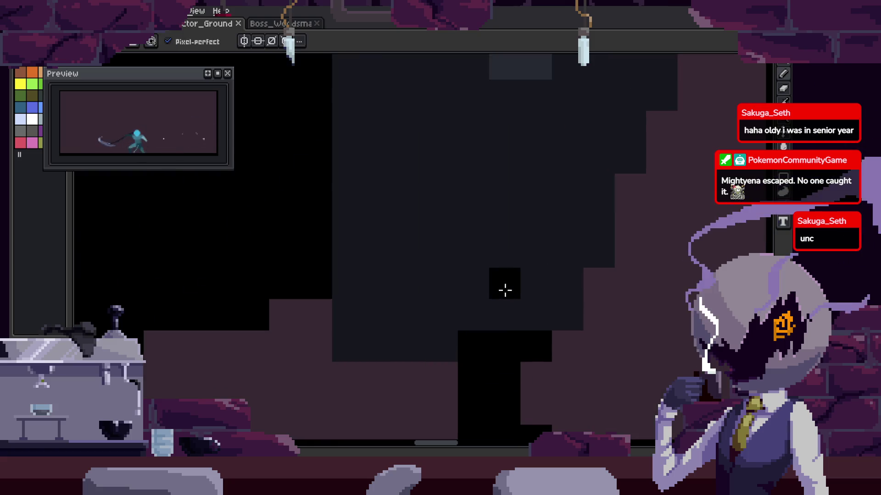
pyautogui.hotkey('ctrl', 's')
pyautogui.scroll(-3, 491, 311)
pyautogui.scroll(2, 485, 315)
pyautogui.scroll(-2, 458, 303)
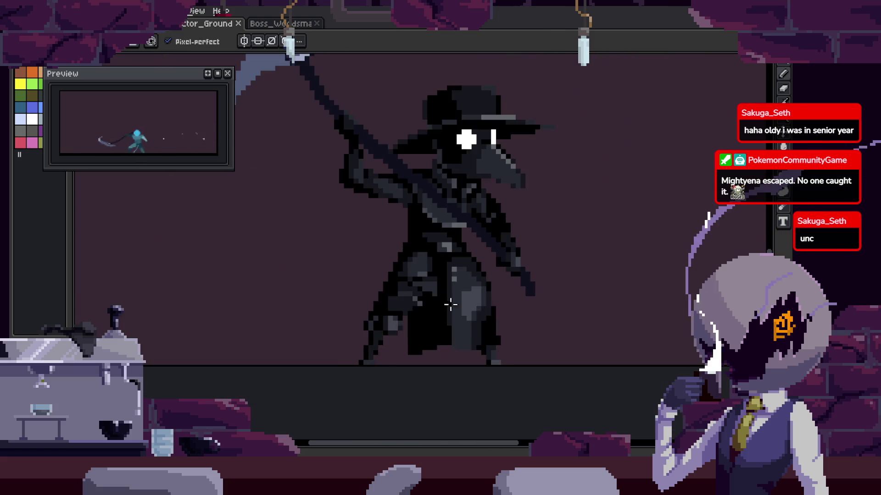
pyautogui.scroll(3, 418, 290)
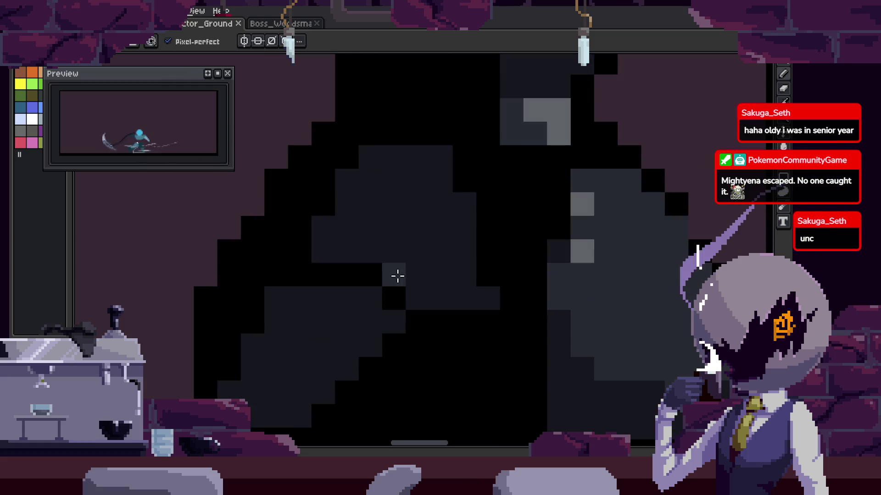
pyautogui.moveTo(397, 275); pyautogui.dragTo(496, 296)
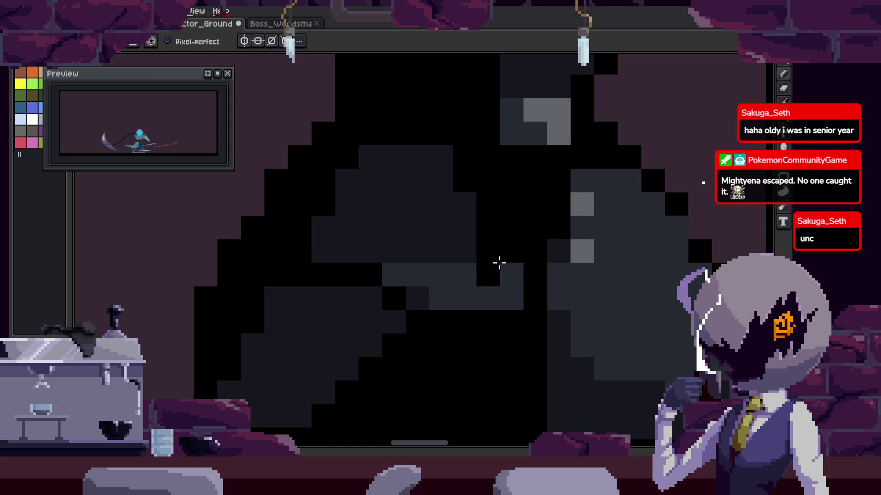
pyautogui.press('i')
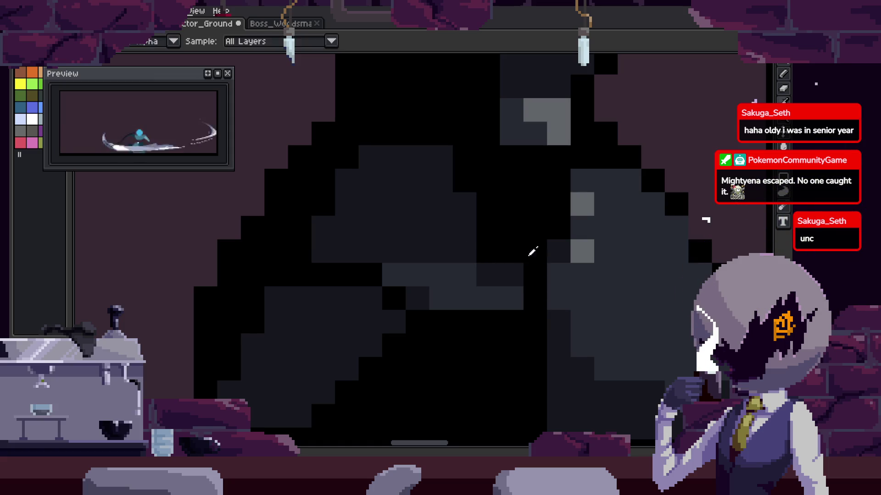
pyautogui.press('i')
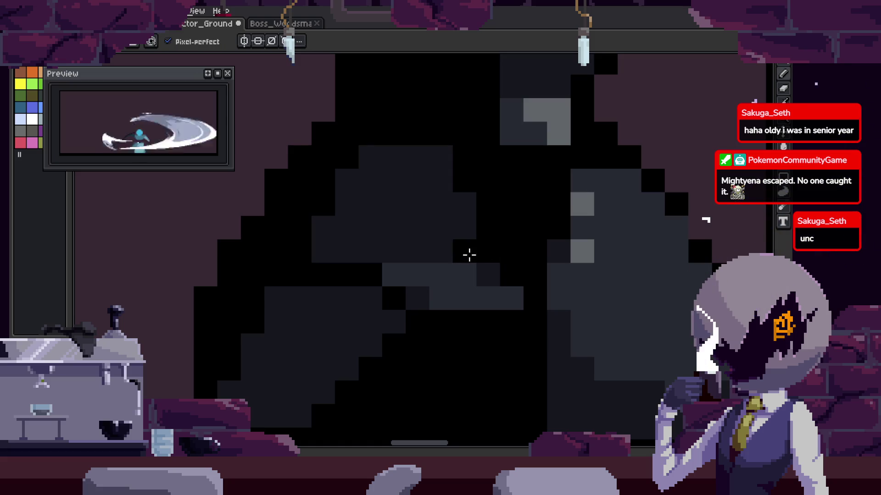
pyautogui.scroll(-2, 487, 275)
pyautogui.scroll(2, 448, 278)
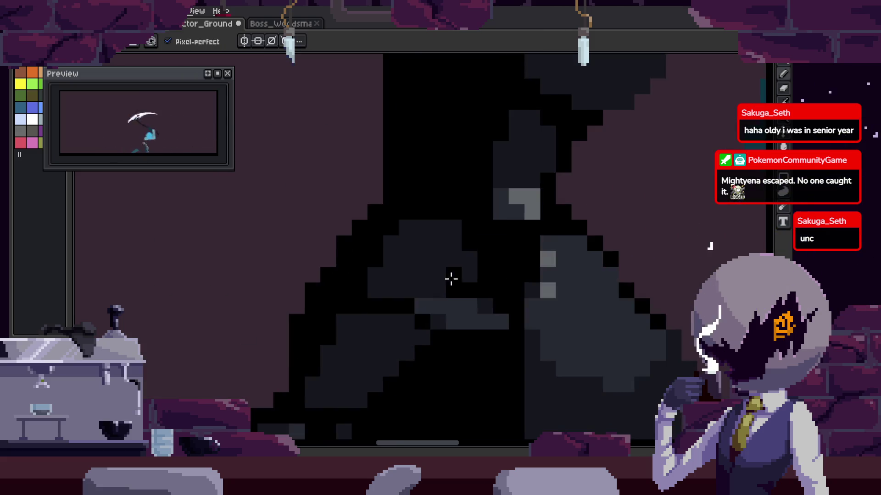
pyautogui.scroll(1, 448, 279)
pyautogui.press('i')
pyautogui.press('b')
pyautogui.moveTo(438, 275); pyautogui.dragTo(438, 229)
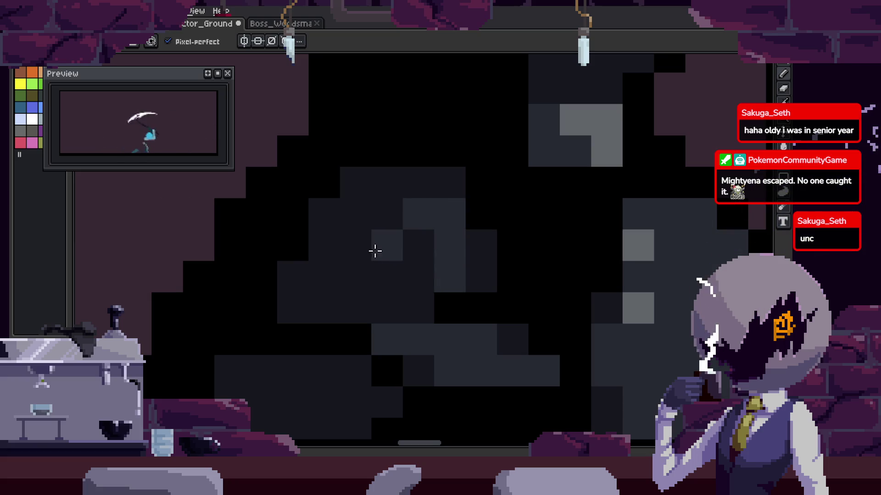
pyautogui.moveTo(413, 258)
pyautogui.mouseDown()
pyautogui.moveTo(428, 245)
pyautogui.moveTo(346, 298)
pyautogui.mouseUp()
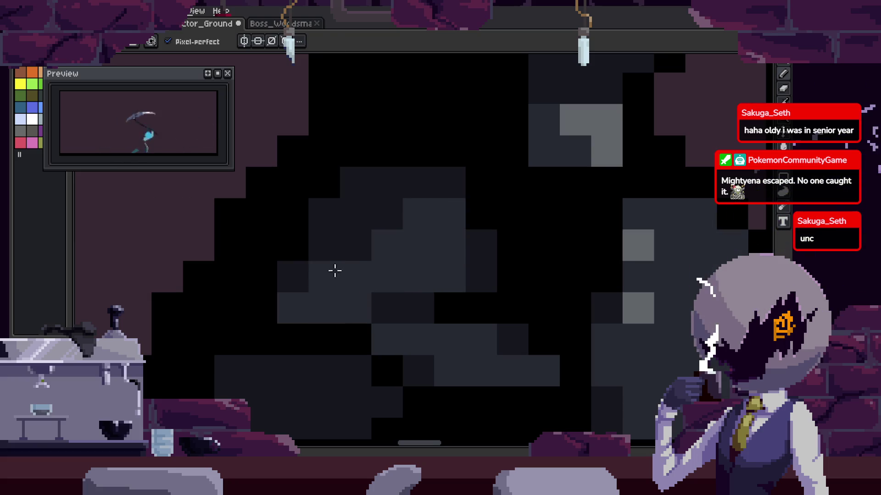
pyautogui.scroll(-5, 309, 297)
pyautogui.hotkey('ctrl', 's')
pyautogui.press('Right')
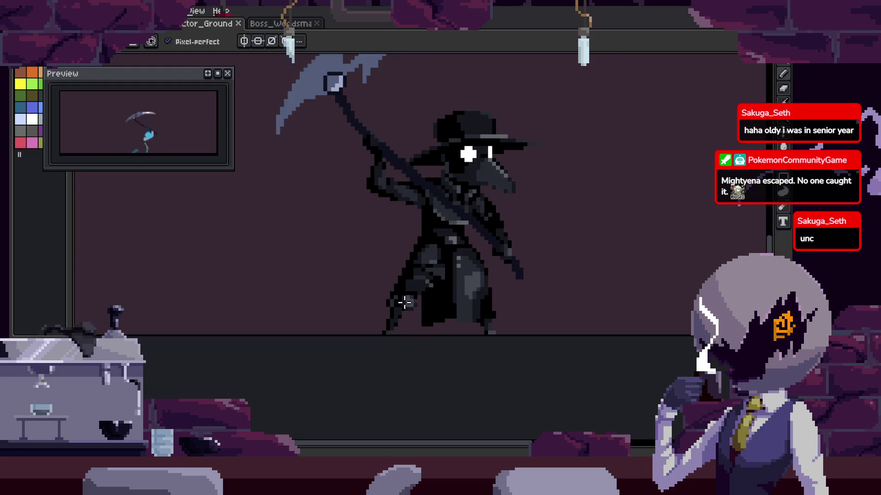
pyautogui.scroll(5, 446, 265)
pyautogui.press('Right')
pyautogui.press('Right')
pyautogui.press('Right')
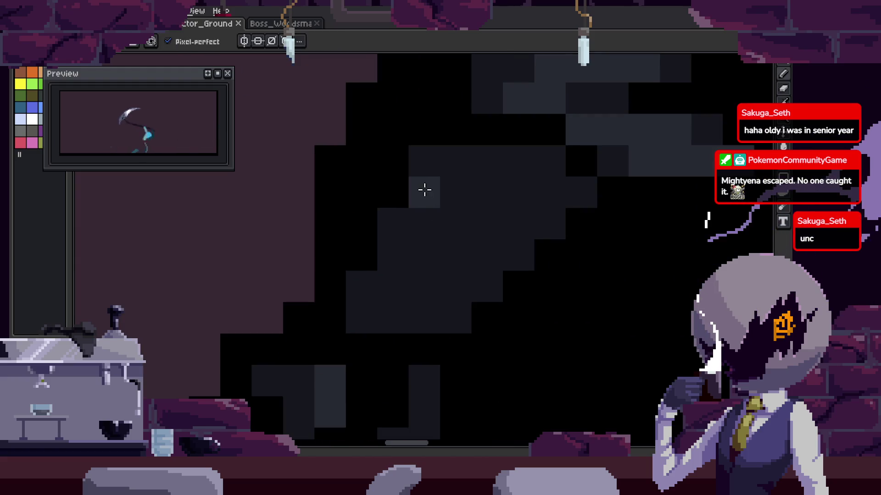
pyautogui.press('Right')
pyautogui.press('Left')
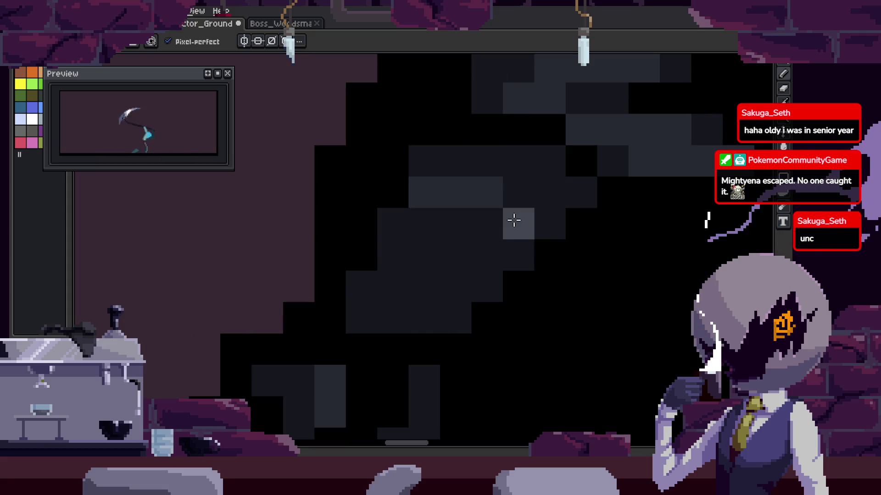
pyautogui.scroll(-4, 544, 250)
pyautogui.hotkey('ctrl', 's')
pyautogui.press('Right')
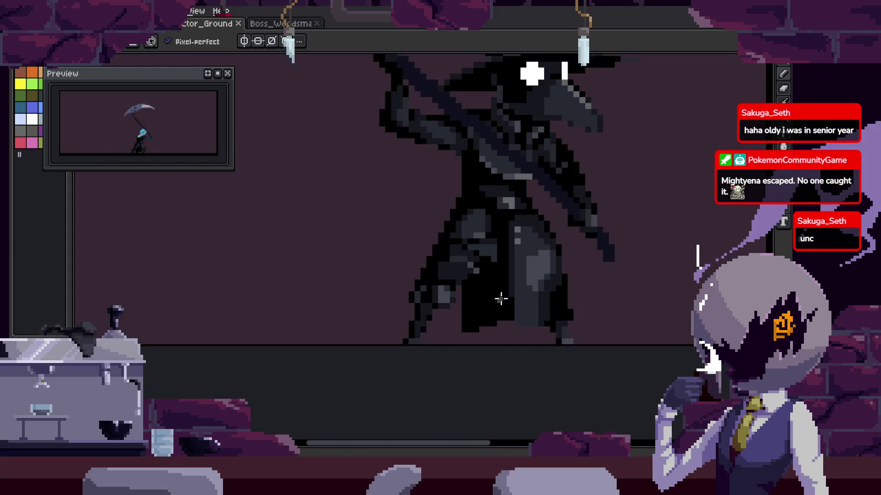
pyautogui.scroll(5, 501, 295)
pyautogui.press('Left')
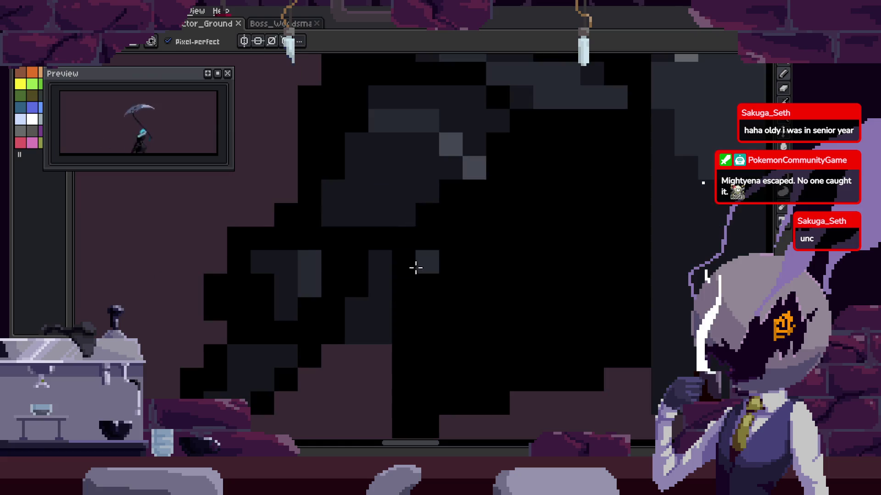
pyautogui.press('Right')
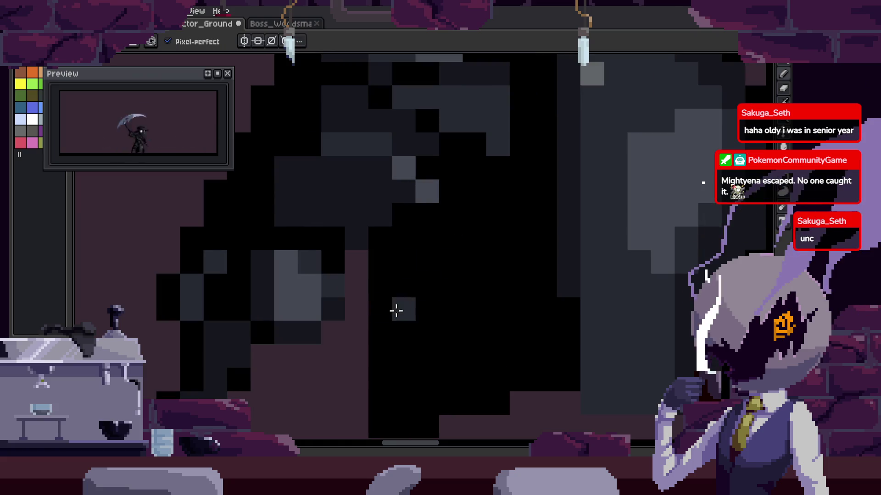
pyautogui.press('Left')
pyautogui.scroll(-2, 438, 278)
pyautogui.press('Right')
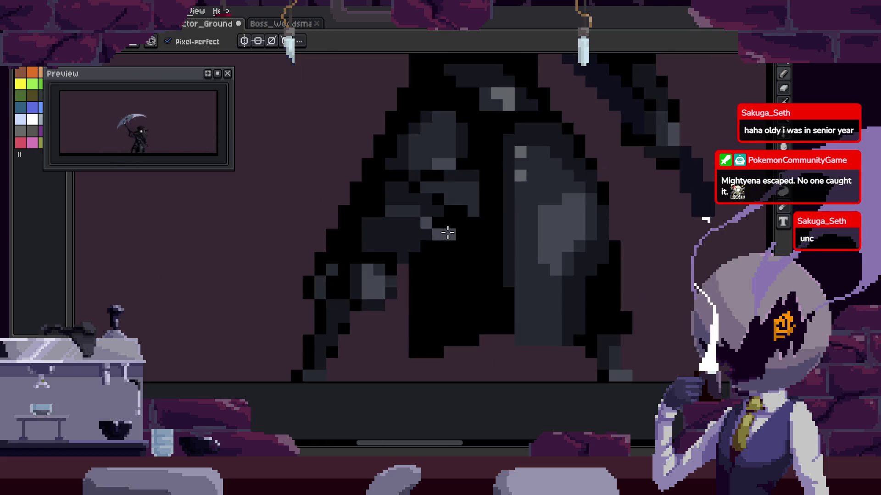
pyautogui.press('Left')
pyautogui.scroll(2, 440, 230)
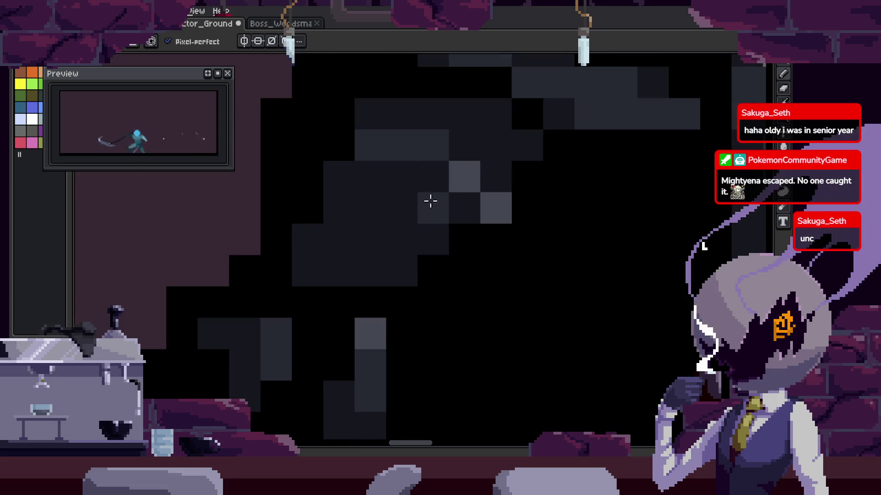
pyautogui.press('alt')
pyautogui.moveTo(434, 177)
pyautogui.mouseDown()
pyautogui.moveTo(433, 271)
pyautogui.moveTo(472, 297)
pyautogui.mouseUp()
pyautogui.hotkey('ctrl', 'z')
pyautogui.hotkey('ctrl', 'z')
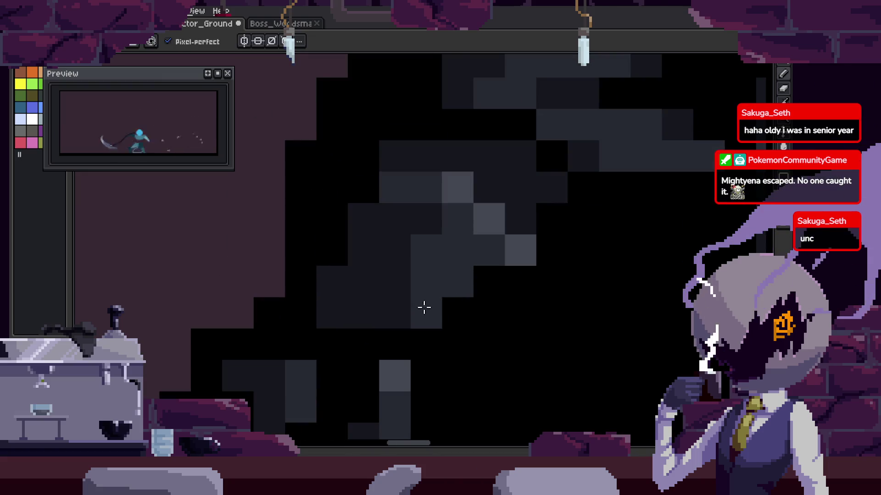
pyautogui.scroll(-2, 475, 299)
pyautogui.scroll(-1, 480, 302)
pyautogui.press('Return')
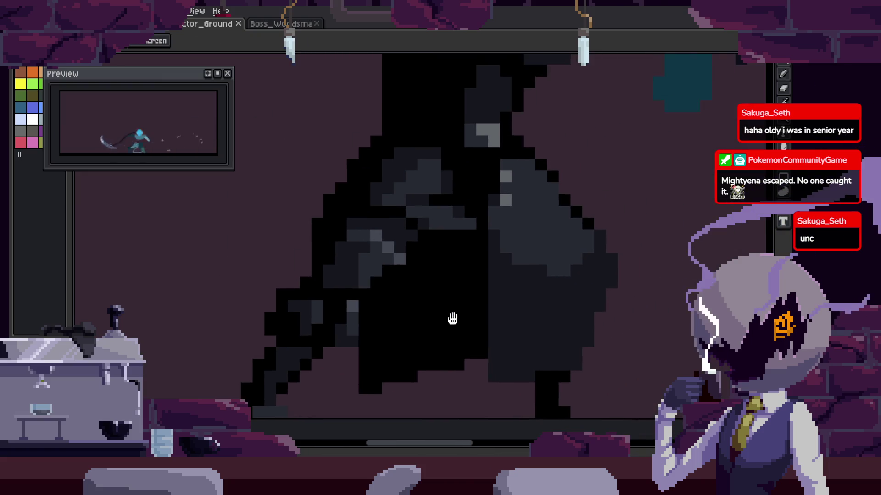
pyautogui.scroll(1, 459, 295)
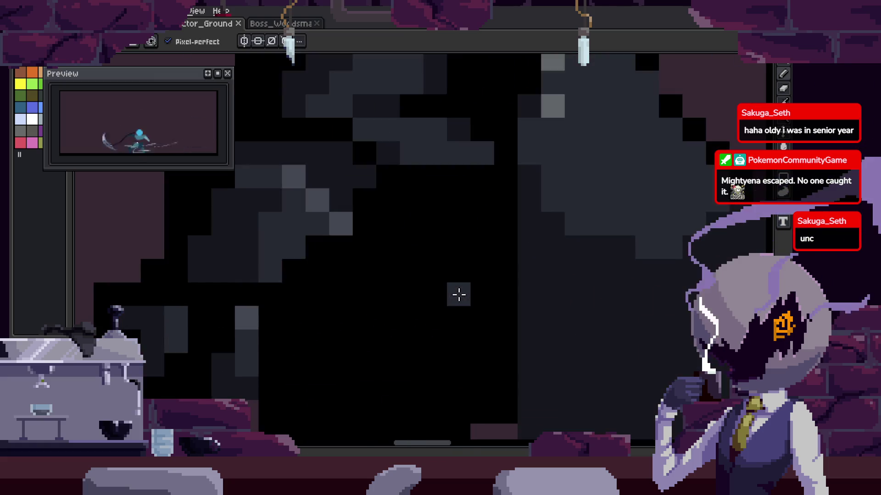
pyautogui.scroll(-2, 458, 295)
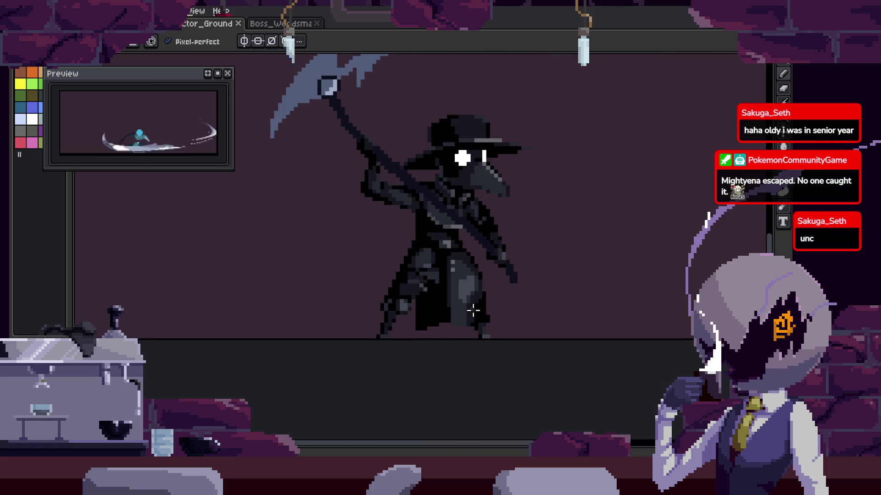
pyautogui.scroll(2, 417, 310)
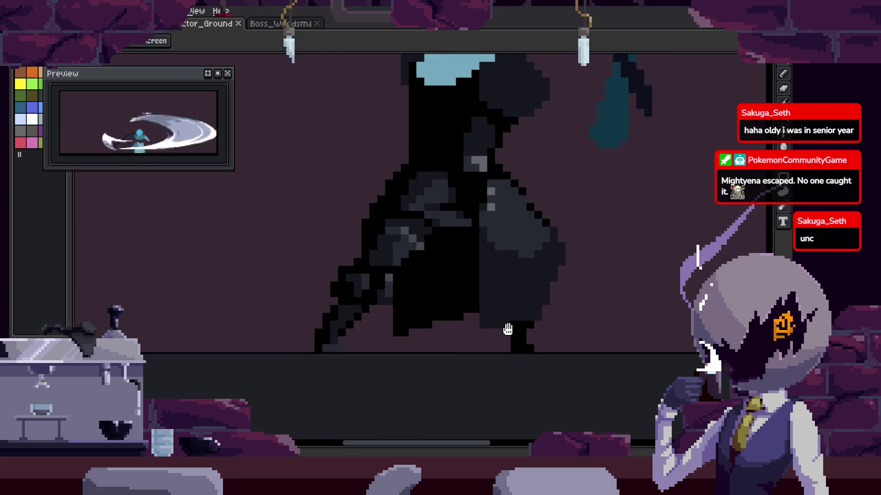
pyautogui.scroll(2, 424, 326)
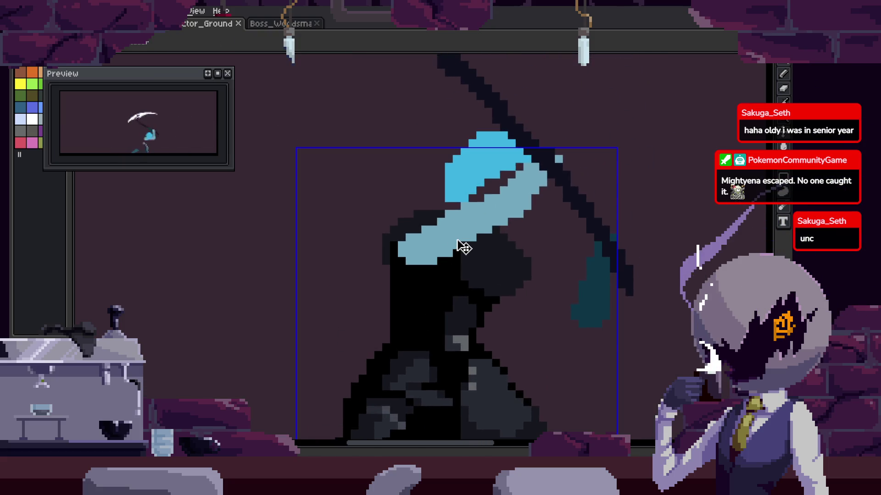
pyautogui.scroll(1, 460, 247)
pyautogui.scroll(-2, 503, 215)
pyautogui.scroll(-2, 504, 216)
pyautogui.scroll(2, 526, 289)
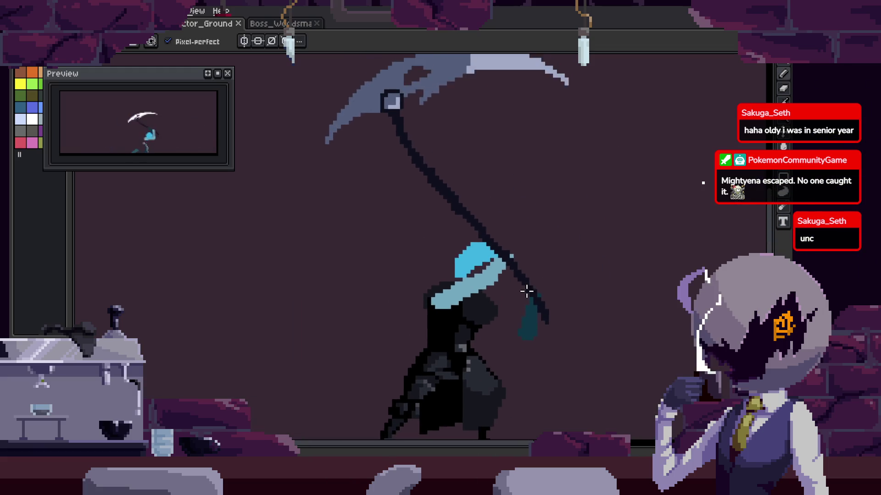
pyautogui.scroll(-1, 527, 289)
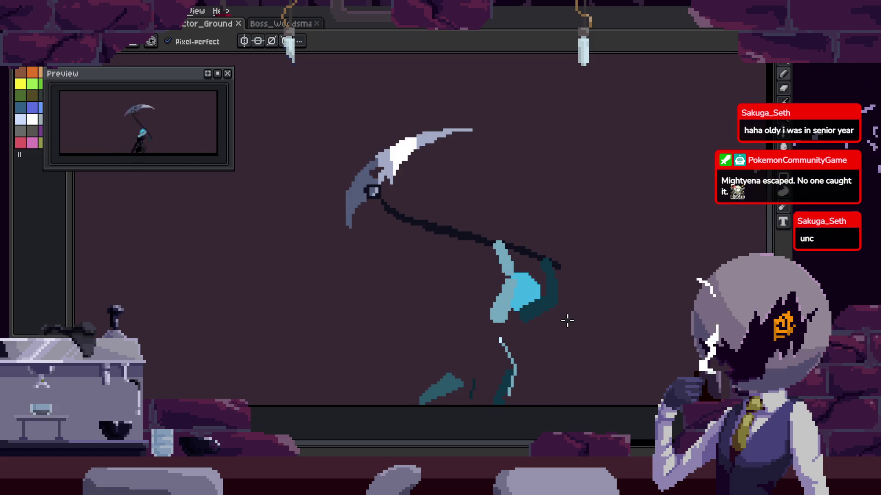
pyautogui.press('b')
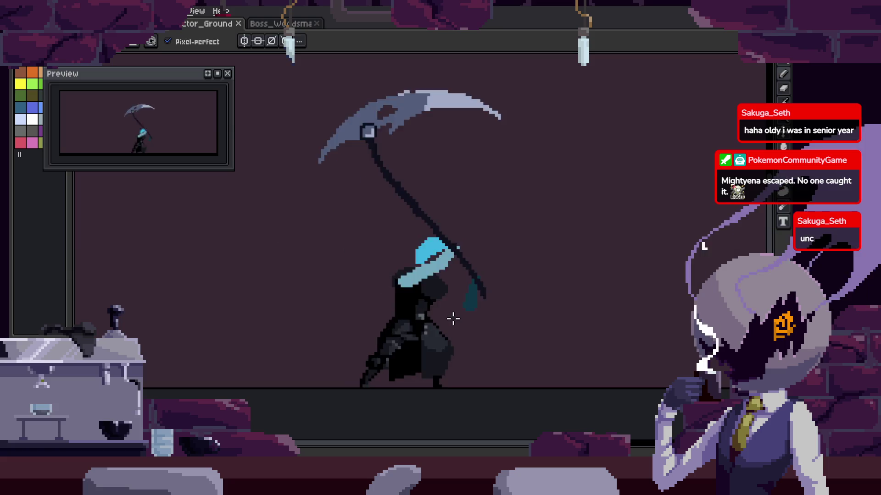
pyautogui.scroll(3, 471, 288)
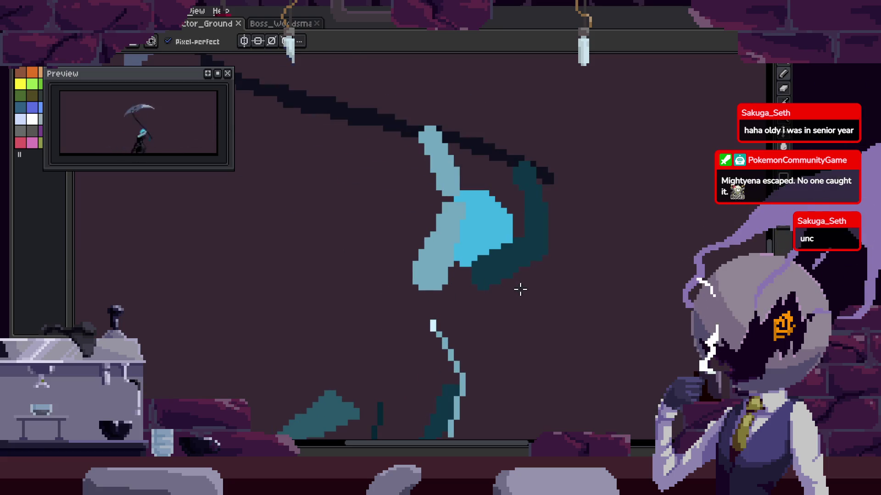
pyautogui.scroll(-3, 519, 289)
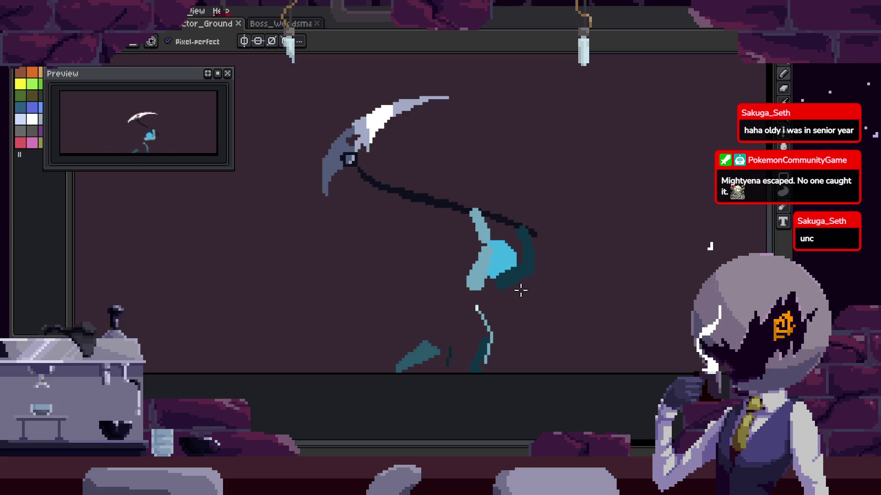
pyautogui.scroll(2, 520, 291)
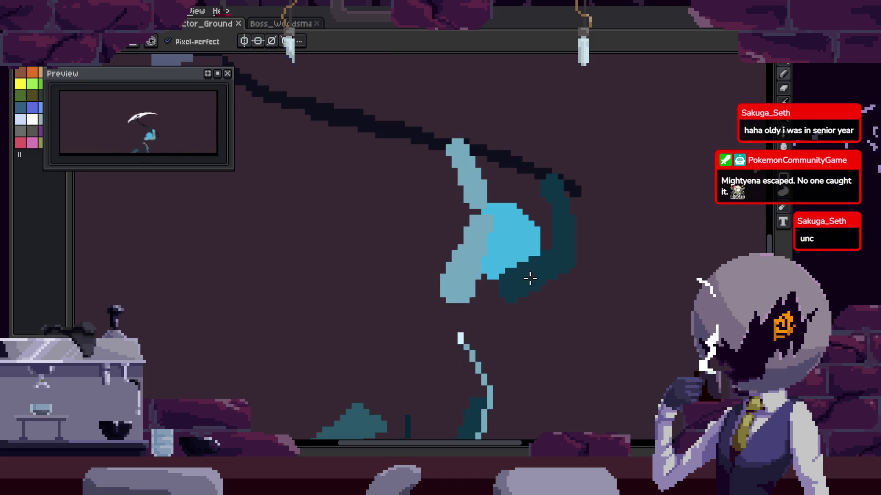
pyautogui.press('g')
pyautogui.scroll(2, 472, 183)
# Try filling the pale-blue region with dark teal, then undo it.
pyautogui.click(464, 277)
pyautogui.scroll(-3, 464, 277)
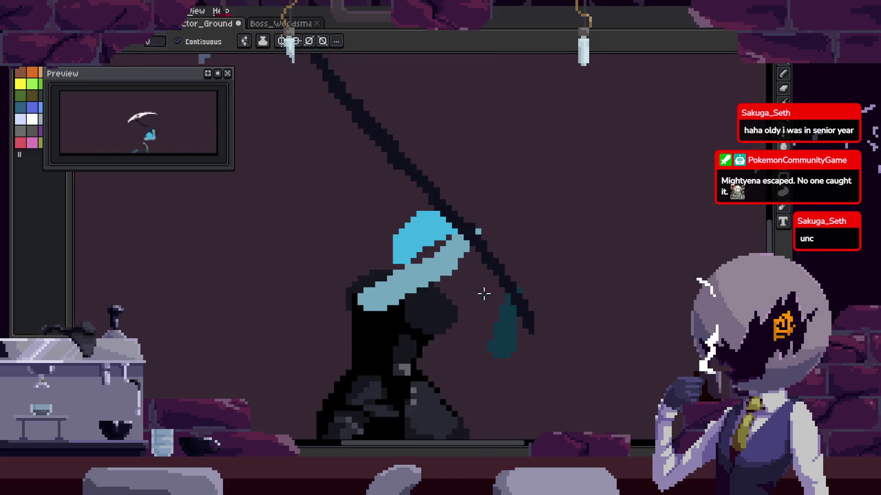
pyautogui.scroll(1, 491, 293)
pyautogui.hotkey('ctrl', 'z')
# On the next frame, extend the pale-blue arm shape toward the lower left and save.
pyautogui.press('Right')
pyautogui.press('Right')
pyautogui.press('Right')
pyautogui.scroll(2, 498, 305)
pyautogui.scroll(1, 453, 302)
pyautogui.moveTo(436, 317)
pyautogui.mouseDown()
pyautogui.moveTo(417, 314)
pyautogui.moveTo(380, 334)
pyautogui.moveTo(350, 308)
pyautogui.moveTo(429, 335)
pyautogui.mouseUp()
pyautogui.scroll(-4, 419, 338)
pyautogui.hotkey('ctrl', 's')
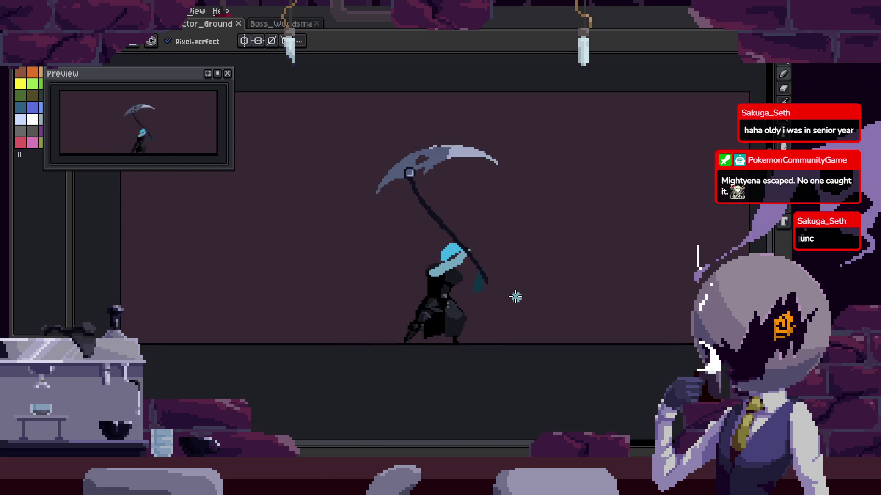
# Play the animation to check the motion, then select the arm's dark-teal region by colour.
pyautogui.press('Return')
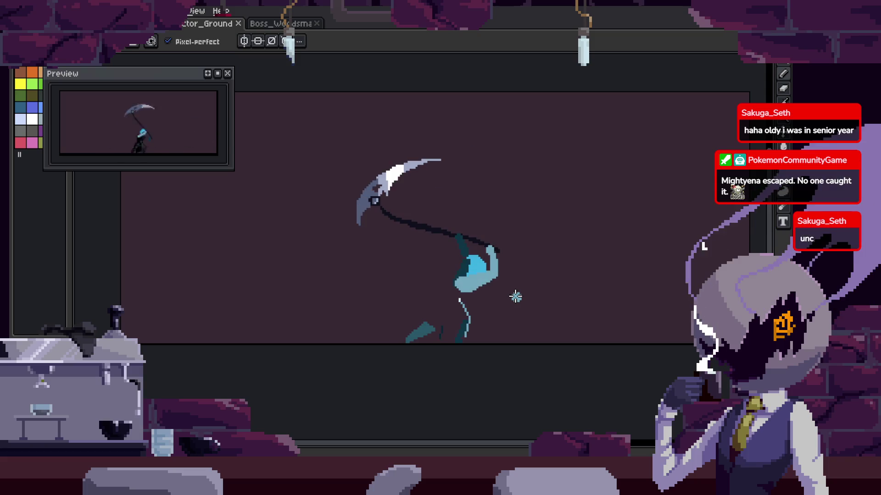
pyautogui.scroll(2, 515, 297)
pyautogui.scroll(4, 344, 301)
pyautogui.press('w')
pyautogui.click(406, 269)
# Save the sprite and switch to the Magic Wand for colour selection.
pyautogui.press('b')
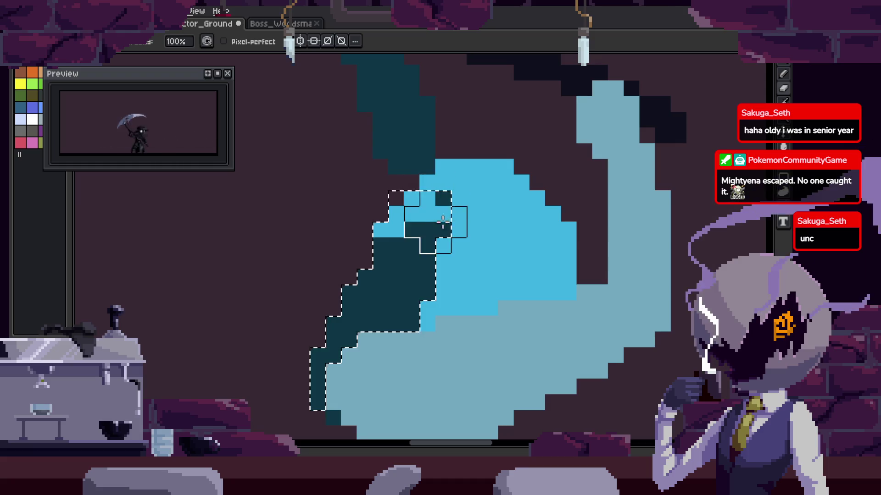
pyautogui.scroll(-3, 459, 238)
pyautogui.hotkey('ctrl', 's')
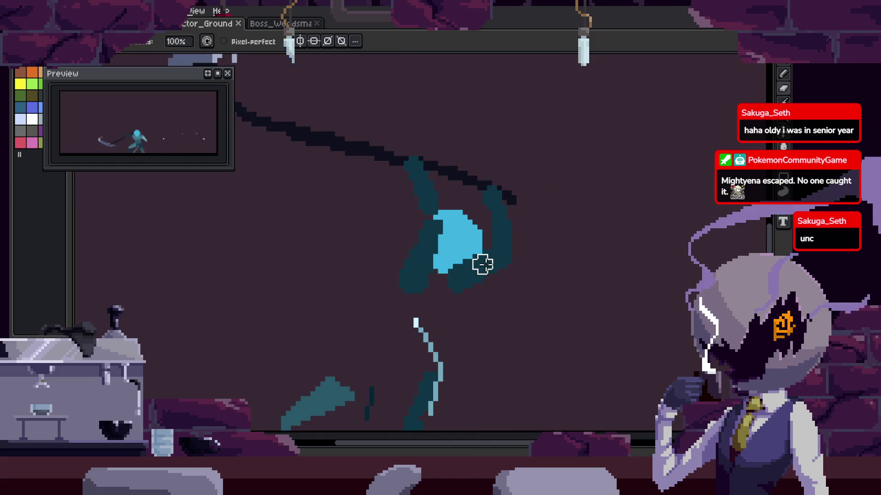
pyautogui.scroll(-3, 477, 257)
pyautogui.hotkey('ctrl', 's')
pyautogui.press('w')
pyautogui.scroll(3, 481, 270)
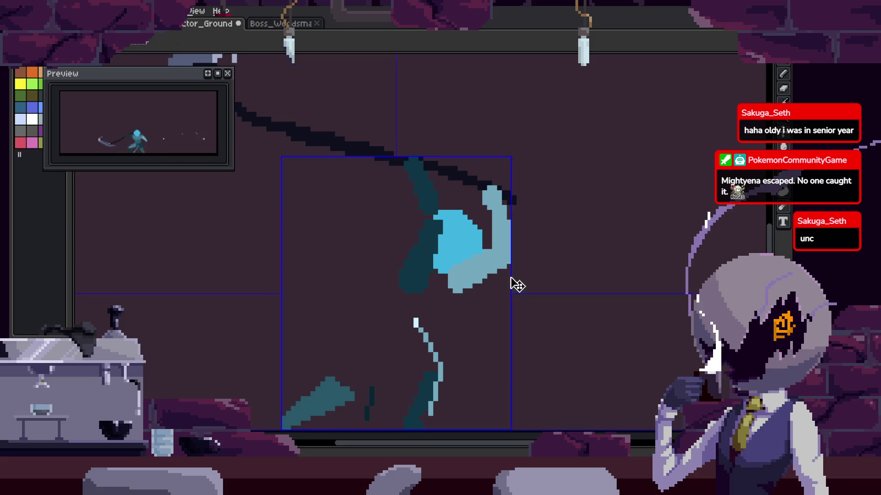
pyautogui.hotkey('ctrl', 's')
pyautogui.scroll(3, 505, 279)
# Swap the arm tones: left region to light blue-grey, right region to dark teal.
pyautogui.click(468, 266)
pyautogui.press('x')
pyautogui.click(358, 187)
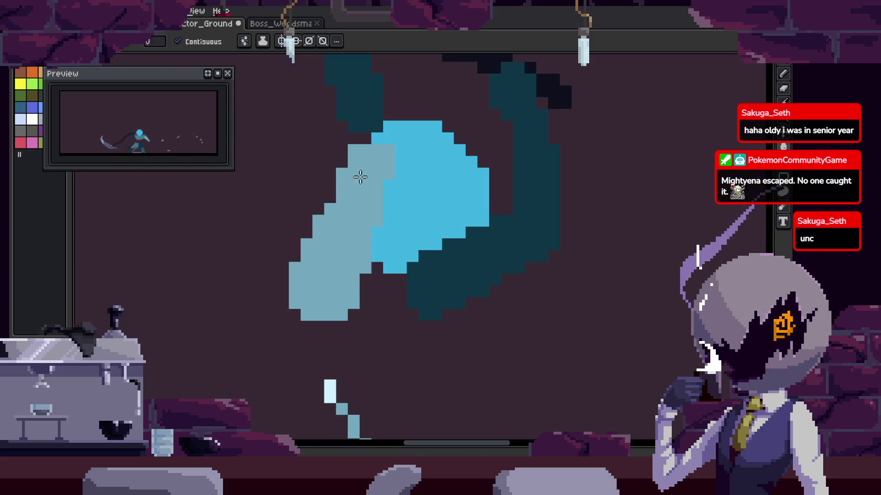
pyautogui.click(342, 138)
pyautogui.hotkey('ctrl', 'z')
pyautogui.click(371, 118)
# Step forward through the animation past the scythe-raised frame to the wide slash frame.
pyautogui.press('Right')
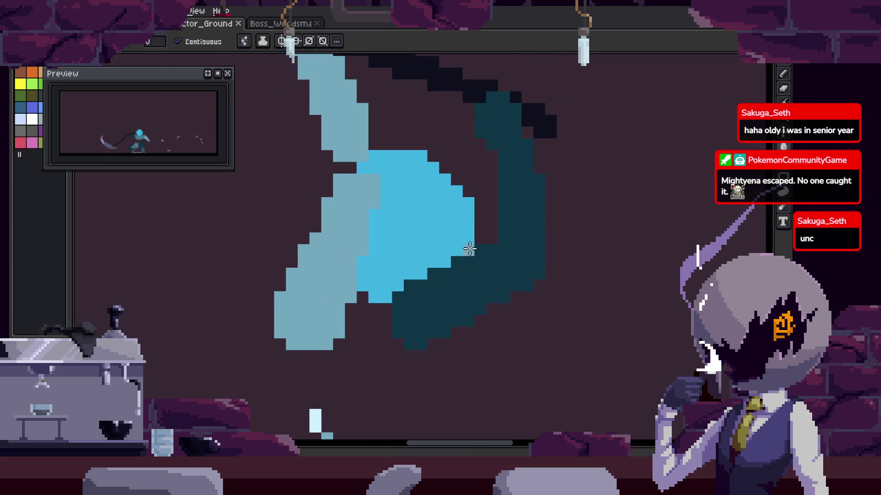
pyautogui.scroll(-3, 471, 248)
pyautogui.press('Right')
pyautogui.press('Right')
pyautogui.press('Right')
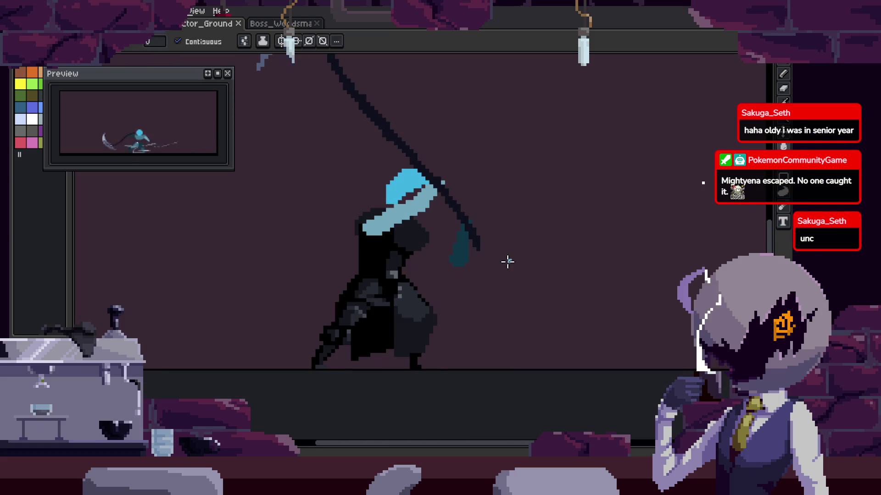
pyautogui.press('Right')
pyautogui.press('Right')
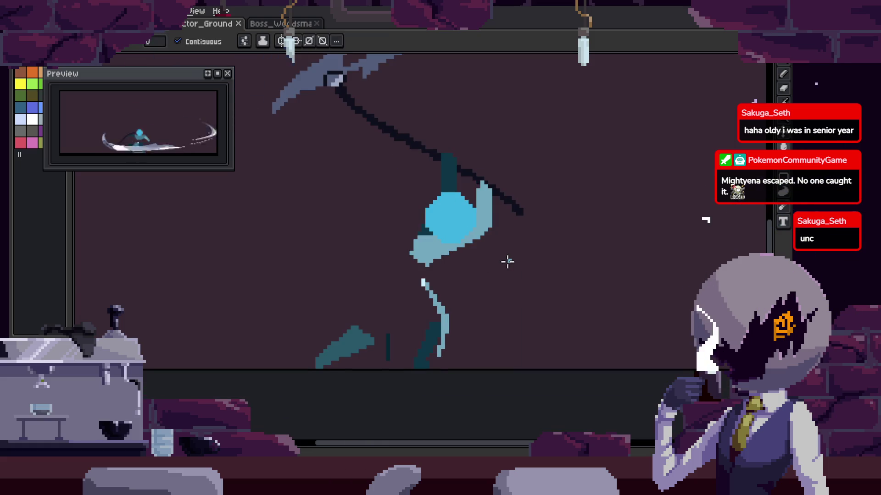
pyautogui.press('Right')
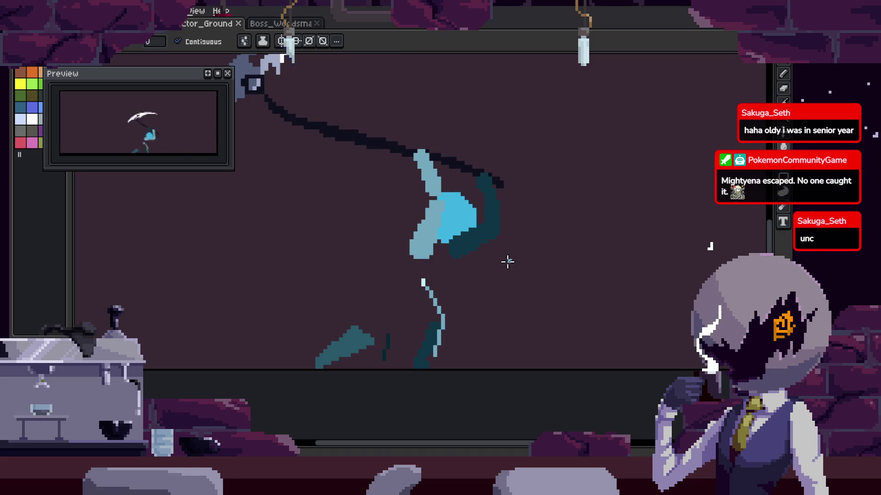
pyautogui.press('Right')
pyautogui.press('Right')
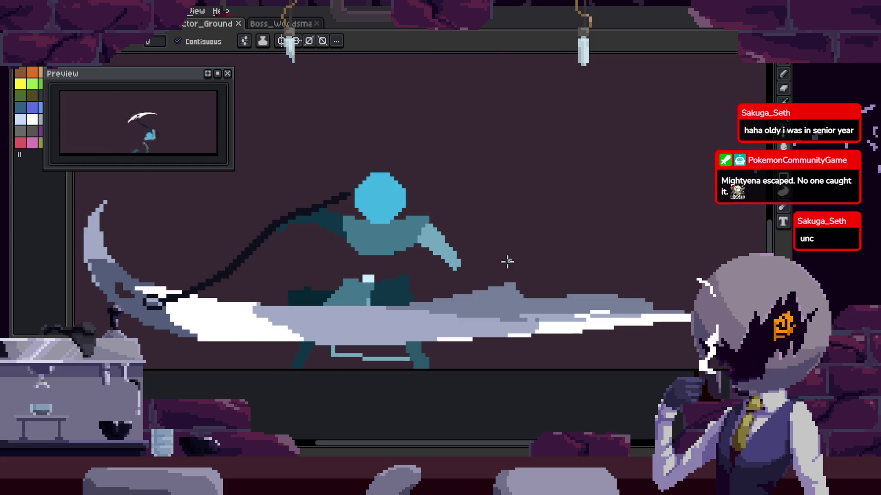
pyautogui.press('Right')
pyautogui.press('Right')
pyautogui.press('Right')
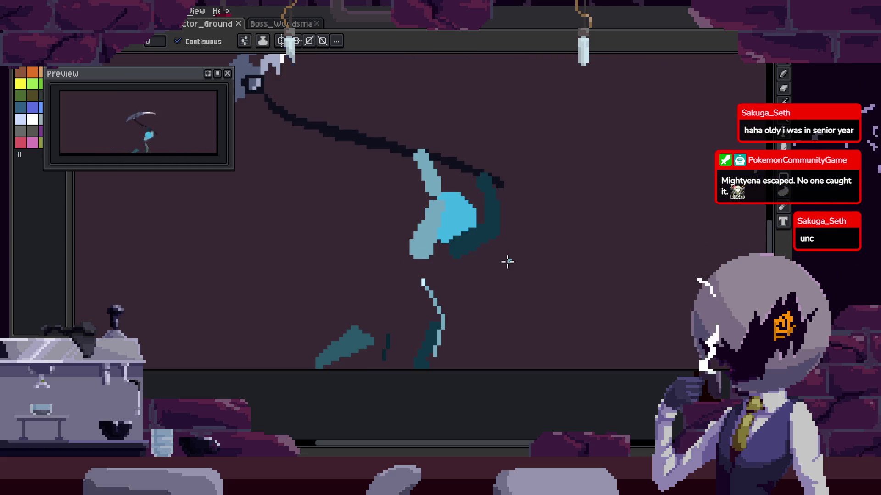
pyautogui.scroll(3, 461, 220)
pyautogui.press('Right')
# Select the dark-teal region and place a light-blue dot on the scythe handle.
pyautogui.press('w')
pyautogui.click(437, 152)
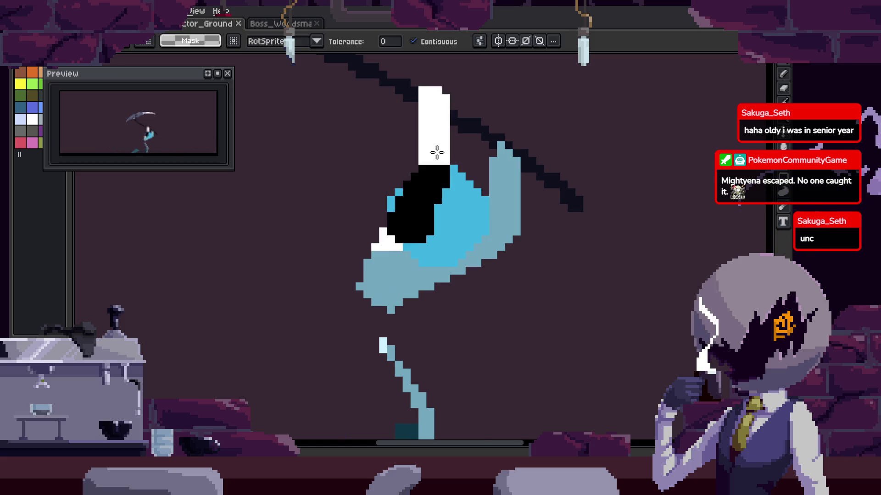
pyautogui.press('.')
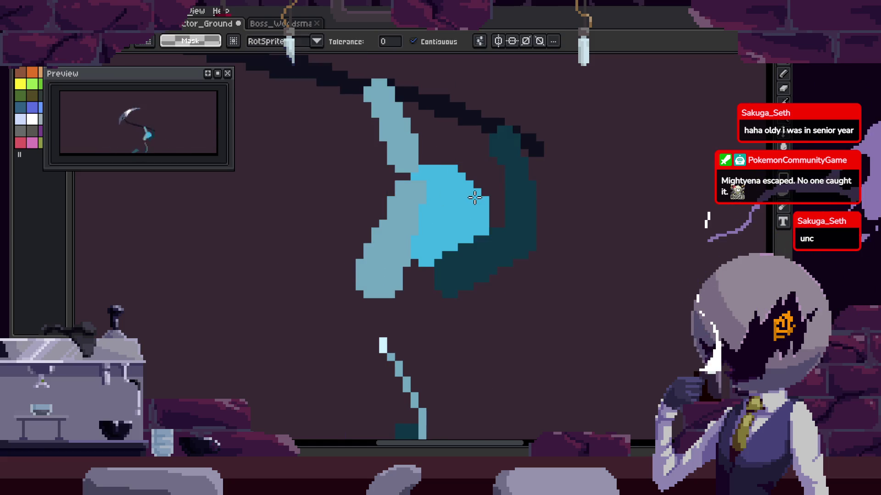
pyautogui.click(415, 216)
pyautogui.hotkey('ctrl', 'z')
pyautogui.moveTo(409, 151); pyautogui.dragTo(461, 223)
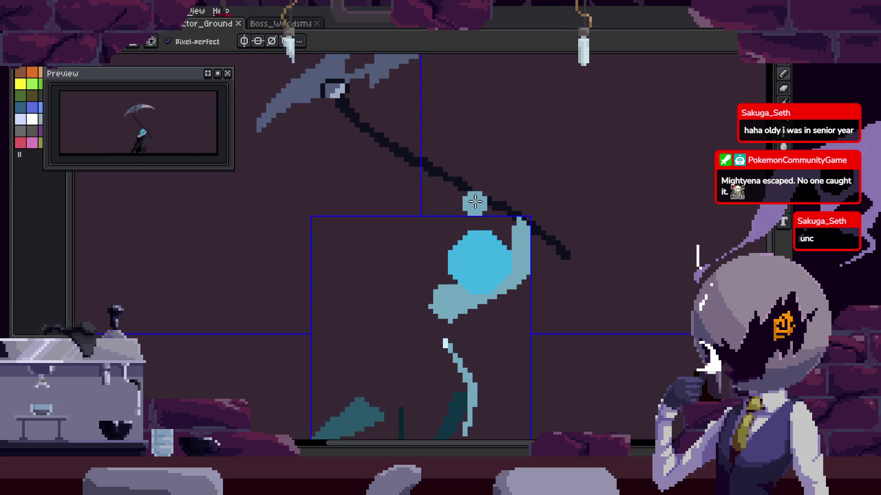
pyautogui.click(475, 201)
pyautogui.press('.')
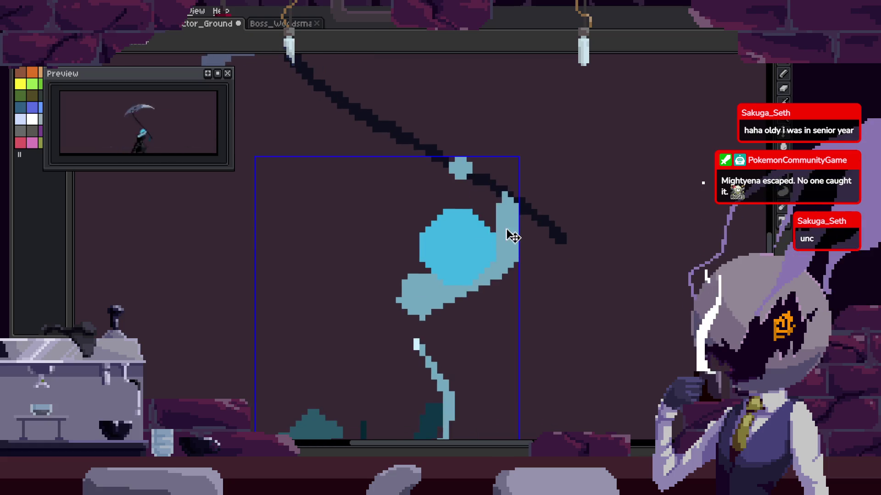
# Erase the upper-left of the blue circle to carve it into a crescent.
pyautogui.press('.')
pyautogui.press('v')
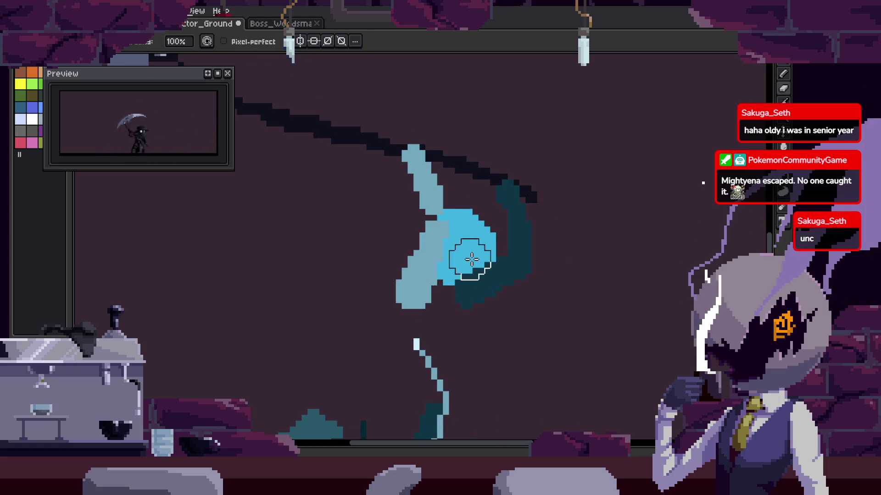
pyautogui.press(',')
pyautogui.scroll(2, 446, 252)
pyautogui.moveTo(422, 133); pyautogui.dragTo(478, 148)
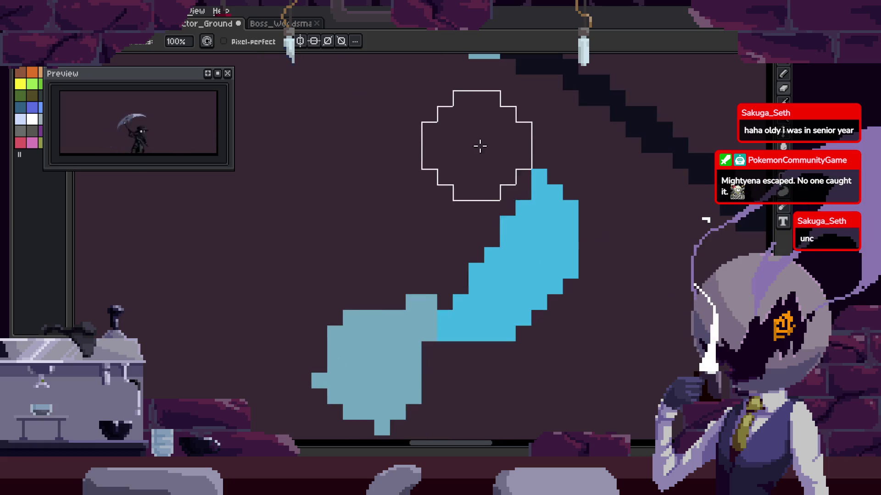
pyautogui.scroll(-2, 476, 279)
pyautogui.press('b')
pyautogui.press('.')
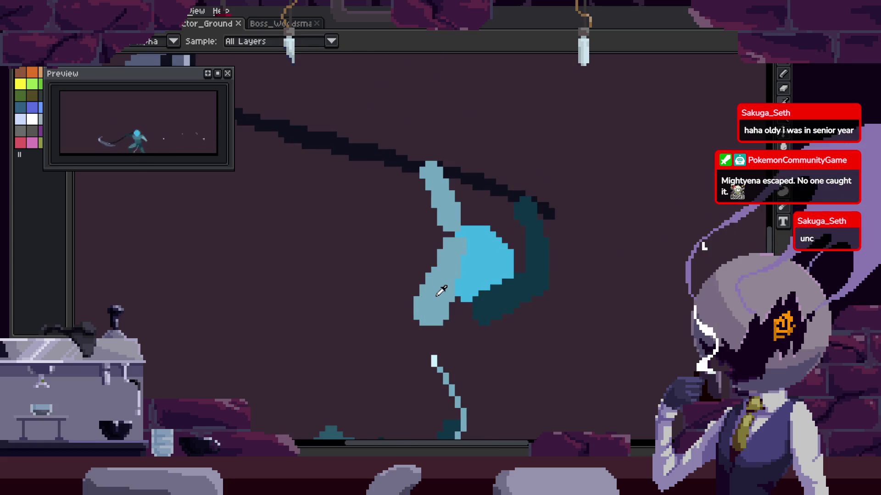
# Save the sprite and move forward to the frame with slash smears.
pyautogui.press(',')
pyautogui.scroll(2, 470, 312)
pyautogui.hotkey('ctrl', 's')
pyautogui.press('Tab')
pyautogui.press('.')
pyautogui.press('Tab')
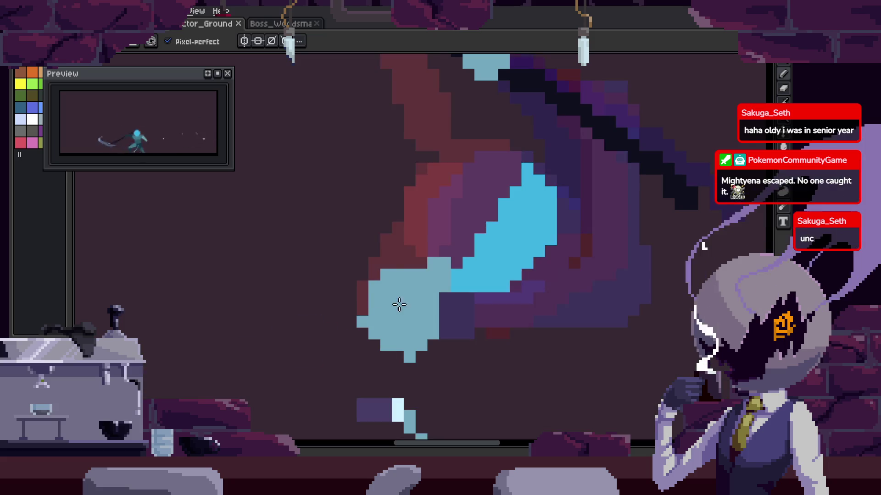
# Switch to the pencil, go to the thin-blue-strip frame and save.
pyautogui.press('.')
pyautogui.press(',')
pyautogui.press('.')
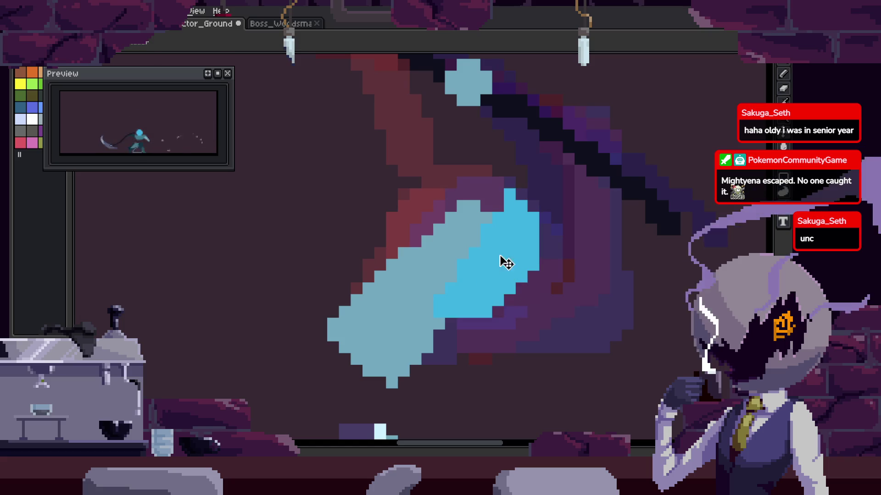
pyautogui.press('b')
pyautogui.press('.')
pyautogui.hotkey('ctrl', 's')
pyautogui.press('.')
# Fill the red gap in the light-blue arm so it forms one continuous band.
pyautogui.press(',')
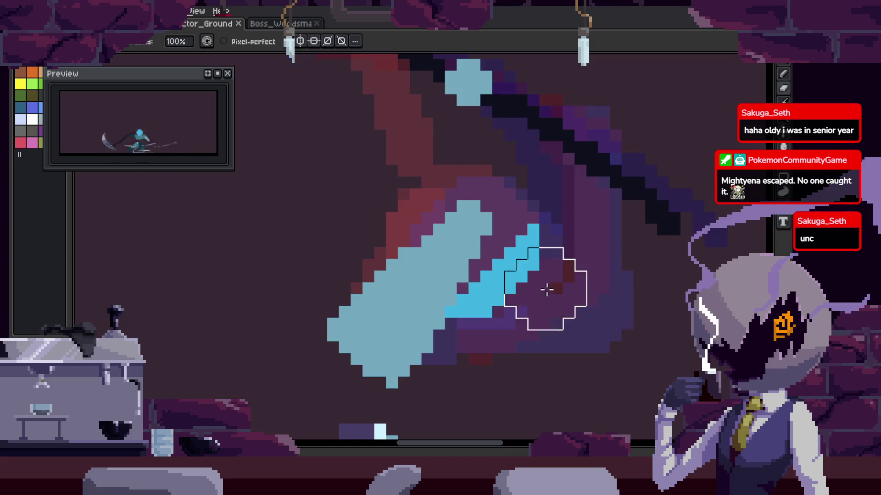
pyautogui.press('.')
pyautogui.press(',')
pyautogui.press('.')
pyautogui.press('.')
pyautogui.press('.')
pyautogui.press('.')
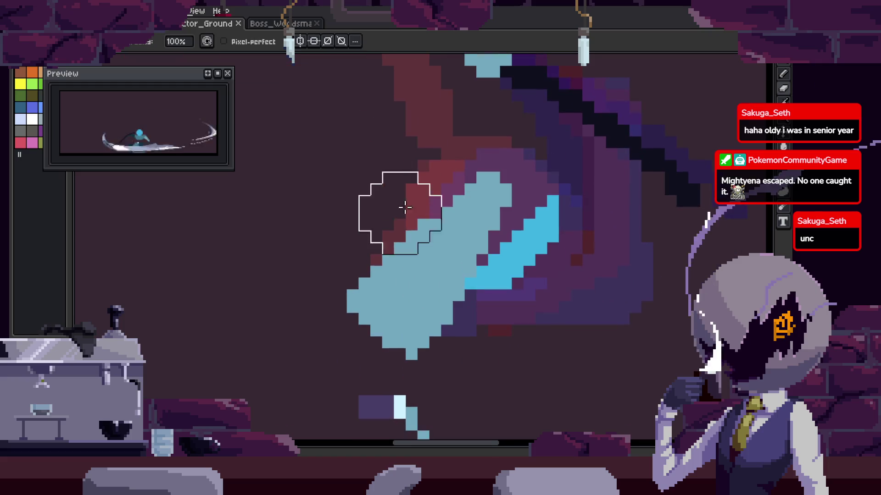
pyautogui.hotkey('ctrl', 'z')
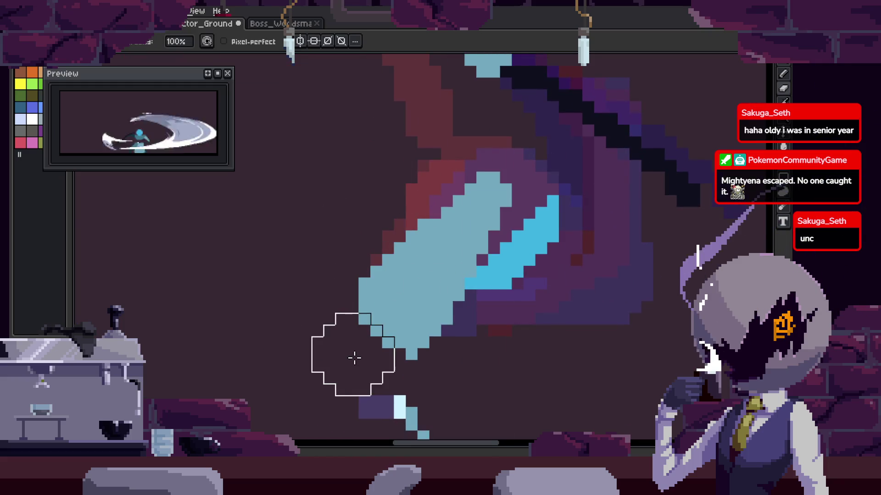
pyautogui.scroll(2, 370, 344)
pyautogui.scroll(-2, 500, 214)
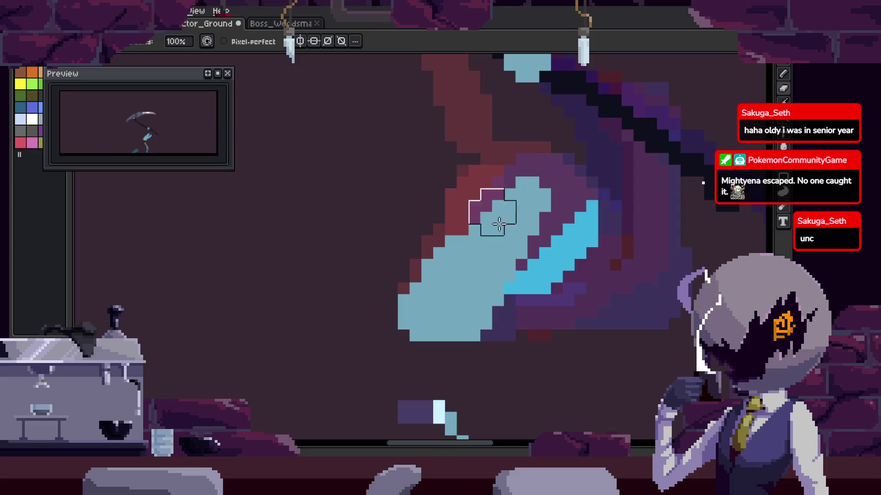
# Flip from the slash pose frame through to the straight-arm frame.
pyautogui.press('.')
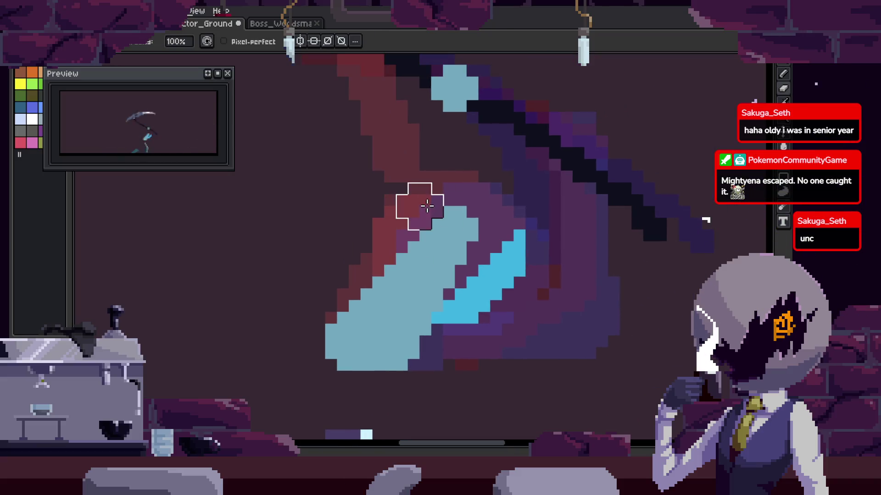
pyautogui.hotkey('ctrl', 'z')
pyautogui.press('b')
pyautogui.hotkey('ctrl', 'z')
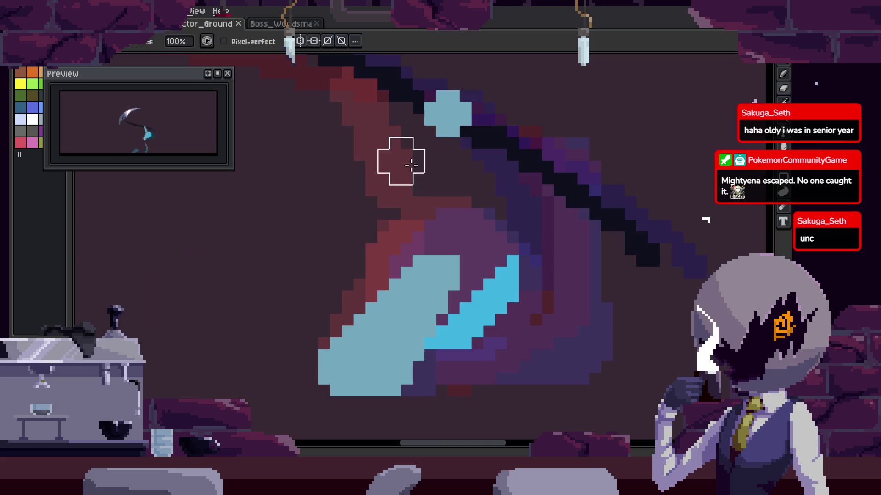
pyautogui.press('.')
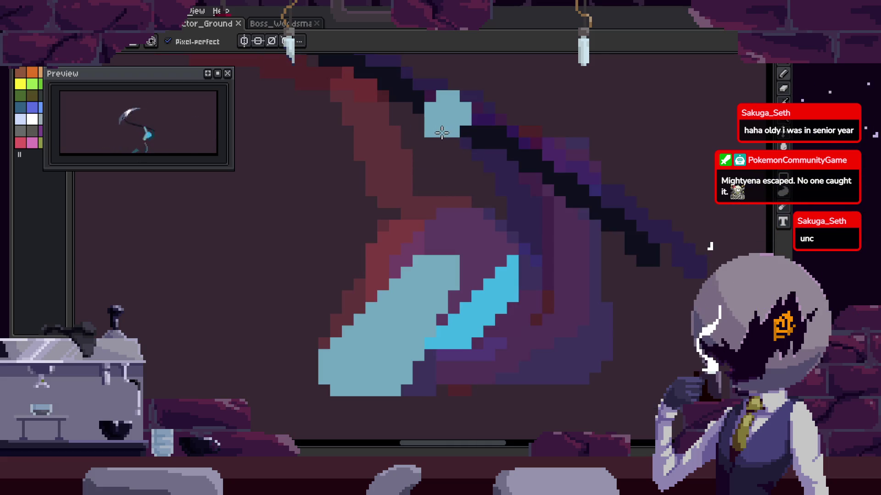
pyautogui.press('.')
pyautogui.press('.')
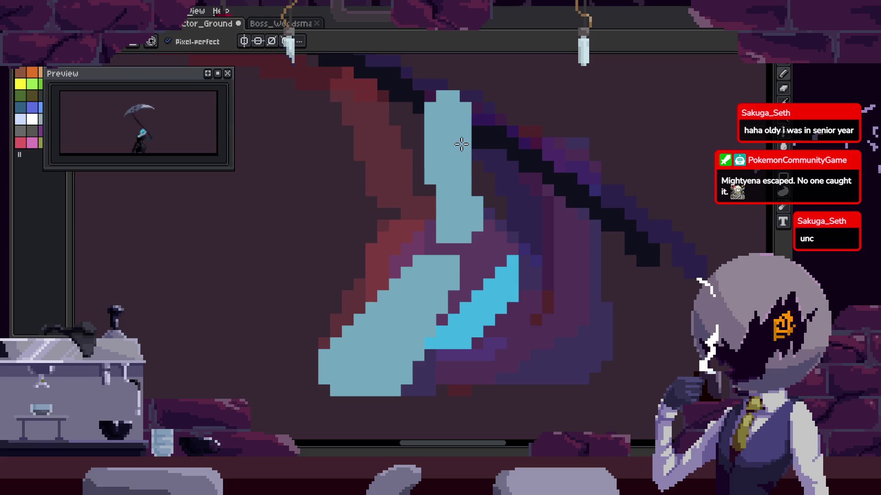
pyautogui.press('.')
pyautogui.press('.')
# Save the animation with the continuous pale-blue arm.
pyautogui.hotkey('ctrl', 's')
pyautogui.press('e')
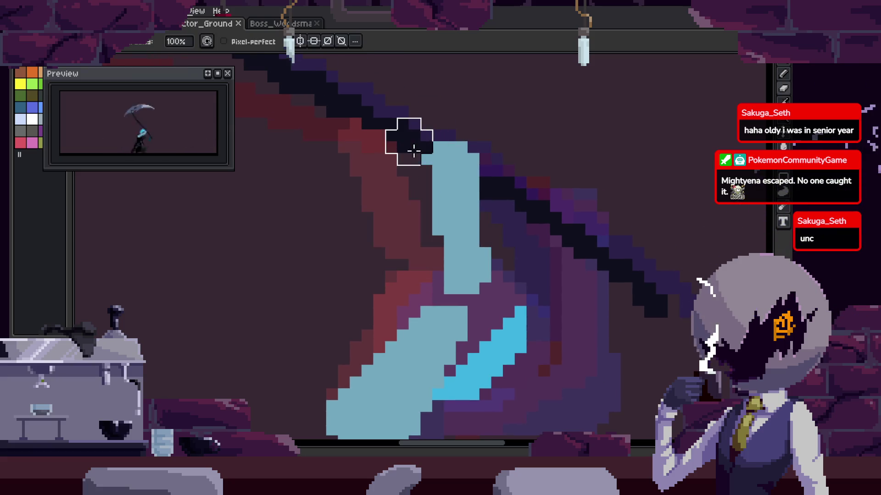
pyautogui.scroll(-2, 459, 175)
pyautogui.scroll(-1, 508, 198)
pyautogui.scroll(-2, 525, 231)
pyautogui.scroll(-1, 537, 247)
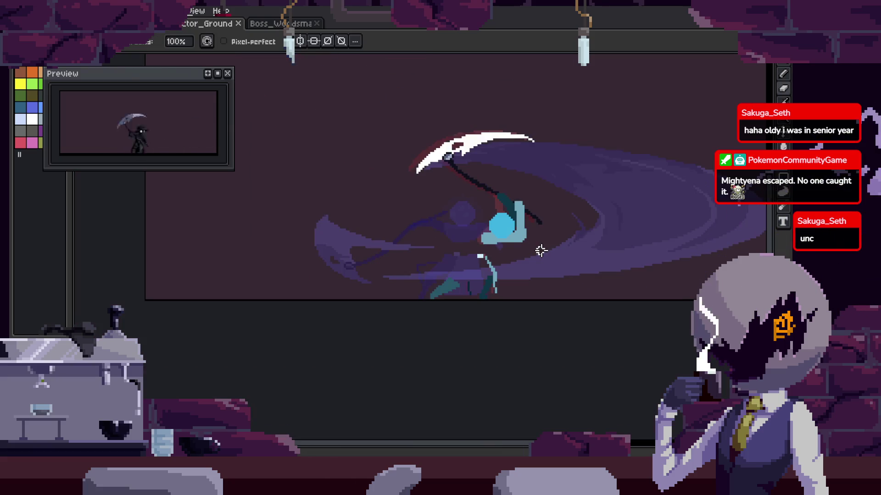
# Paint a dark-teal cloak band curving beneath the light-blue arm.
pyautogui.scroll(2, 532, 246)
pyautogui.scroll(1, 518, 239)
pyautogui.scroll(-1, 513, 242)
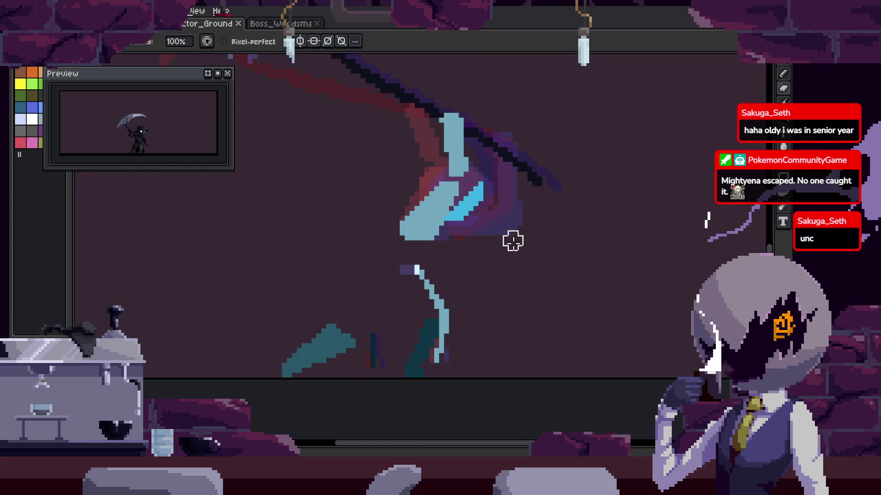
pyautogui.scroll(-1, 513, 241)
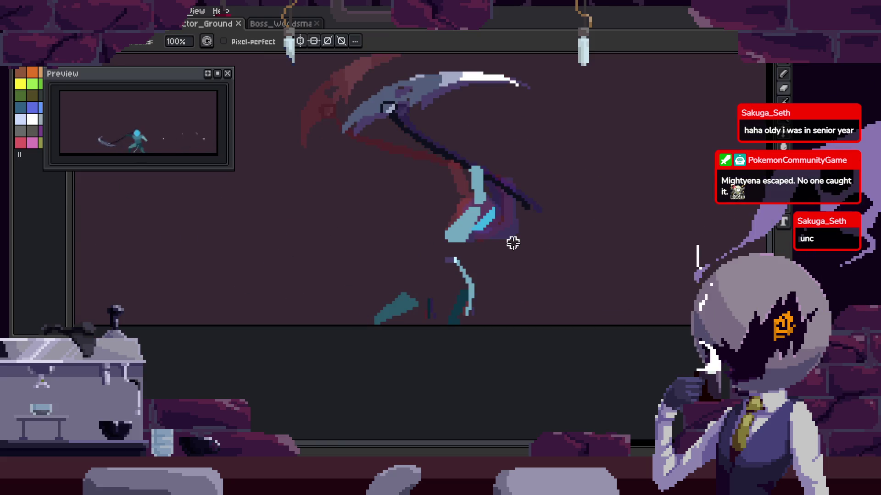
pyautogui.scroll(1, 509, 238)
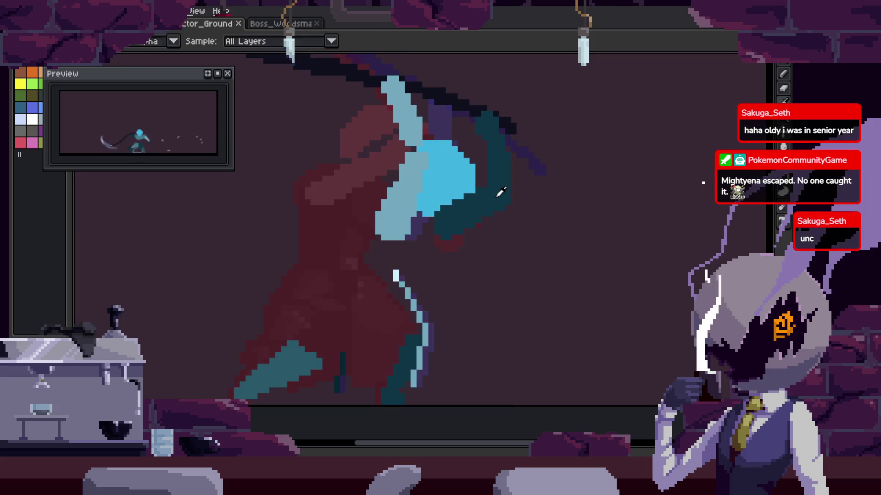
pyautogui.press('b')
pyautogui.scroll(1, 522, 162)
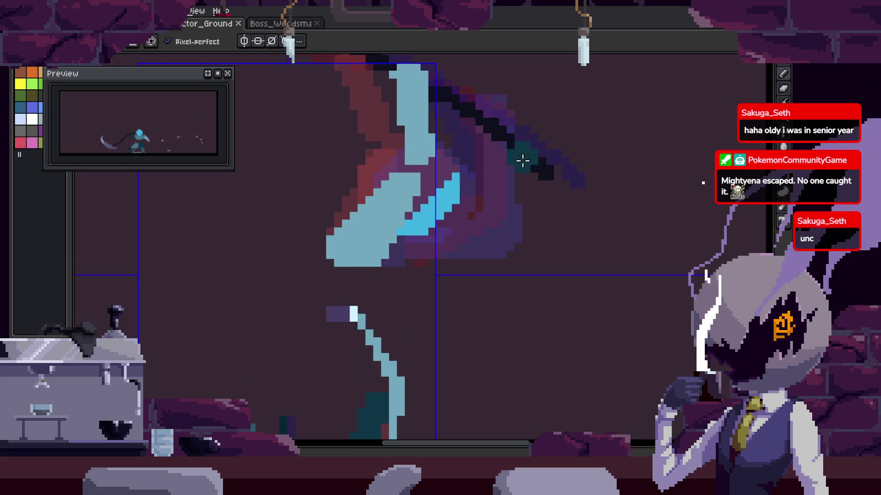
pyautogui.moveTo(547, 232); pyautogui.dragTo(434, 259)
# Repaint part of the teal band purple and save the animation.
pyautogui.moveTo(523, 223); pyautogui.dragTo(480, 242)
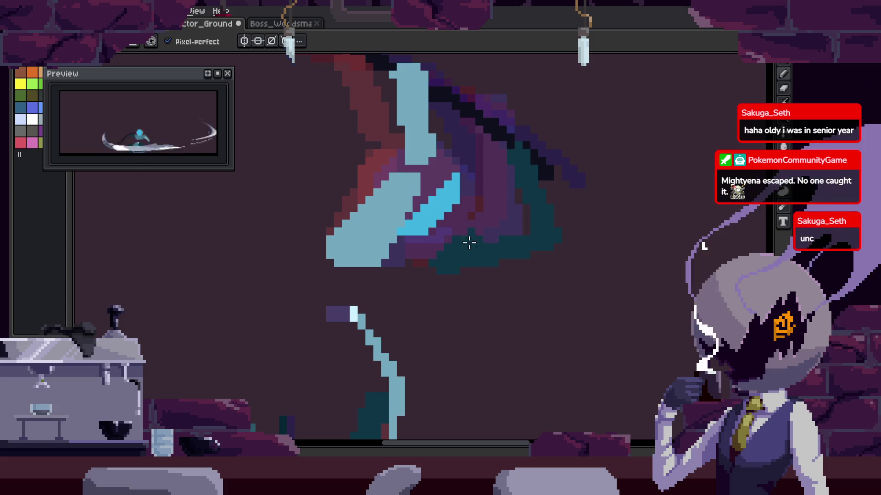
pyautogui.scroll(-2, 507, 237)
pyautogui.hotkey('ctrl', 's')
pyautogui.scroll(2, 547, 239)
# Flip through neighbouring frames to compare poses, then return to the swing frame.
pyautogui.press('Right')
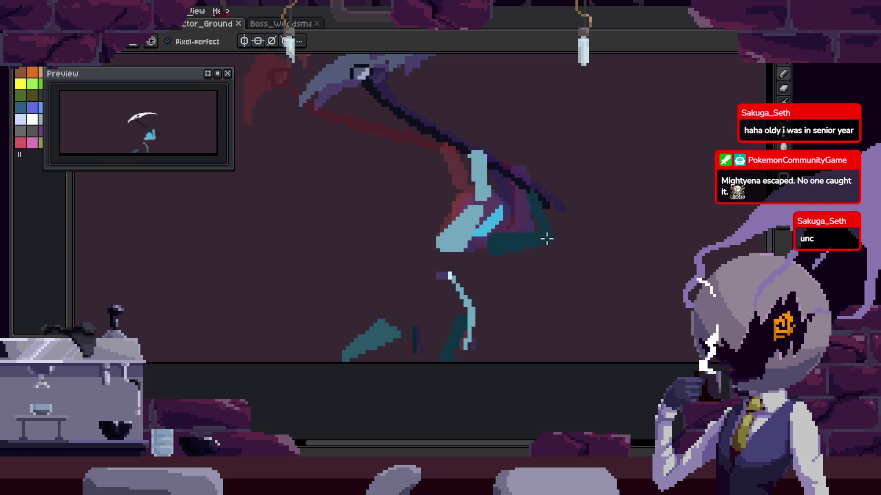
pyautogui.press('Right')
pyautogui.press('Left')
pyautogui.press('Left')
pyautogui.scroll(1, 515, 220)
pyautogui.press('Right')
# Magic-wand select the dark-teal cloak region and delete it.
pyautogui.press('Right')
pyautogui.press('w')
pyautogui.click(506, 171)
pyautogui.press('Delete')
pyautogui.press('Right')
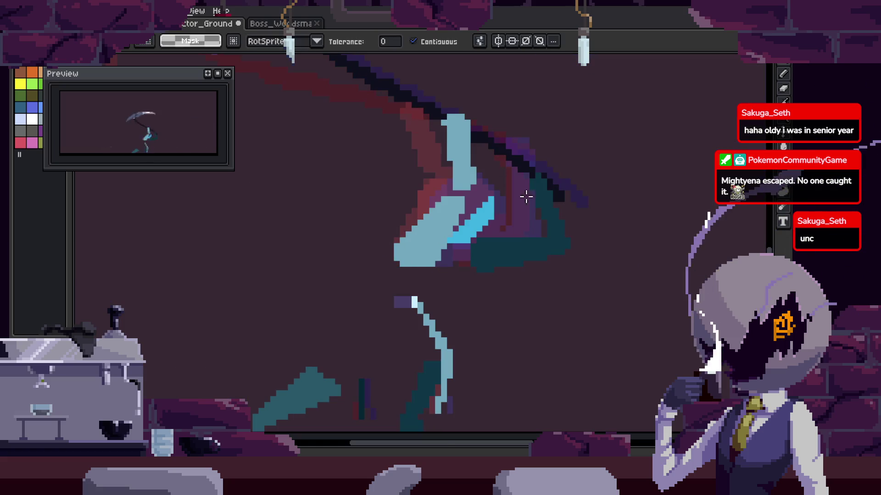
pyautogui.press('Right')
pyautogui.press('Right')
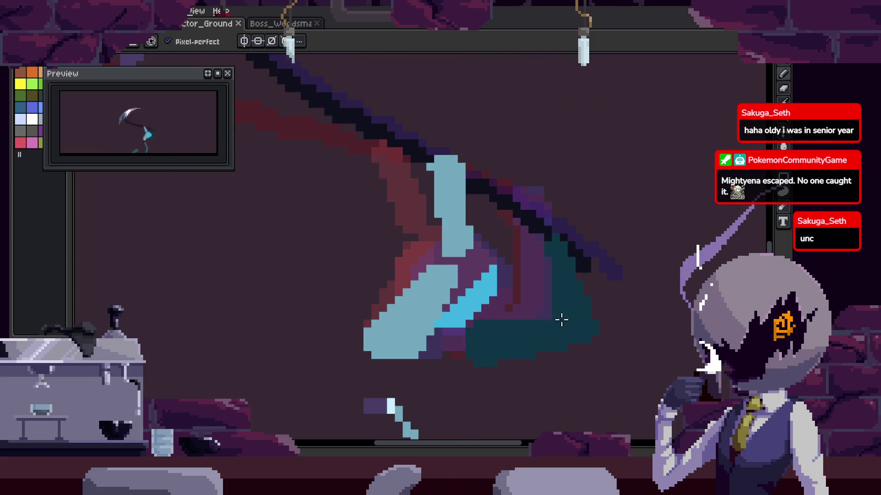
# Clear the dark-teal selection and go to the blue-head frame.
pyautogui.press('w')
pyautogui.moveTo(565, 314); pyautogui.dragTo(515, 283)
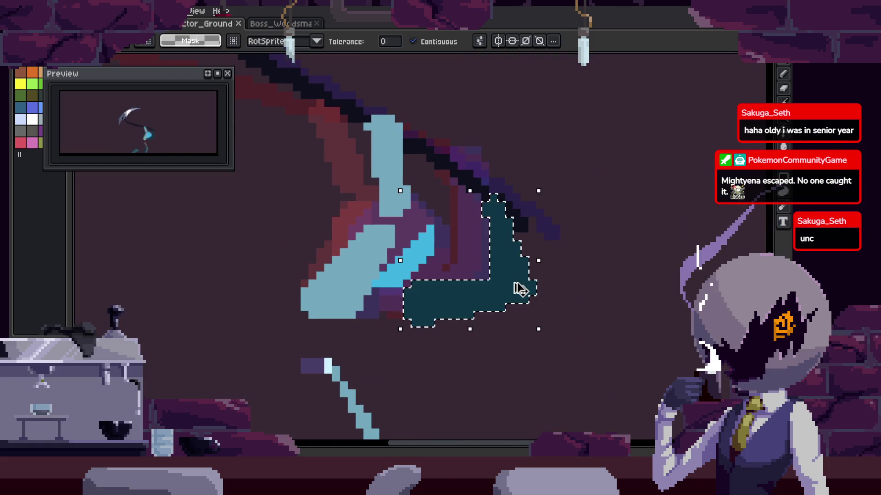
pyautogui.press('Delete')
pyautogui.press('Right')
# Paint dark-teal strokes down the cloak and under the light-blue arm, then undo.
pyautogui.scroll(1, 526, 259)
pyautogui.press('b')
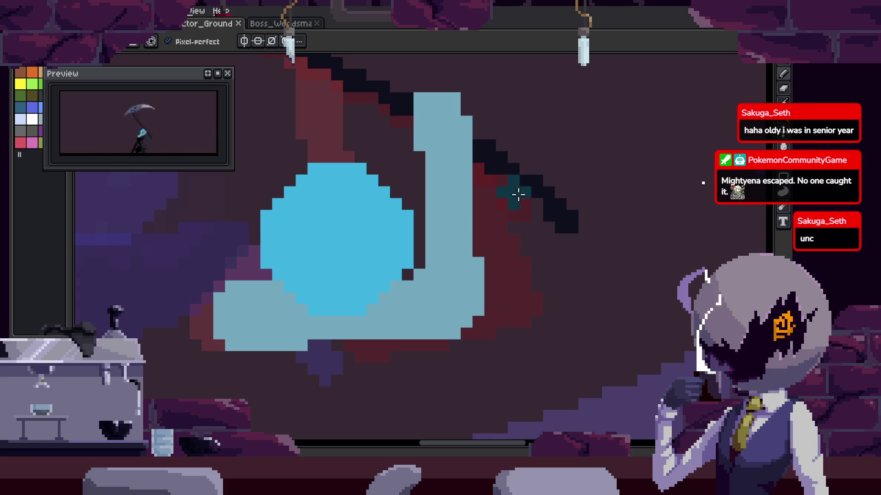
pyautogui.moveTo(520, 196); pyautogui.dragTo(550, 278)
pyautogui.press('w')
pyautogui.click(501, 318)
pyautogui.moveTo(502, 318); pyautogui.dragTo(330, 353)
pyautogui.scroll(-3, 507, 324)
pyautogui.hotkey('ctrl', 'z')
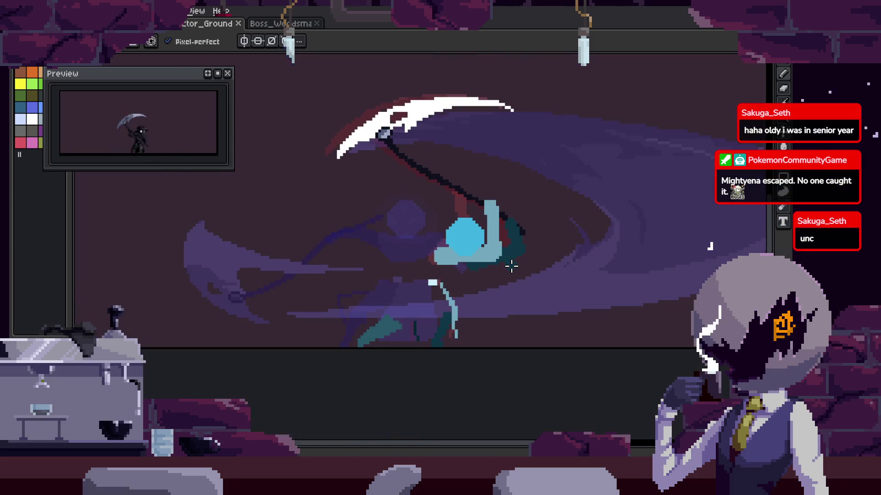
# Compare the scythe-raised frame against the mid-swing frame.
pyautogui.press('Right')
pyautogui.press('Left')
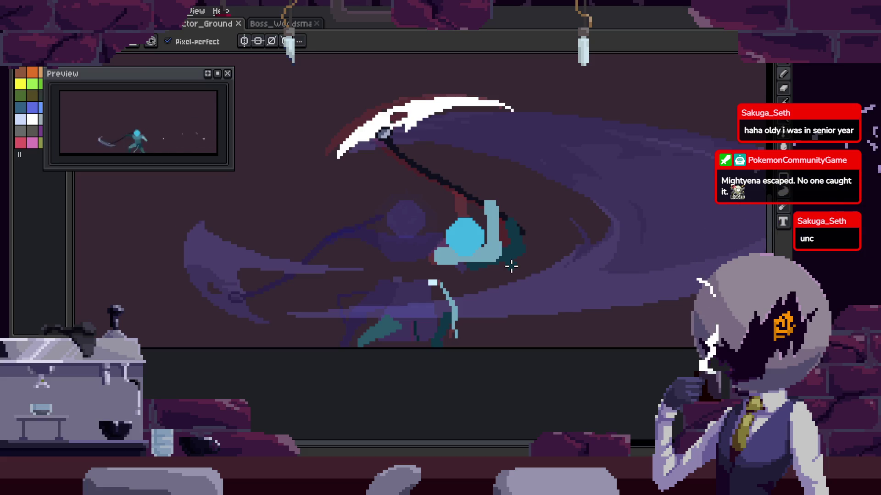
pyautogui.scroll(2, 489, 245)
pyautogui.press('Right')
pyautogui.press('Left')
pyautogui.scroll(1, 490, 244)
pyautogui.scroll(1, 490, 244)
# Magic-wand select the vertical light-blue arm and delete it.
pyautogui.press('w')
pyautogui.click(502, 209)
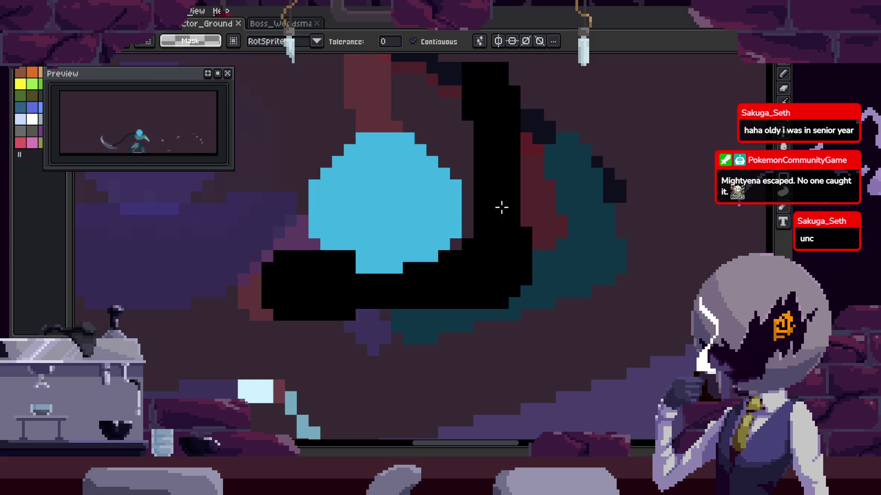
pyautogui.press('b')
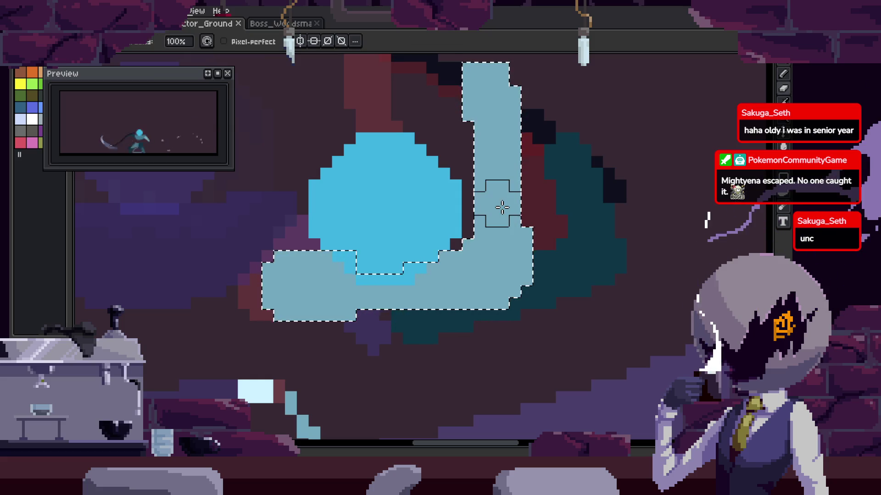
pyautogui.hotkey('ctrl', 'z')
pyautogui.hotkey('ctrl', 'z')
pyautogui.hotkey('ctrl', 'z')
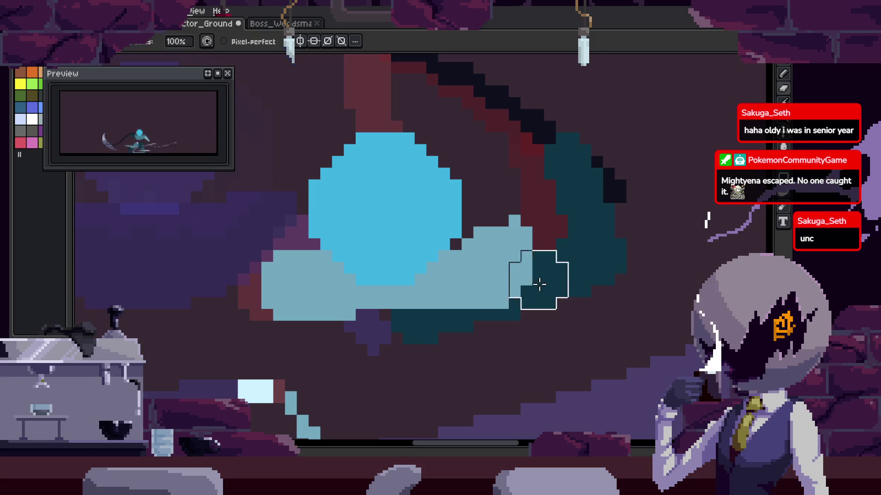
# Paint dark teal over the lower area and draw a diagonal light-blue arm up-right.
pyautogui.moveTo(400, 326); pyautogui.dragTo(534, 279)
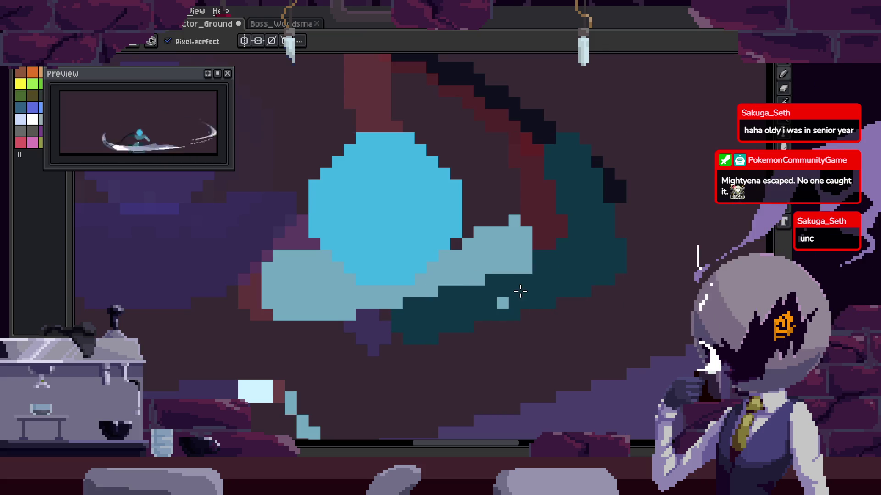
pyautogui.keyDown('alt'); pyautogui.click(511, 244); pyautogui.keyUp('alt')
pyautogui.moveTo(483, 240); pyautogui.dragTo(559, 132)
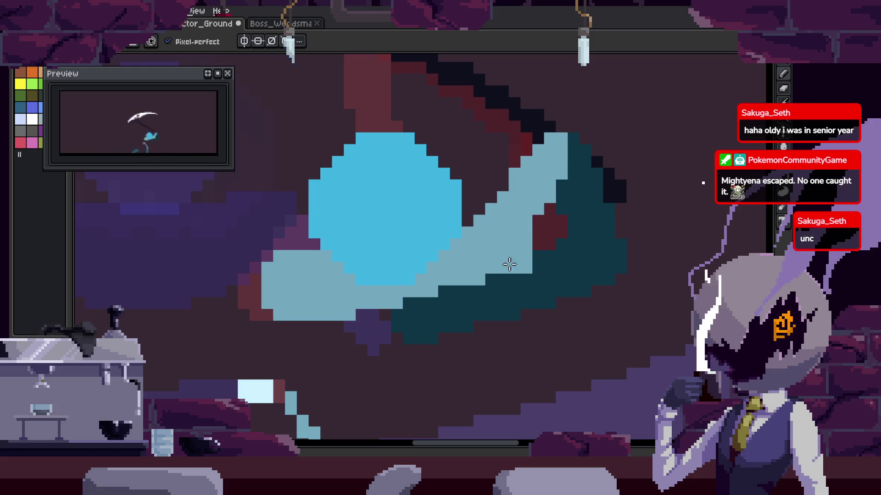
pyautogui.hscroll(-1, 514, 288)
pyautogui.hotkey('ctrl', 'z')
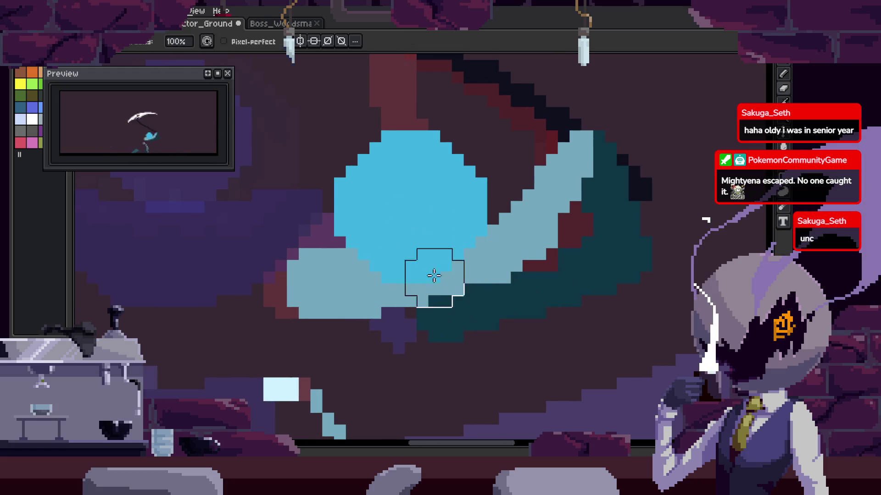
pyautogui.hotkey('ctrl', 'z')
pyautogui.hotkey('ctrl', 'z')
pyautogui.hotkey('ctrl', 'z')
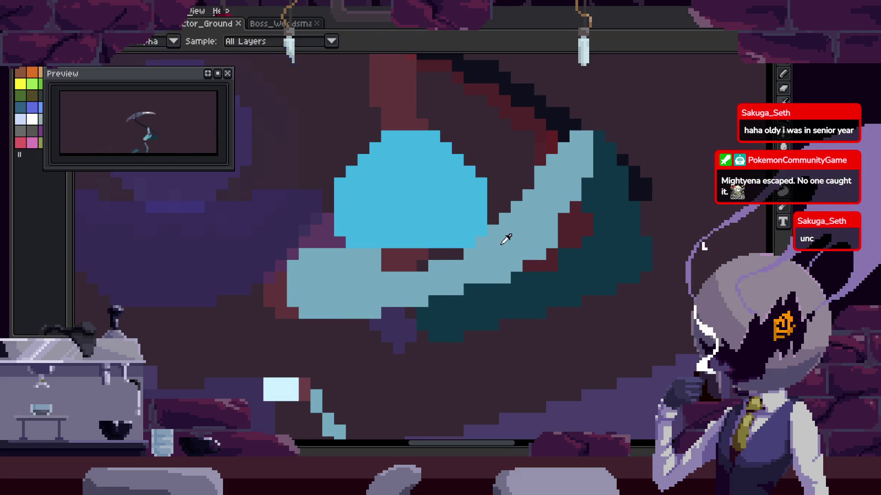
# Go to the large scythe-swing frame and play the animation fitted to the screen.
pyautogui.scroll(1, 507, 239)
pyautogui.scroll(-1, 487, 273)
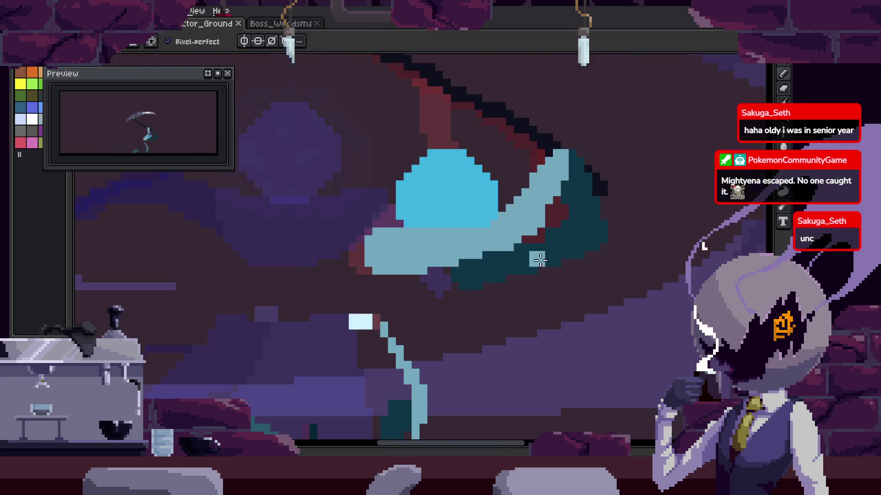
pyautogui.press('.')
pyautogui.scroll(1, 590, 262)
pyautogui.press('.')
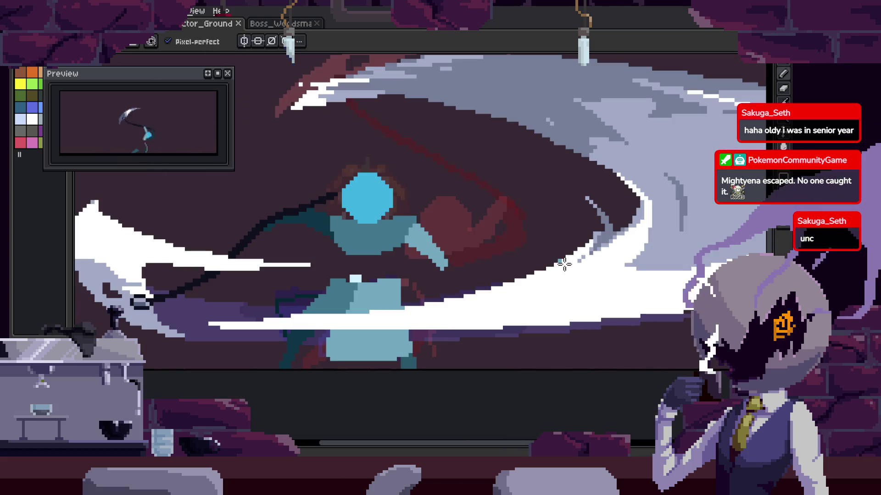
pyautogui.press('Return')
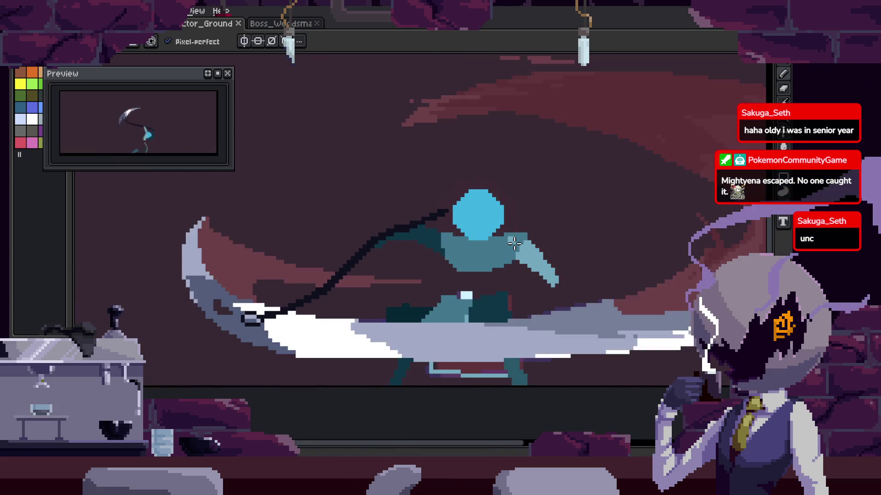
pyautogui.press('Tab')
pyautogui.press('Tab')
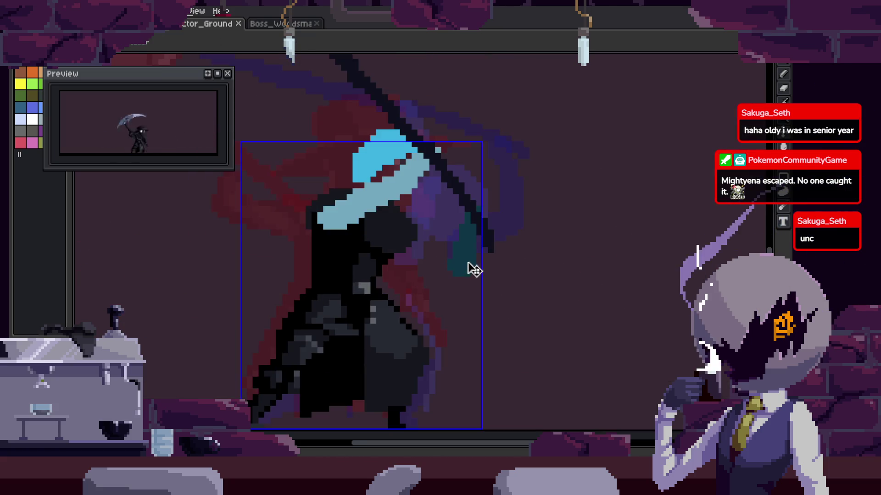
# Sample the dark cloak colour and paint over the purple pixels near the arm.
pyautogui.scroll(4, 393, 238)
pyautogui.press('i')
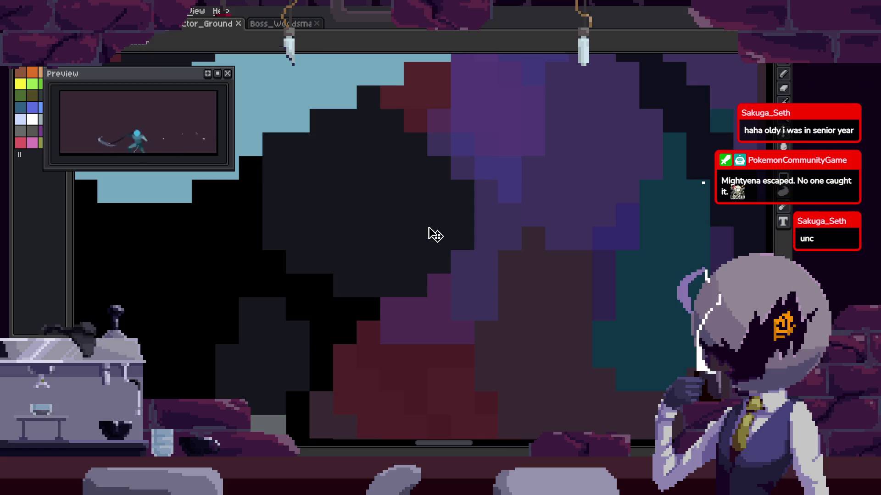
pyautogui.scroll(-2, 417, 289)
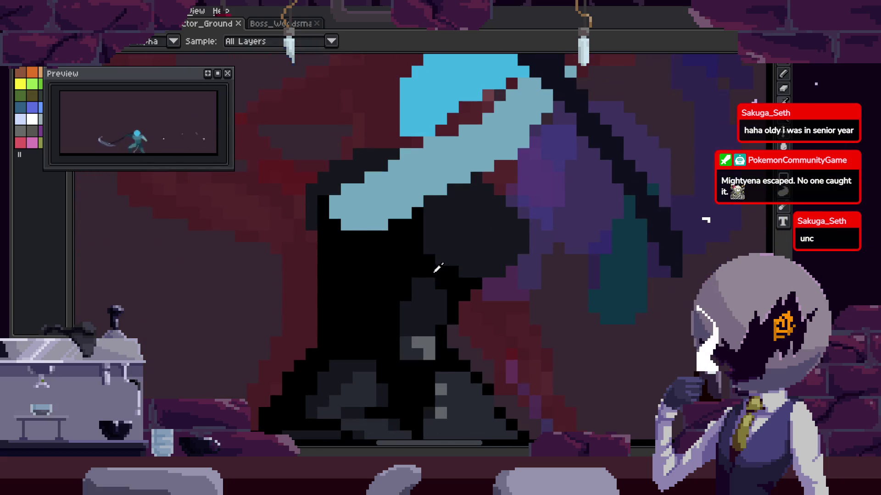
pyautogui.press('i')
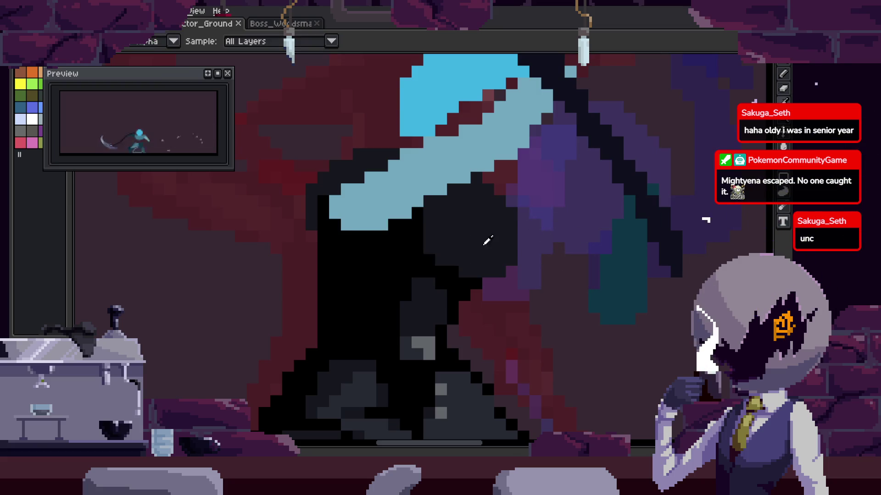
pyautogui.press('b')
pyautogui.scroll(-2, 431, 238)
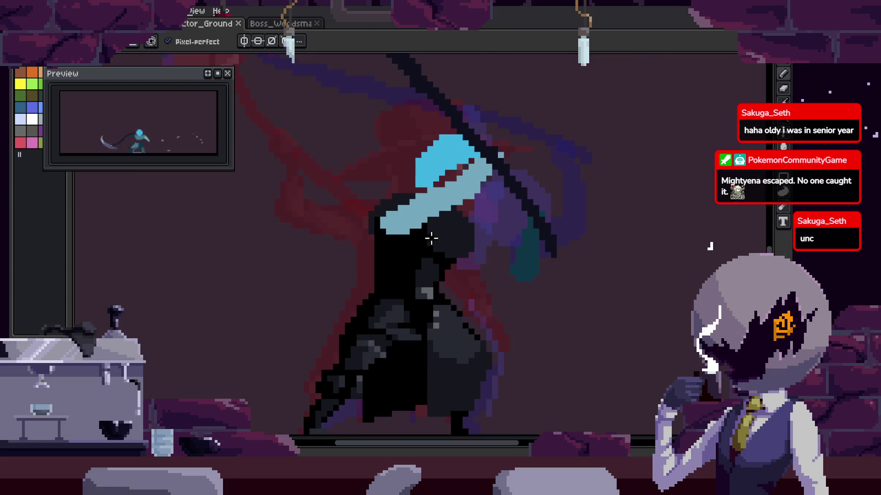
pyautogui.scroll(2, 431, 241)
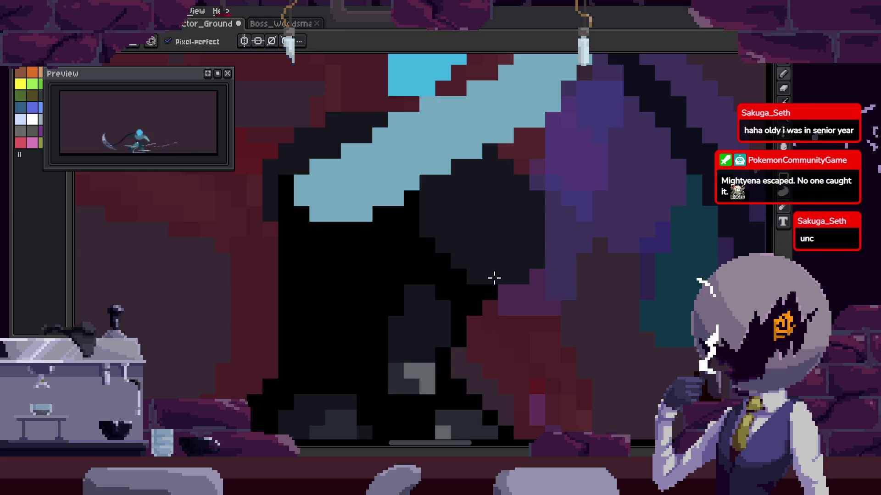
pyautogui.moveTo(533, 298); pyautogui.dragTo(520, 281)
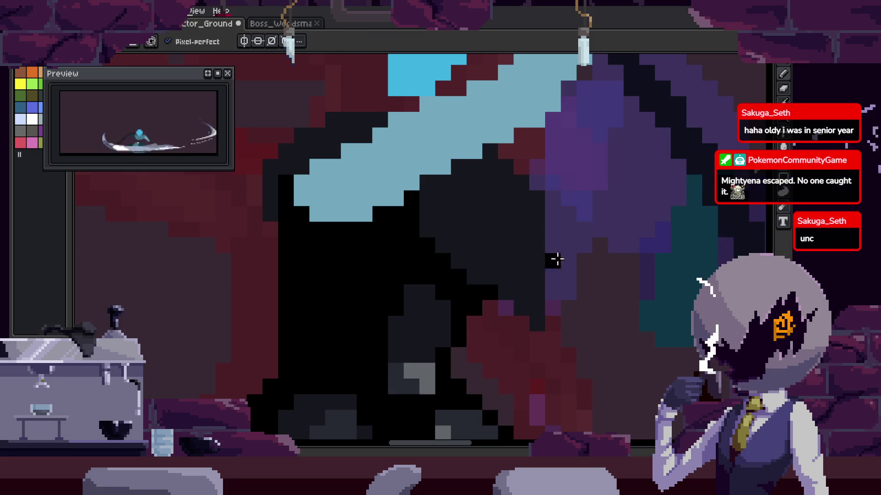
# Paint black strokes along the cloak edge and across the cloak, then save.
pyautogui.scroll(-2, 615, 291)
pyautogui.scroll(1, 654, 304)
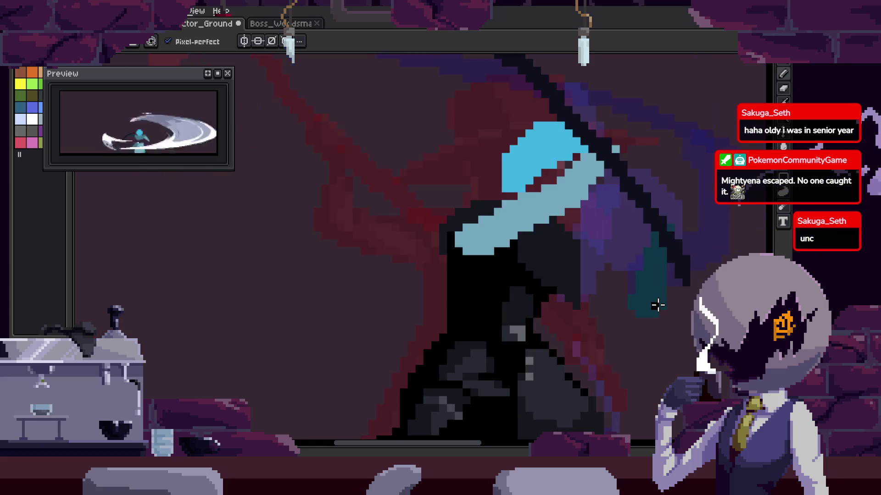
pyautogui.scroll(1, 516, 222)
pyautogui.moveTo(511, 225); pyautogui.dragTo(609, 255)
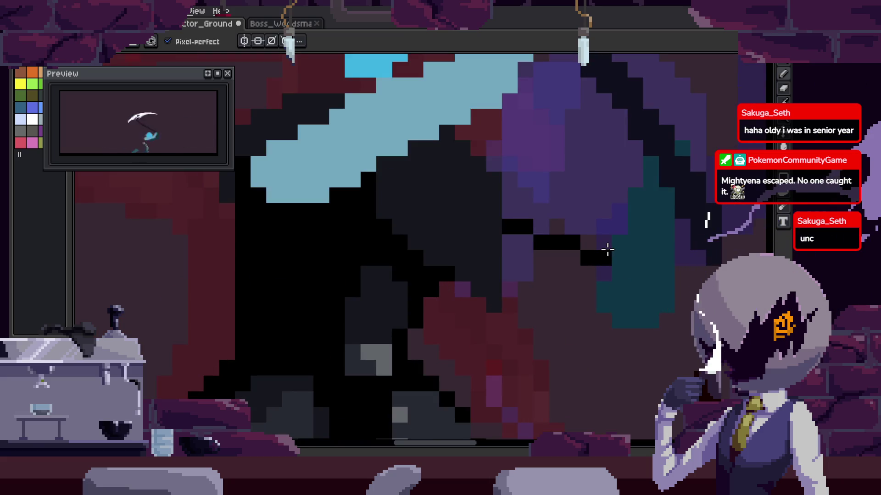
pyautogui.moveTo(509, 193)
pyautogui.mouseDown()
pyautogui.moveTo(510, 207)
pyautogui.moveTo(541, 229)
pyautogui.mouseUp()
pyautogui.moveTo(510, 290)
pyautogui.mouseDown()
pyautogui.moveTo(602, 301)
pyautogui.moveTo(565, 280)
pyautogui.mouseUp()
pyautogui.scroll(1, 603, 290)
pyautogui.scroll(-1, 590, 291)
pyautogui.hotkey('ctrl', 's')
# On another frame, paint black over the purple arm pixels and restore some purple on the cloak.
pyautogui.press('e')
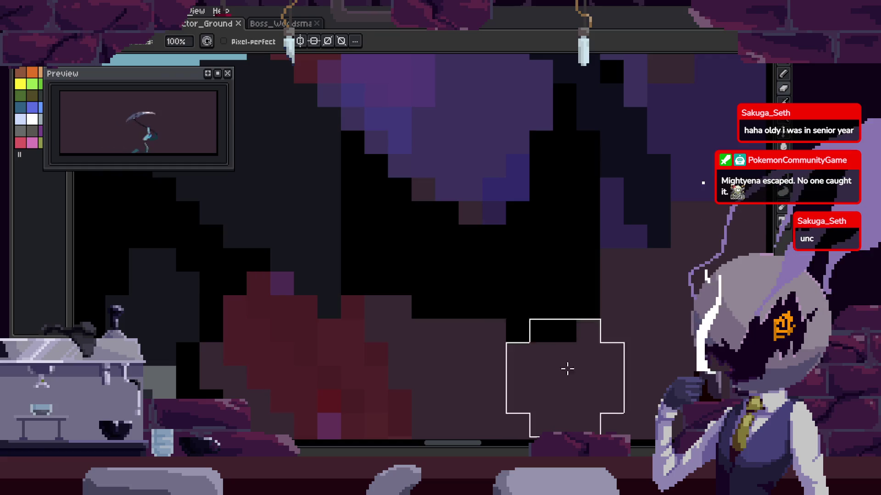
pyautogui.press('b')
pyautogui.press('Return')
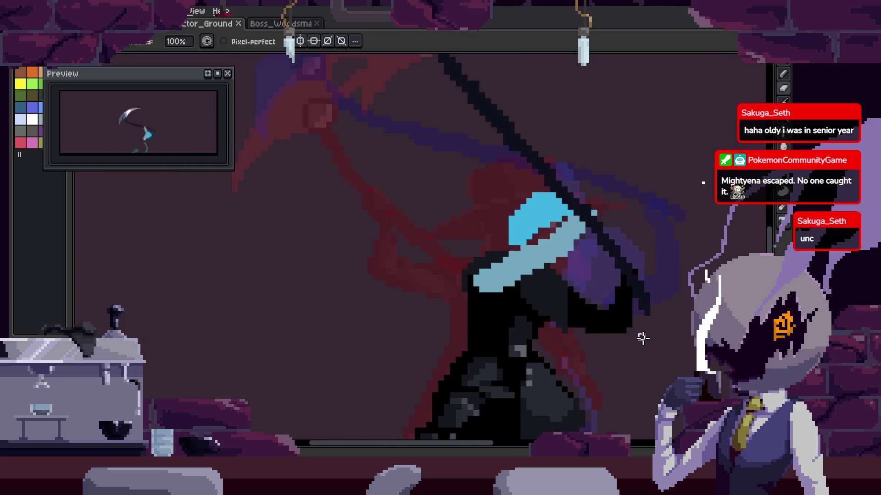
pyautogui.press('e')
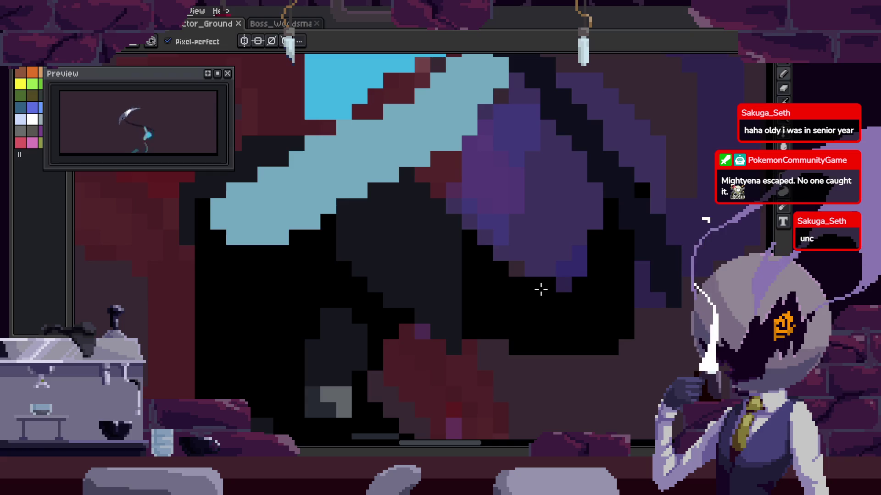
pyautogui.moveTo(541, 289); pyautogui.dragTo(620, 174)
pyautogui.moveTo(528, 307); pyautogui.dragTo(616, 202)
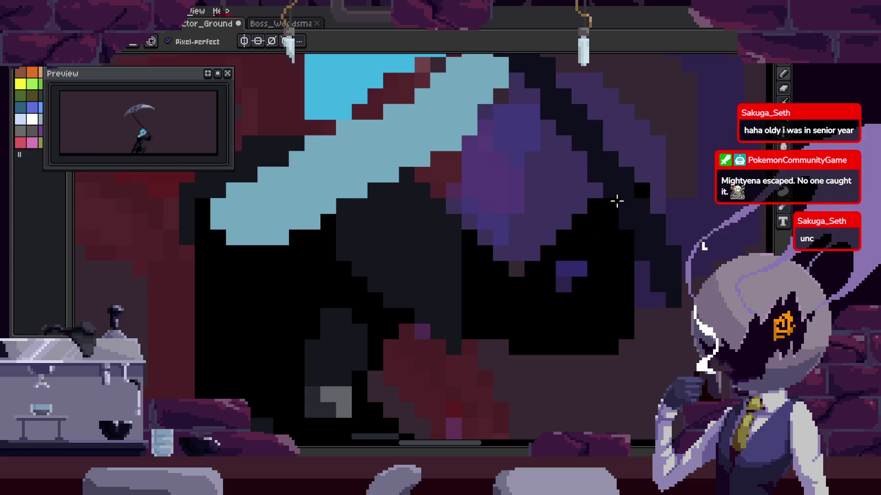
pyautogui.press('b')
pyautogui.moveTo(641, 263)
pyautogui.mouseDown()
pyautogui.moveTo(612, 283)
pyautogui.moveTo(579, 365)
pyautogui.mouseUp()
# Add dark grey pixels along the cloak and turn a stray purple pixel black.
pyautogui.scroll(2, 626, 285)
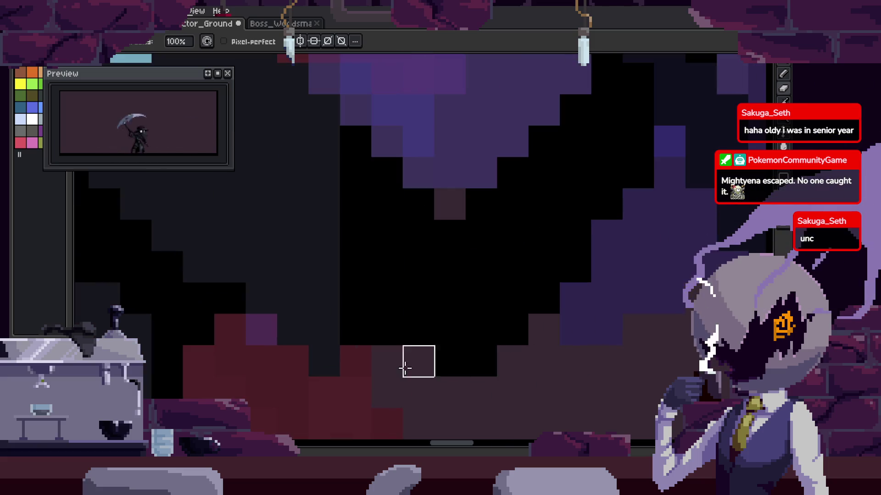
pyautogui.moveTo(574, 325); pyautogui.dragTo(602, 275)
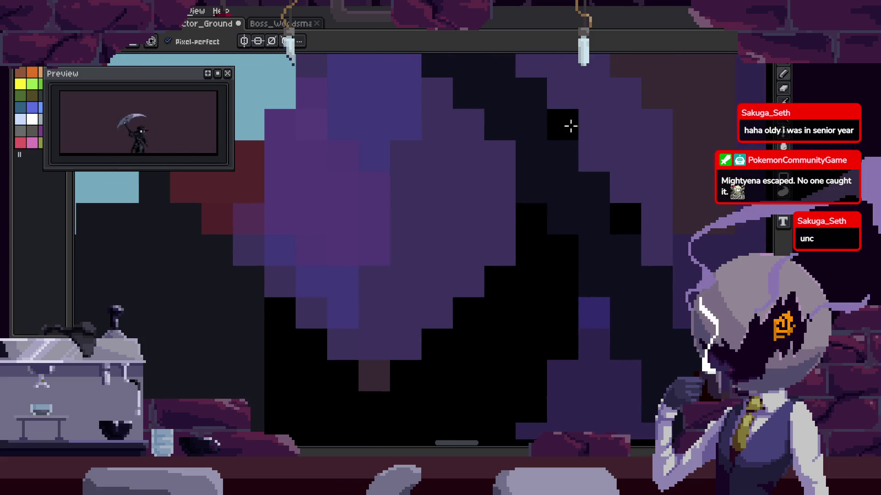
pyautogui.scroll(-2, 615, 198)
pyautogui.scroll(-2, 594, 310)
pyautogui.scroll(2, 552, 273)
pyautogui.scroll(2, 556, 267)
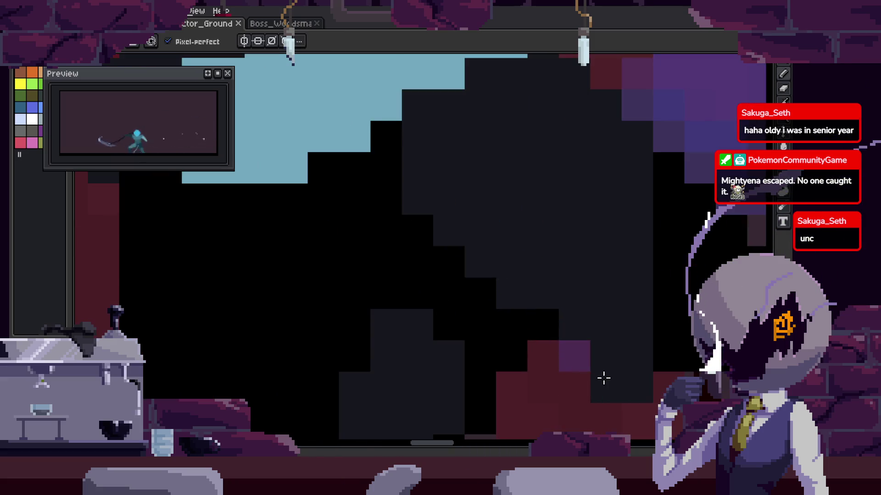
pyautogui.click(596, 310)
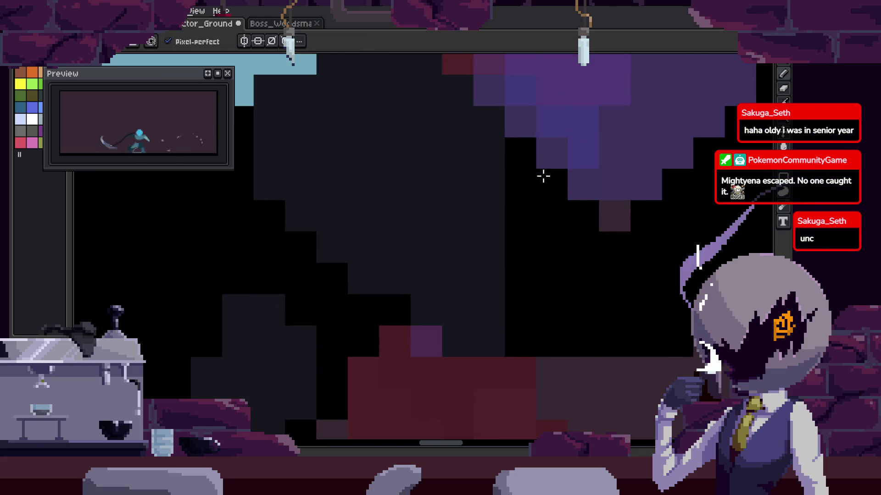
pyautogui.click(555, 214)
pyautogui.moveTo(551, 184); pyautogui.dragTo(551, 248)
pyautogui.click(558, 179)
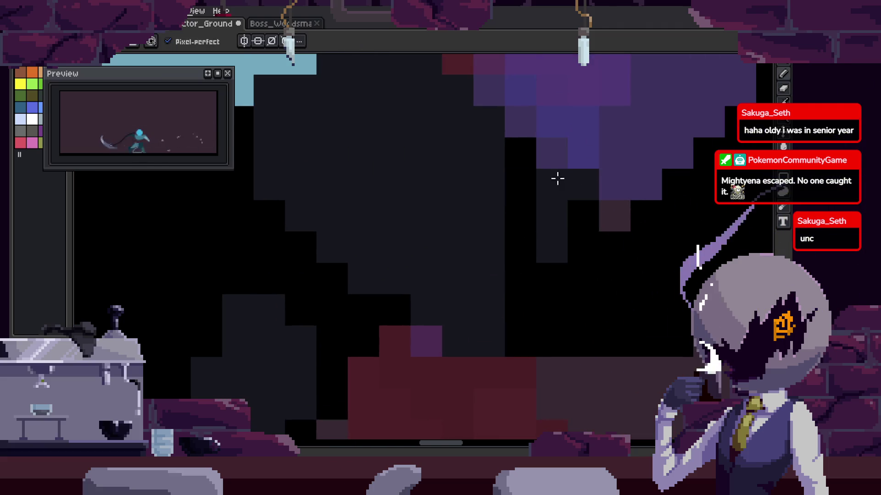
pyautogui.click(582, 216)
pyautogui.click(550, 154)
# Sample black and paint black pixels along the cloak edge, then save.
pyautogui.scroll(-3, 538, 157)
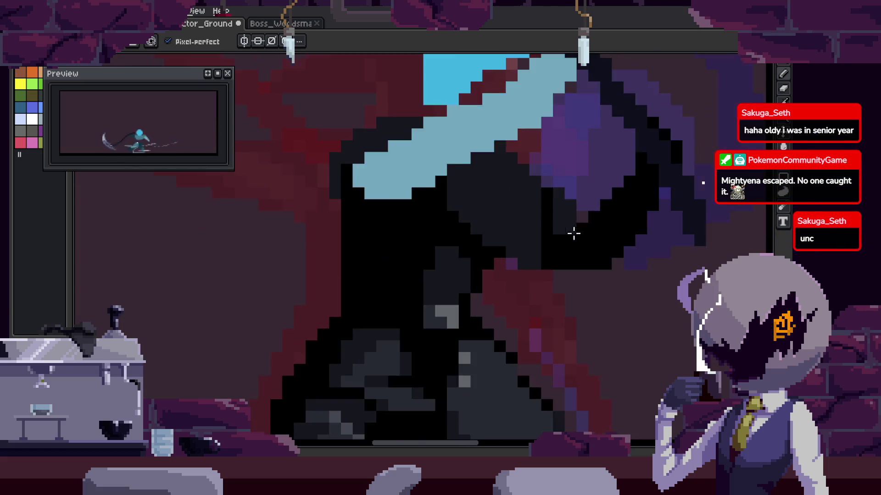
pyautogui.scroll(3, 572, 232)
pyautogui.press('i')
pyautogui.scroll(-3, 560, 221)
pyautogui.scroll(3, 535, 141)
pyautogui.press('b')
pyautogui.moveTo(535, 142)
pyautogui.mouseDown()
pyautogui.moveTo(607, 302)
pyautogui.moveTo(567, 221)
pyautogui.mouseUp()
pyautogui.scroll(-2, 567, 221)
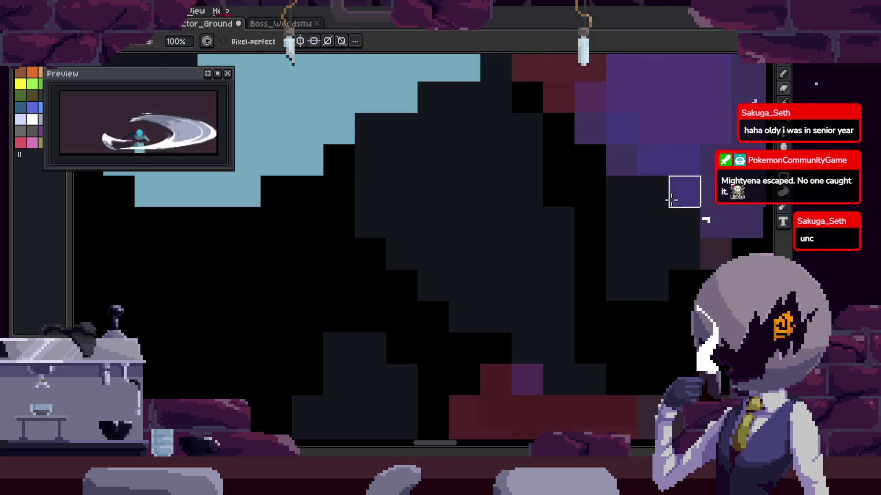
pyautogui.scroll(-2, 665, 227)
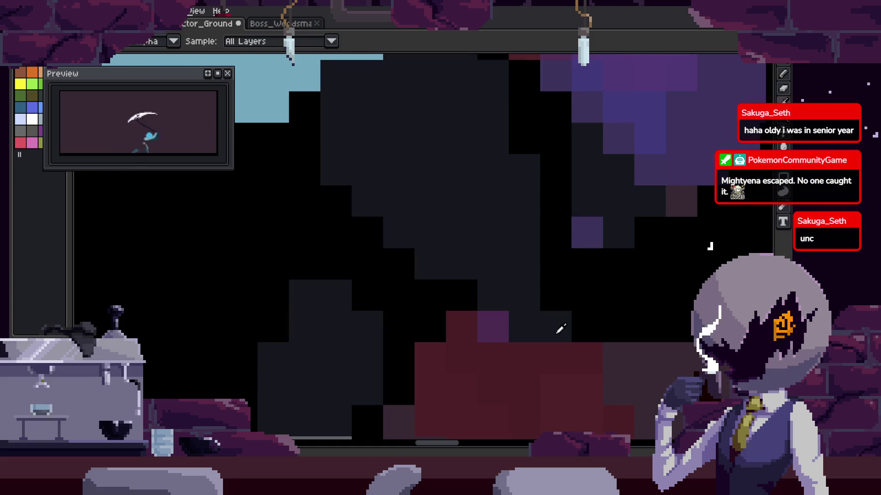
pyautogui.hotkey('ctrl', 's')
# Extend the black arm line up and to the right.
pyautogui.scroll(-1, 515, 304)
pyautogui.scroll(-2, 588, 297)
pyautogui.scroll(-2, 604, 294)
pyautogui.scroll(-1, 591, 286)
pyautogui.scroll(-2, 586, 281)
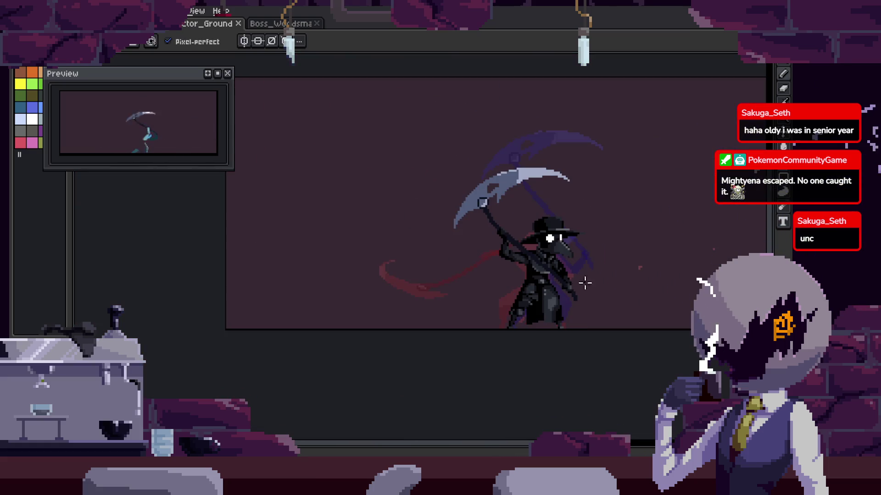
pyautogui.scroll(3, 596, 275)
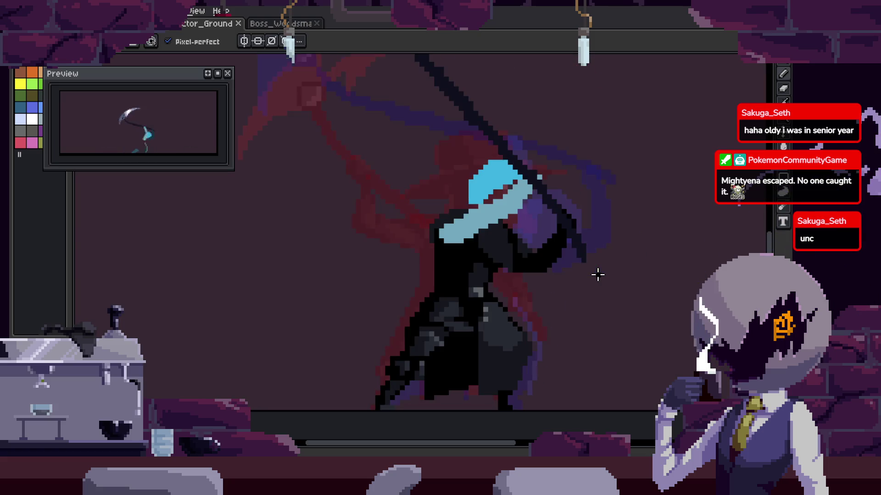
pyautogui.scroll(1, 495, 288)
pyautogui.scroll(1, 504, 263)
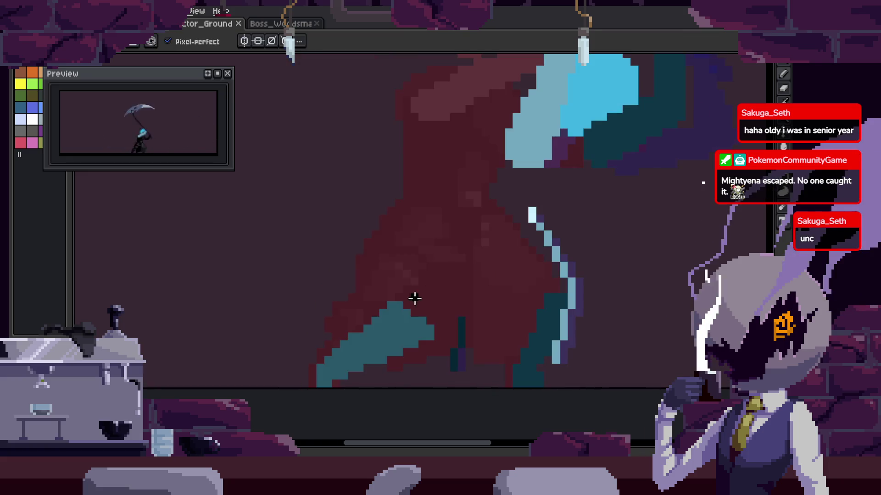
pyautogui.moveTo(445, 221); pyautogui.dragTo(486, 200)
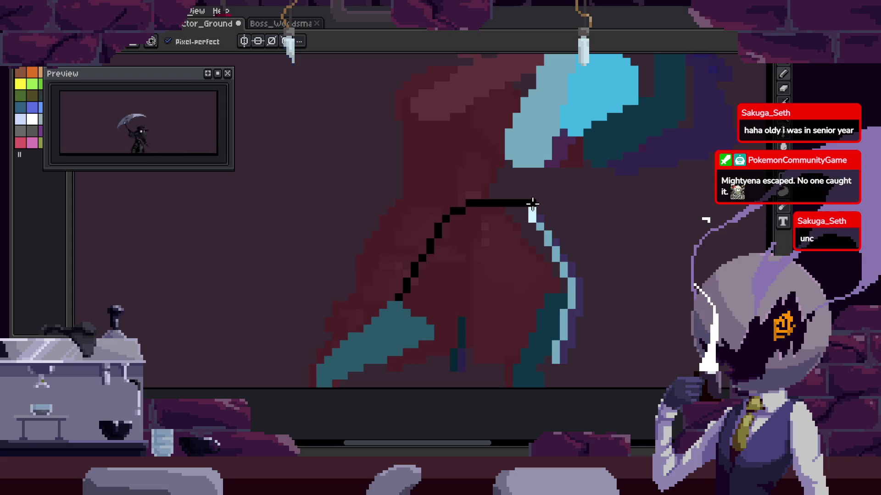
# Extend the black diagonal line upward and redraw the horizontal black line one pixel lower.
pyautogui.scroll(1, 505, 216)
pyautogui.scroll(1, 470, 291)
pyautogui.scroll(1, 431, 311)
pyautogui.moveTo(432, 311); pyautogui.dragTo(507, 195)
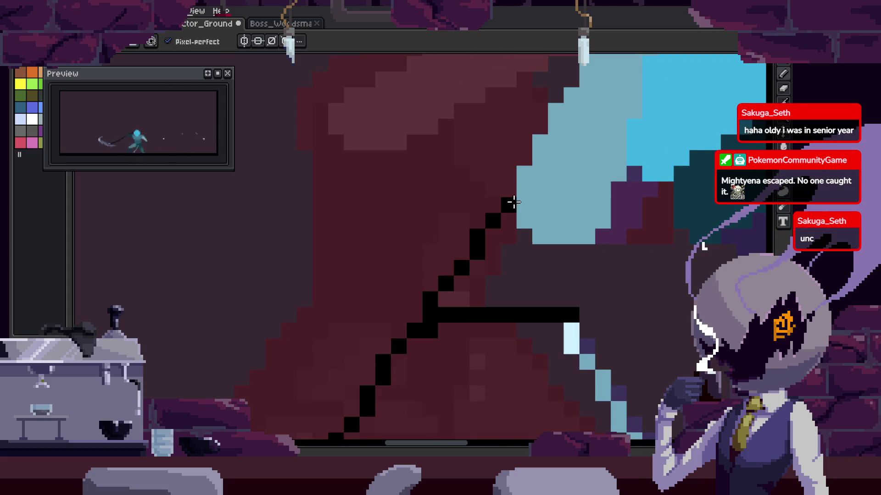
pyautogui.moveTo(364, 250); pyautogui.dragTo(482, 281)
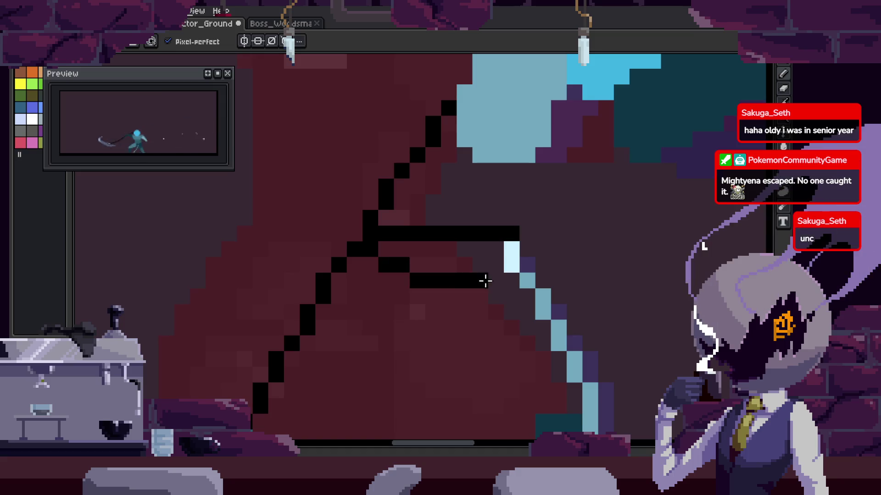
# Compare the lines against the neighbouring frame, then paint a 2x2 grey hand block.
pyautogui.press('e')
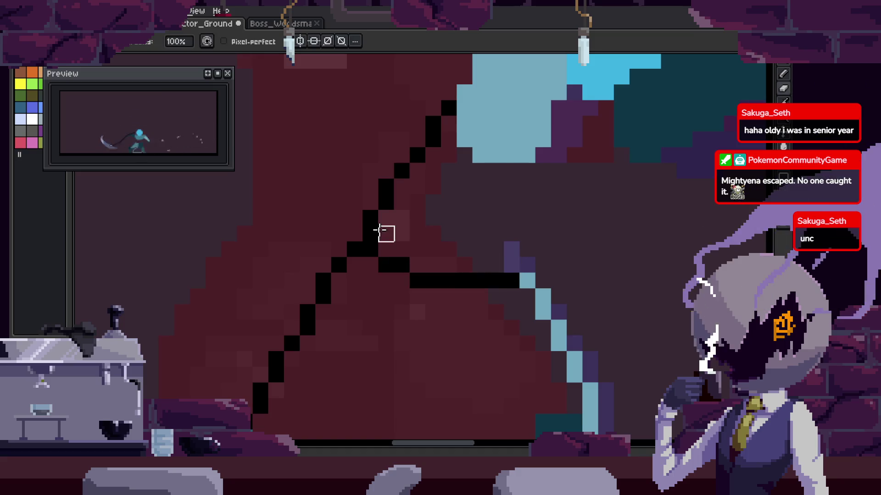
pyautogui.scroll(-4, 523, 238)
pyautogui.scroll(3, 538, 249)
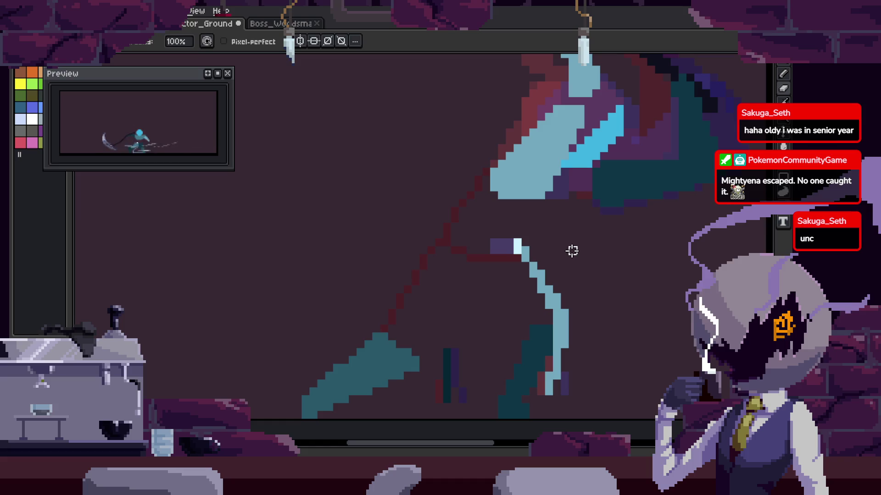
pyautogui.press('Right')
pyautogui.press('Right')
pyautogui.press('Left')
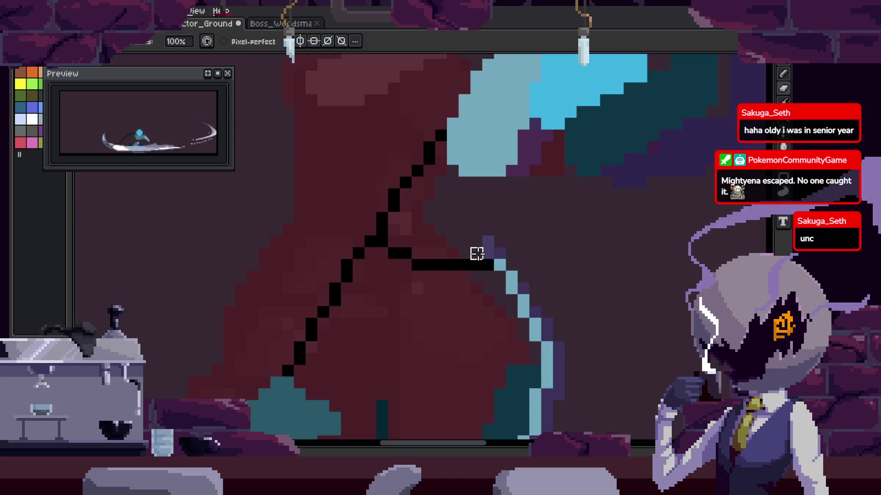
pyautogui.press('Right')
pyautogui.press('Left')
pyautogui.scroll(2, 525, 251)
pyautogui.moveTo(429, 219)
pyautogui.mouseDown()
pyautogui.moveTo(402, 251)
pyautogui.moveTo(431, 250)
pyautogui.mouseUp()
# Draw a black diagonal up-right from the grey block and save.
pyautogui.scroll(-2, 448, 251)
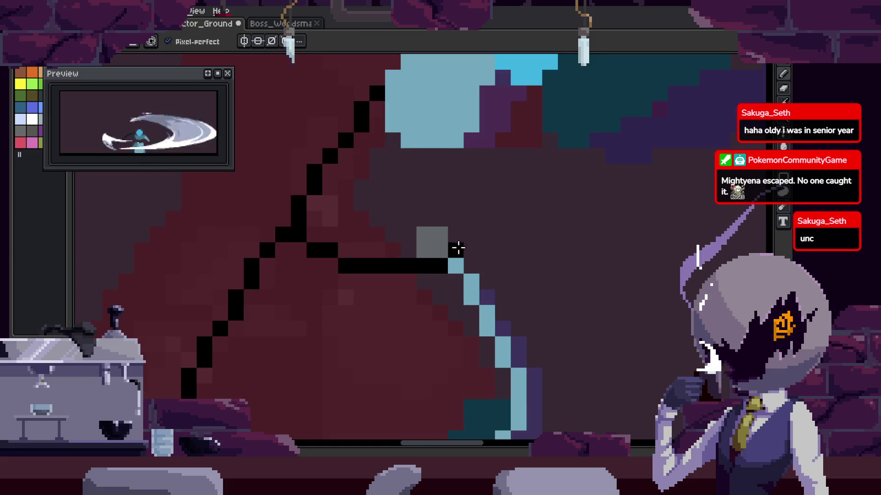
pyautogui.keyDown('shift'); pyautogui.click(533, 172); pyautogui.keyUp('shift')
pyautogui.scroll(2, 537, 183)
pyautogui.hotkey('ctrl', 's')
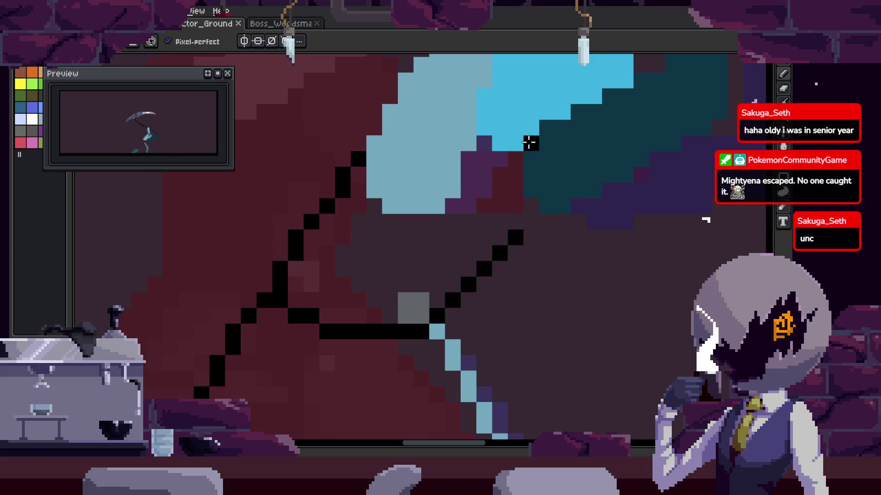
# Check neighbouring frames, then draw a black vertical line down from the shaft's top.
pyautogui.press('Right')
pyautogui.press('Left')
pyautogui.press('Left')
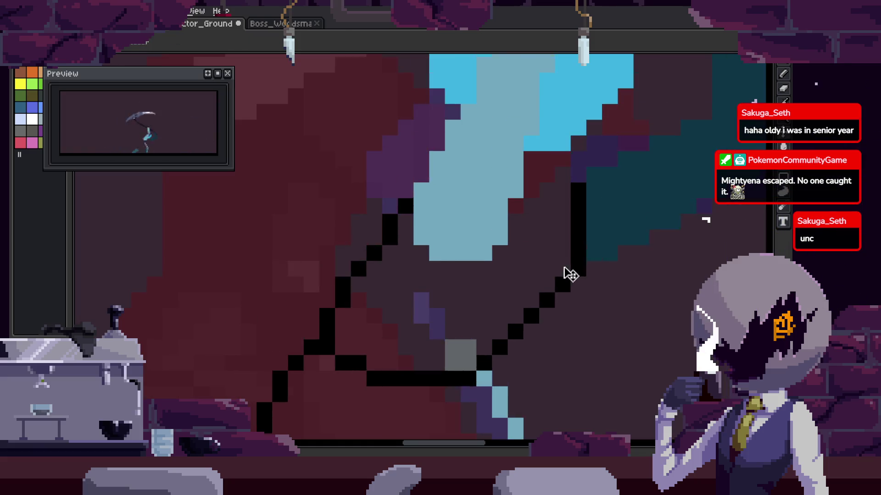
pyautogui.press('Right')
pyautogui.click(479, 148)
pyautogui.moveTo(478, 148); pyautogui.dragTo(480, 171)
pyautogui.scroll(-4, 502, 178)
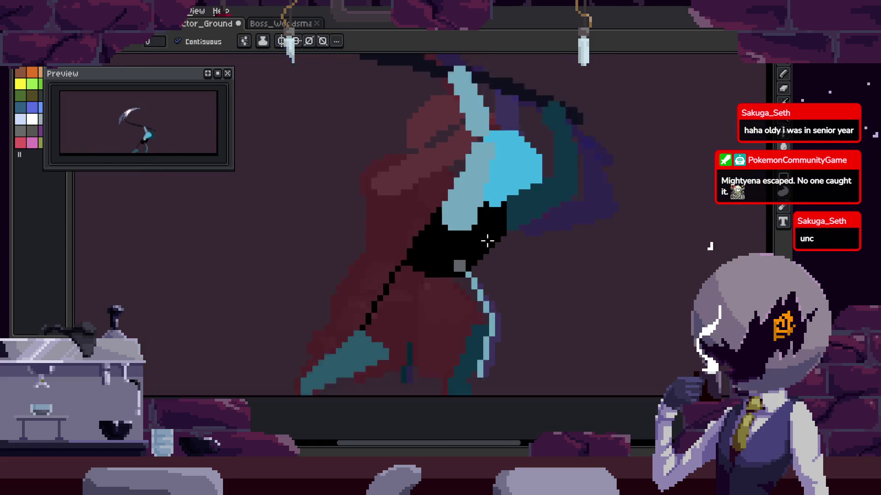
# Draw a diagonal line of dark-grey pixels along the arm.
pyautogui.press('g')
pyautogui.scroll(4, 498, 237)
pyautogui.press('b')
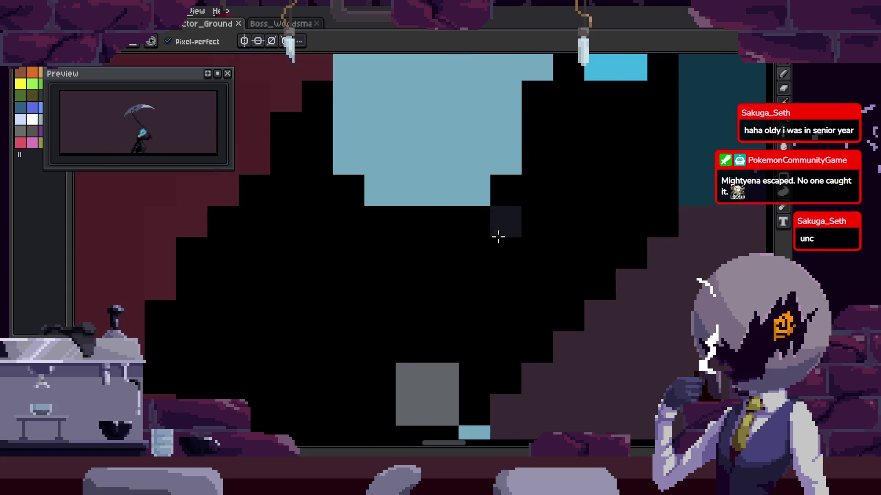
pyautogui.moveTo(568, 199); pyautogui.dragTo(458, 248)
pyautogui.moveTo(413, 212); pyautogui.dragTo(403, 241)
pyautogui.moveTo(425, 196)
pyautogui.mouseDown()
pyautogui.moveTo(500, 354)
pyautogui.moveTo(602, 142)
pyautogui.moveTo(596, 164)
pyautogui.mouseUp()
# Bucket-fill the black arm area dark grey, add dark pixels along the sleeve edge, and save.
pyautogui.press('g')
pyautogui.click(585, 199)
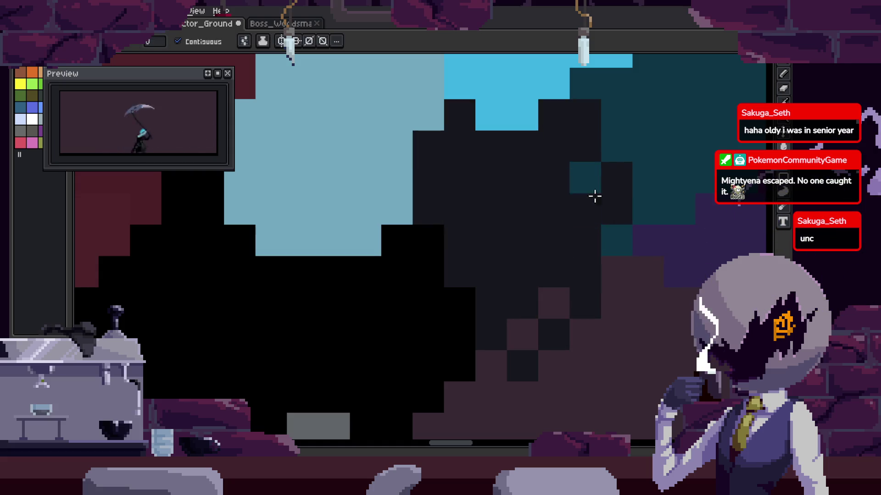
pyautogui.moveTo(436, 229); pyautogui.dragTo(507, 343)
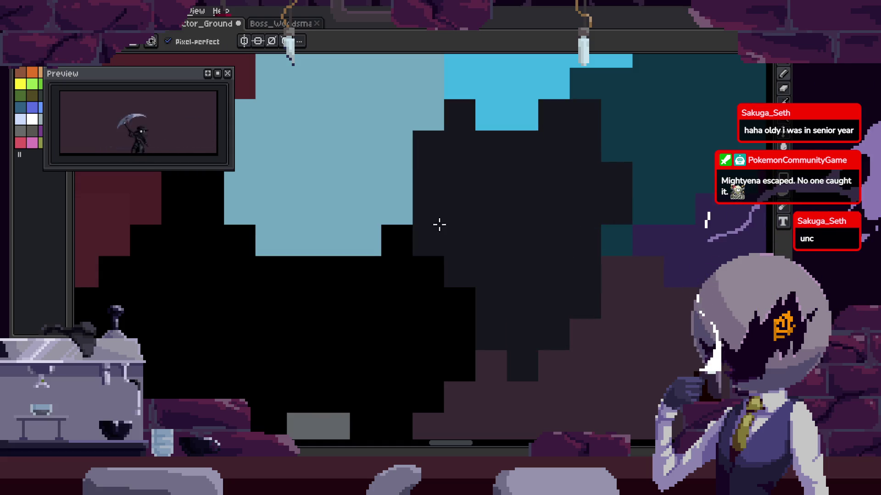
pyautogui.moveTo(450, 363); pyautogui.dragTo(469, 344)
pyautogui.scroll(-2, 477, 348)
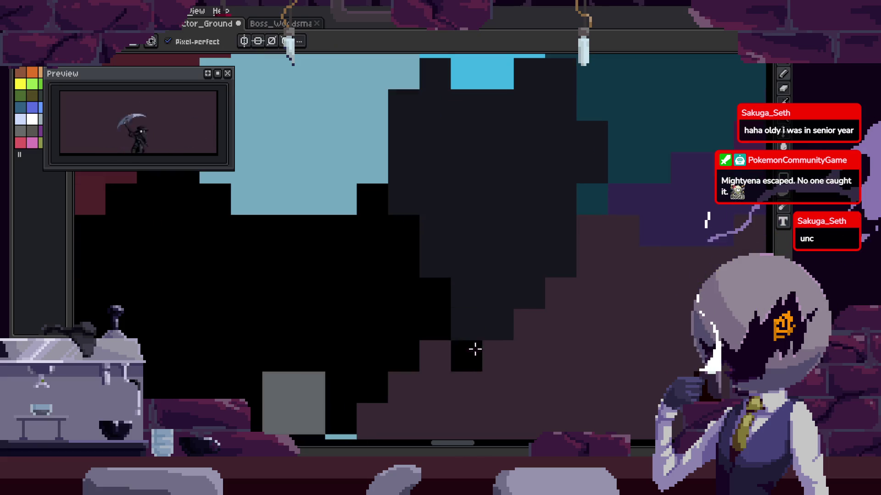
pyautogui.scroll(-2, 625, 324)
pyautogui.hotkey('ctrl', 's')
# Try darkening the upper-right region with a fill, then undo the black fill beside the blade.
pyautogui.scroll(3, 520, 238)
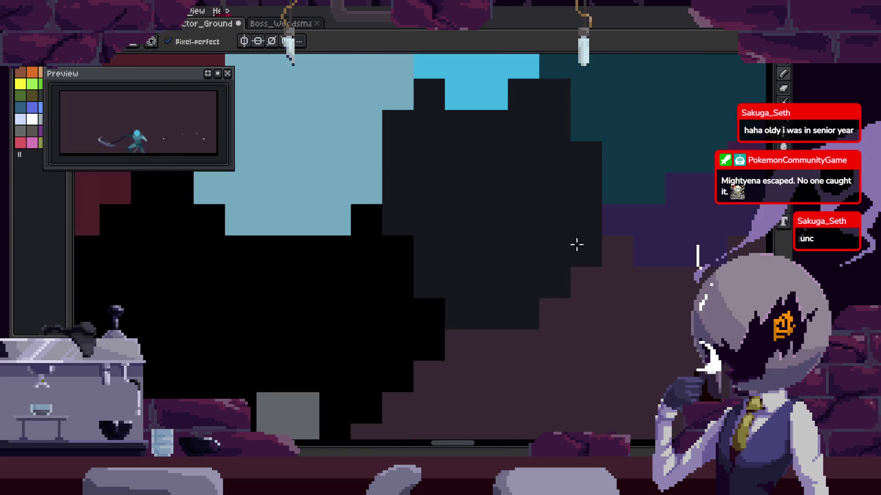
pyautogui.moveTo(576, 244); pyautogui.dragTo(301, 356)
pyautogui.click(677, 140)
pyautogui.scroll(-1, 604, 229)
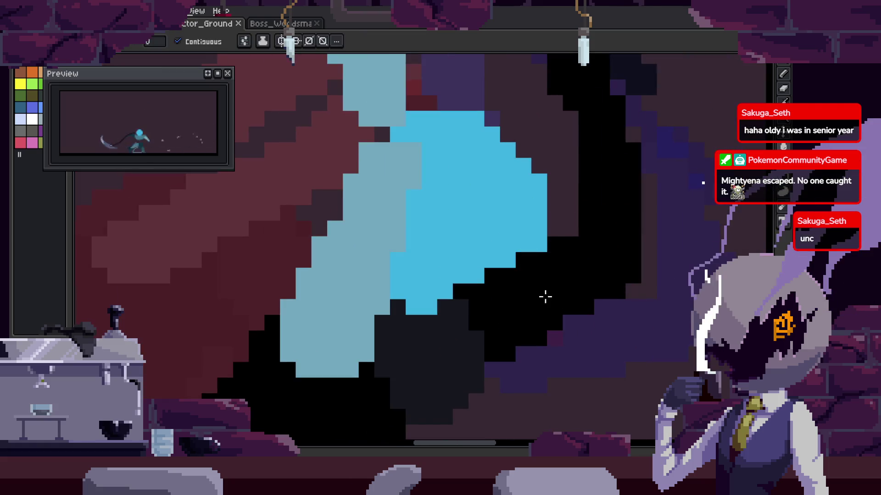
pyautogui.scroll(-1, 546, 303)
pyautogui.scroll(1, 536, 325)
pyautogui.hotkey('ctrl', 'z')
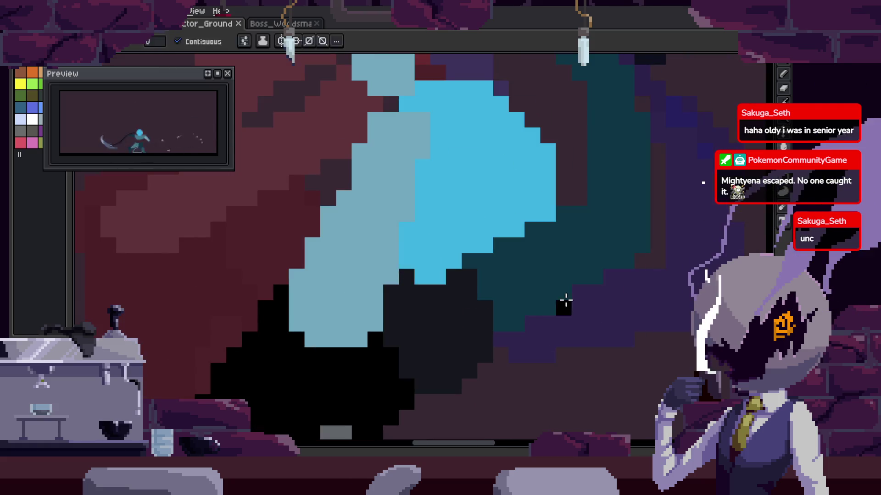
# Nudge the blade pixels with the move tool, step frames, and show the timeline.
pyautogui.scroll(-1, 525, 297)
pyautogui.press('m')
pyautogui.moveTo(482, 255); pyautogui.dragTo(523, 249)
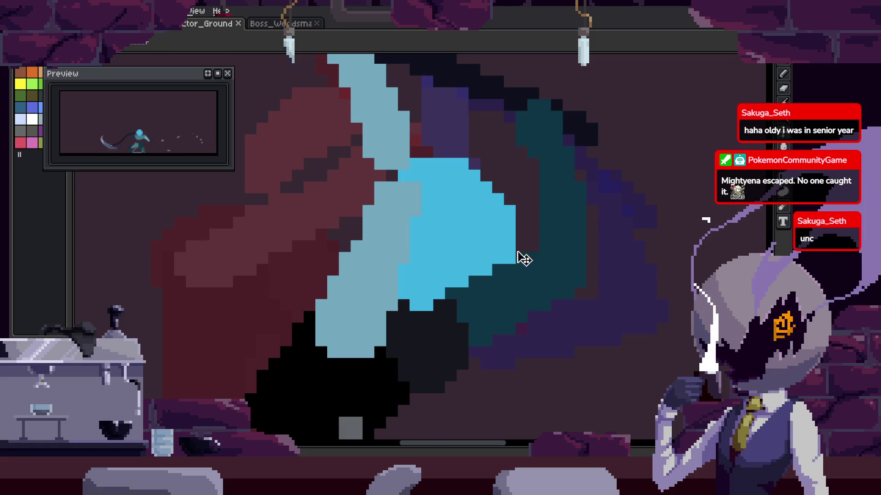
pyautogui.press('.')
pyautogui.press('.')
pyautogui.scroll(-2, 503, 255)
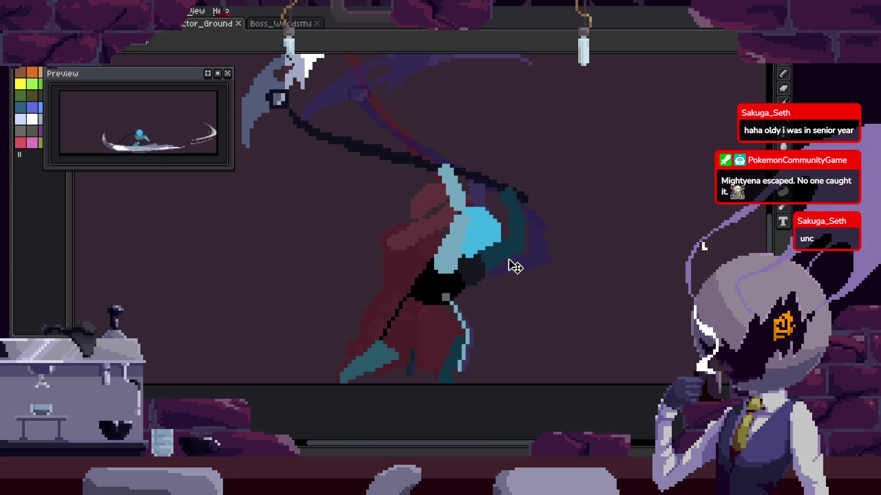
pyautogui.press('Tab')
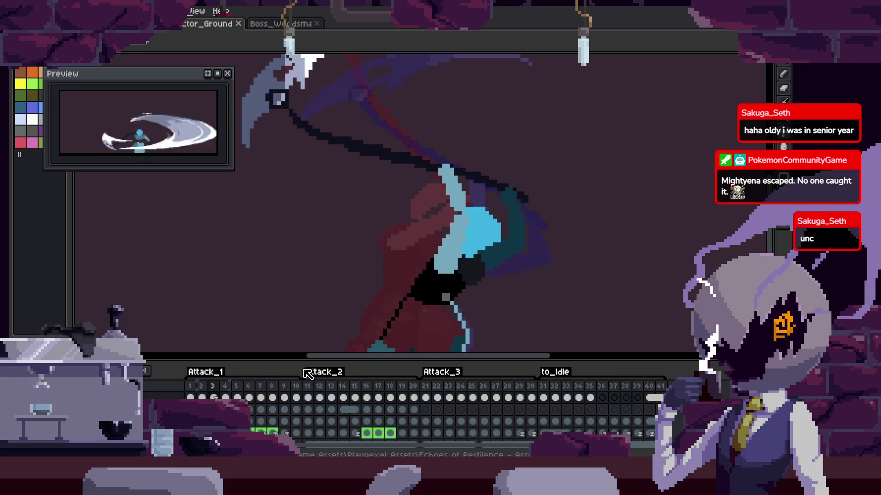
# Raise the frame 3 cel's Z-Index by one in Cel Properties.
pyautogui.rightClick(216, 397)
pyautogui.click(251, 393)
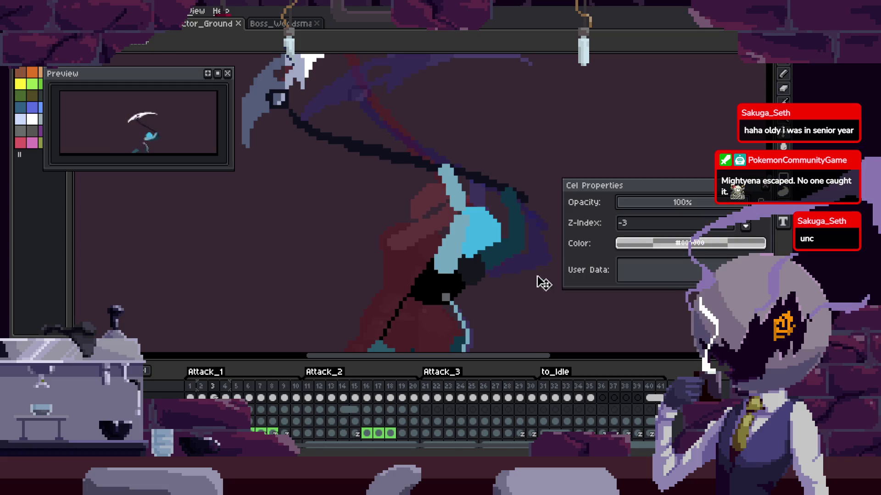
pyautogui.click(747, 219)
pyautogui.press('Tab')
# Sample white from the existing eye, try a white stroke on the head, and undo the earlier cross.
pyautogui.scroll(2, 508, 247)
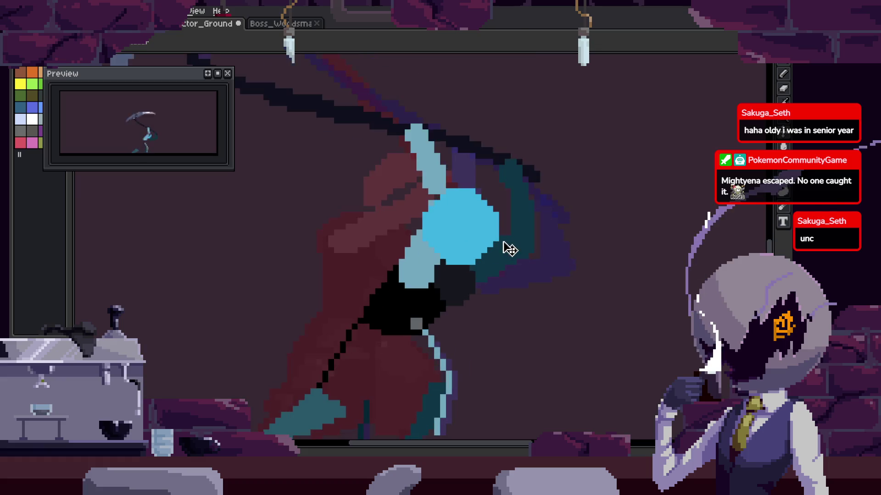
pyautogui.scroll(2, 425, 251)
pyautogui.press('b')
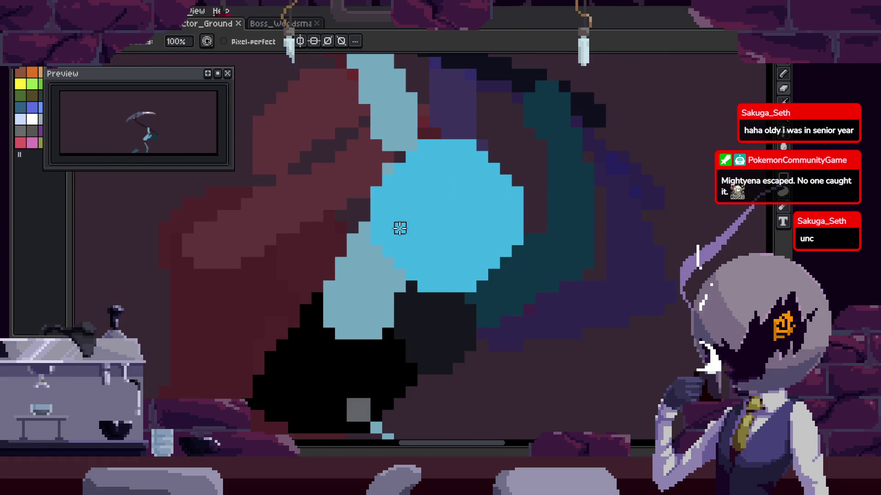
pyautogui.scroll(-4, 391, 233)
pyautogui.moveTo(392, 233); pyautogui.dragTo(514, 236)
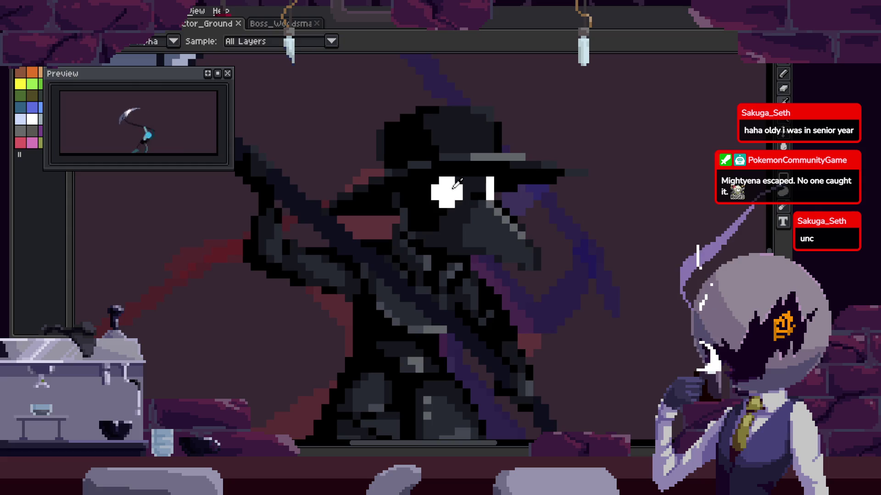
pyautogui.keyDown('alt'); pyautogui.click(459, 186); pyautogui.keyUp('alt')
pyautogui.press('Return')
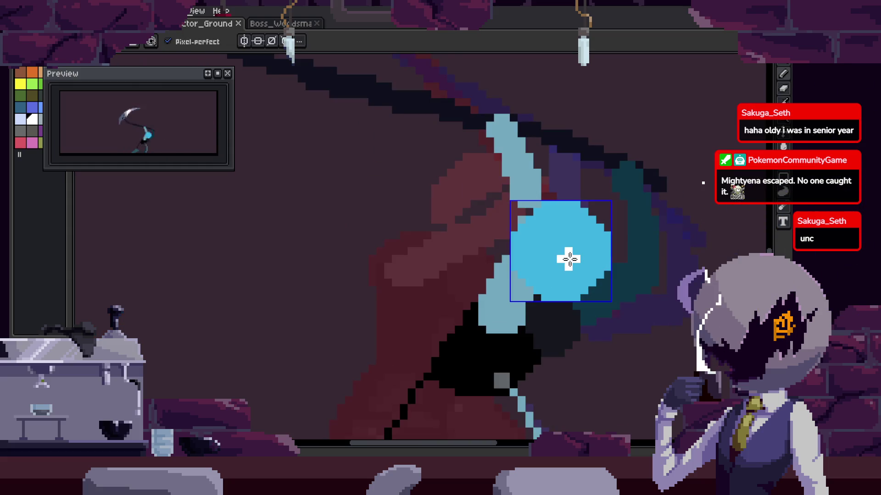
pyautogui.moveTo(570, 259); pyautogui.dragTo(501, 214)
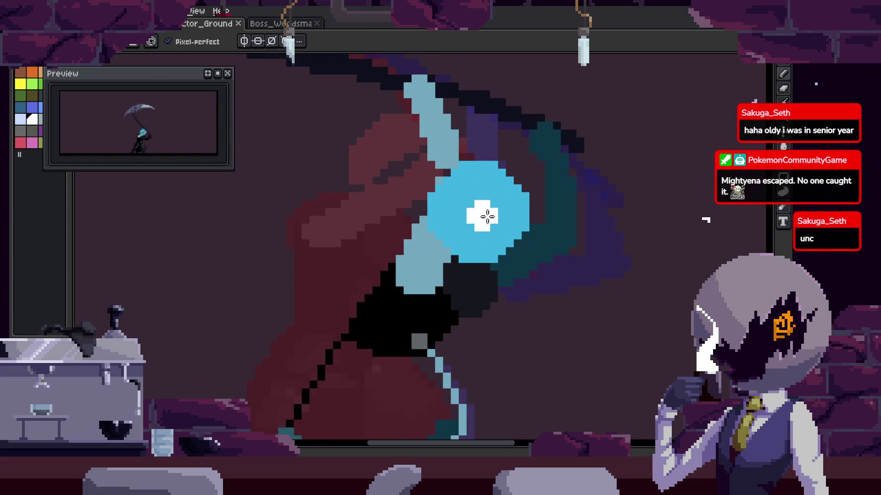
pyautogui.scroll(-3, 488, 217)
pyautogui.scroll(4, 498, 215)
pyautogui.hotkey('ctrl', 'z')
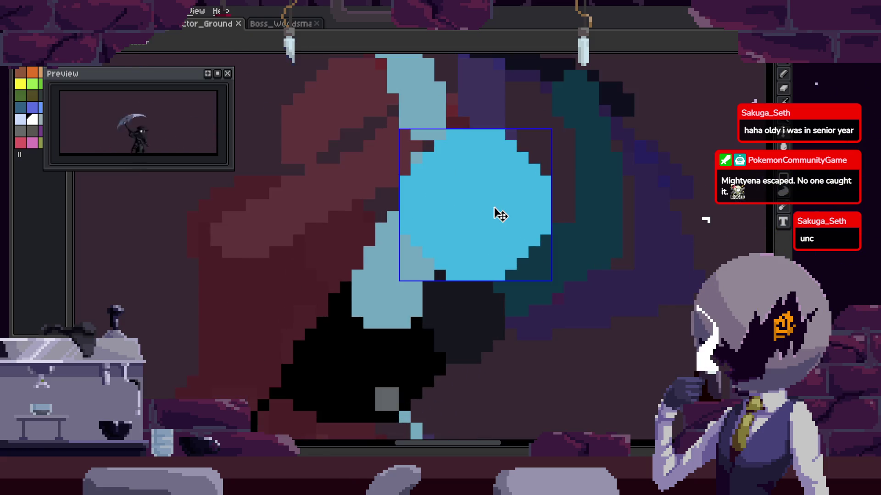
# Stamp a rounded white eye with a 4-pixel brush after undoing extra pixels below it.
pyautogui.scroll(3, 497, 197)
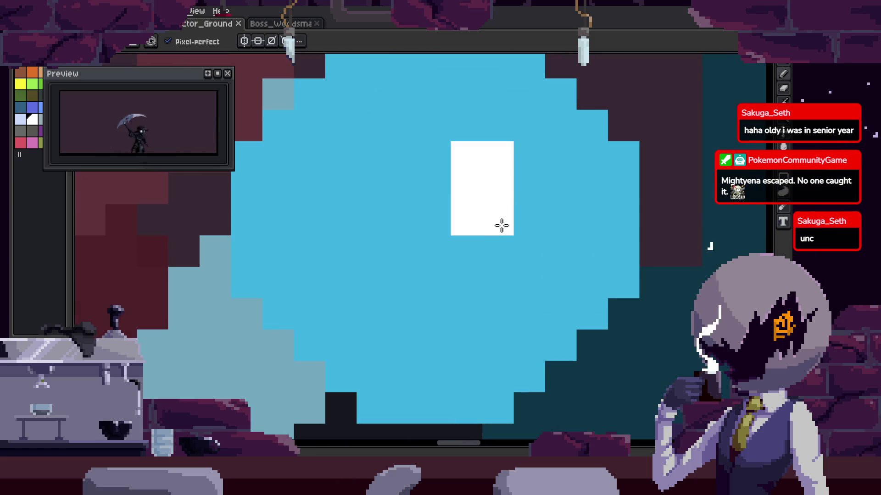
pyautogui.click(488, 252)
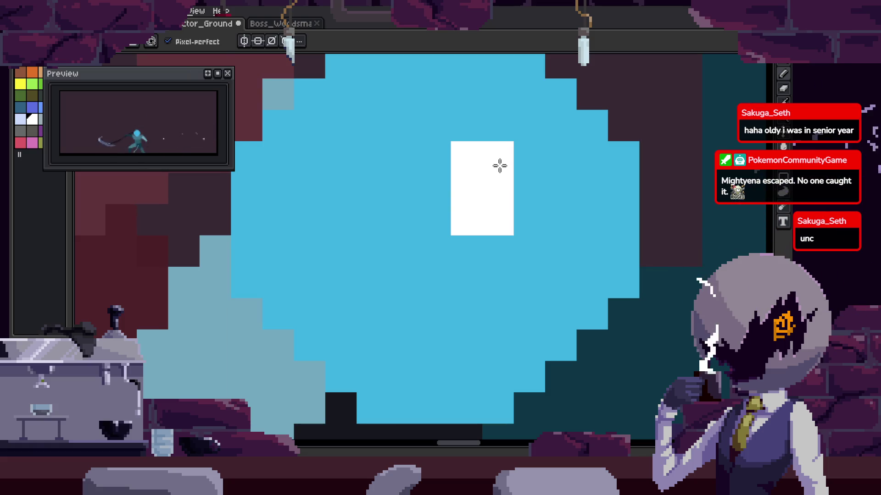
pyautogui.moveTo(516, 175); pyautogui.dragTo(507, 243)
pyautogui.hotkey('ctrl', 'z')
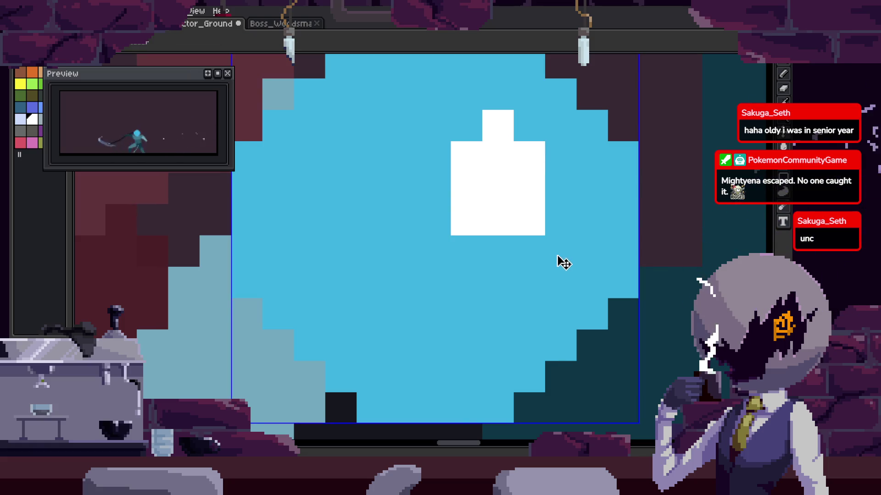
pyautogui.press('b')
pyautogui.press('+')
pyautogui.press('+')
pyautogui.press('+')
pyautogui.press('+')
pyautogui.press('-')
pyautogui.click(496, 219)
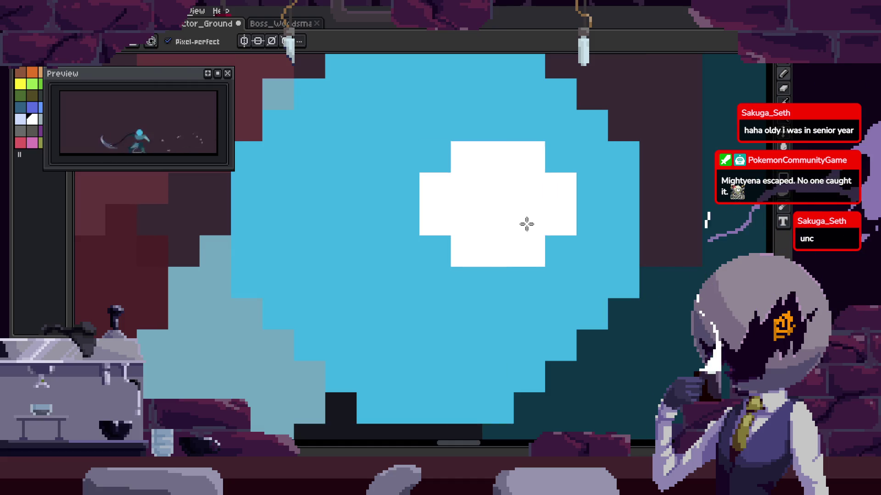
# Paint a short one-pixel white highlight strip to the right of the eye.
pyautogui.press('-')
pyautogui.press('-')
pyautogui.press('-')
pyautogui.moveTo(621, 188); pyautogui.dragTo(621, 267)
pyautogui.scroll(-3, 596, 239)
pyautogui.scroll(1, 568, 208)
pyautogui.moveTo(523, 232); pyautogui.dragTo(460, 240)
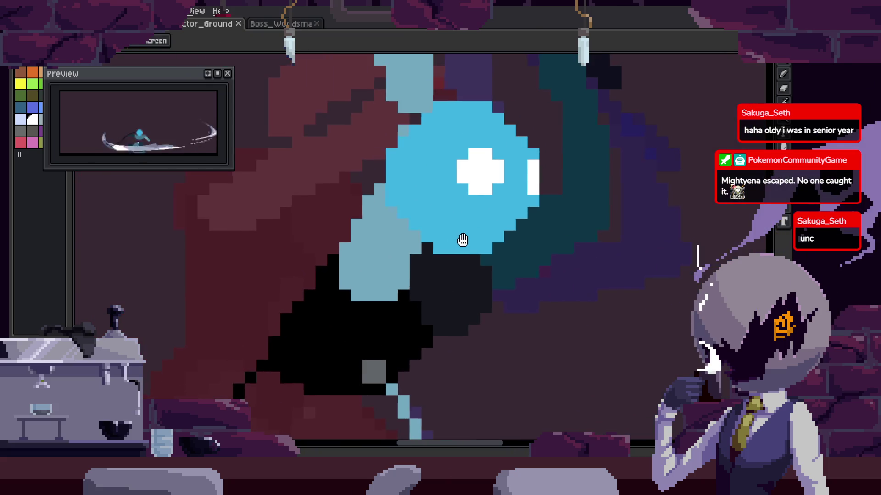
# Undo a dark teal strip under the eye and sample the light blue head colour.
pyautogui.scroll(-2, 485, 236)
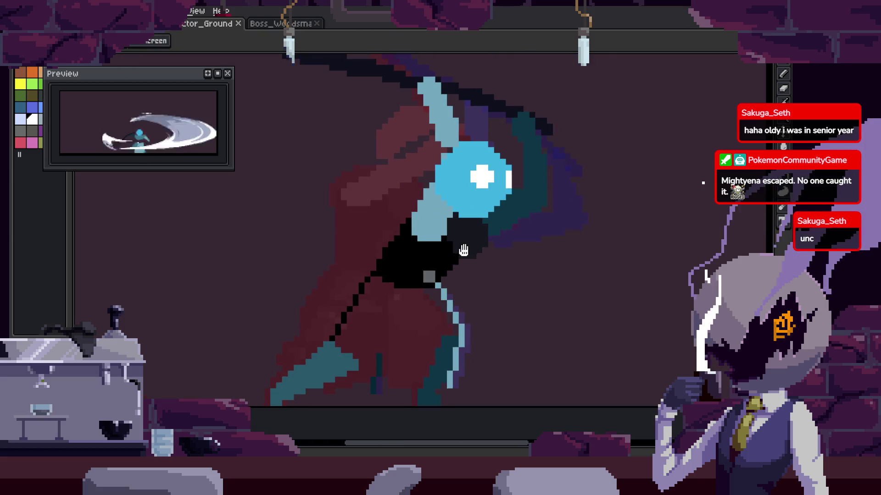
pyautogui.scroll(2, 475, 222)
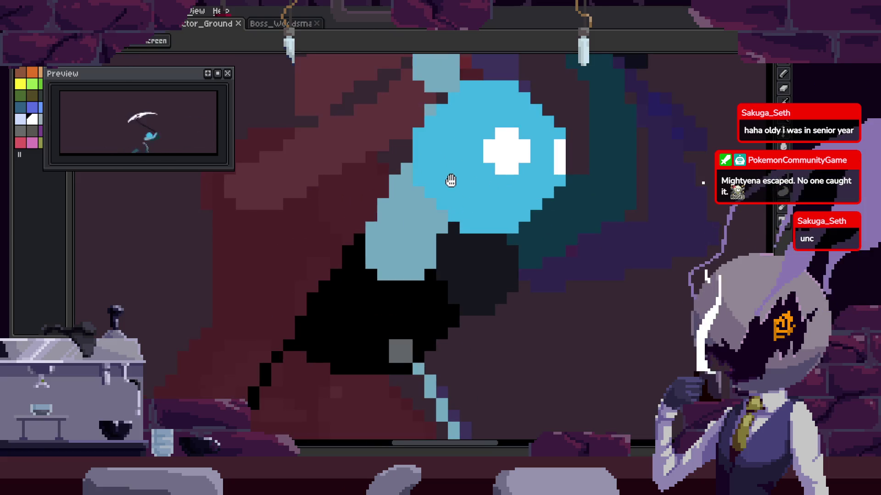
pyautogui.moveTo(550, 221); pyautogui.dragTo(478, 244)
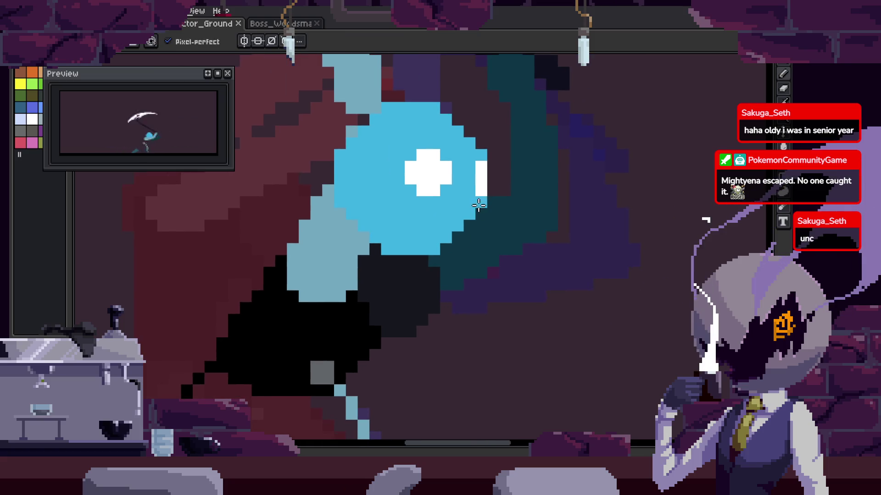
pyautogui.keyDown('alt'); pyautogui.click(470, 259); pyautogui.keyUp('alt')
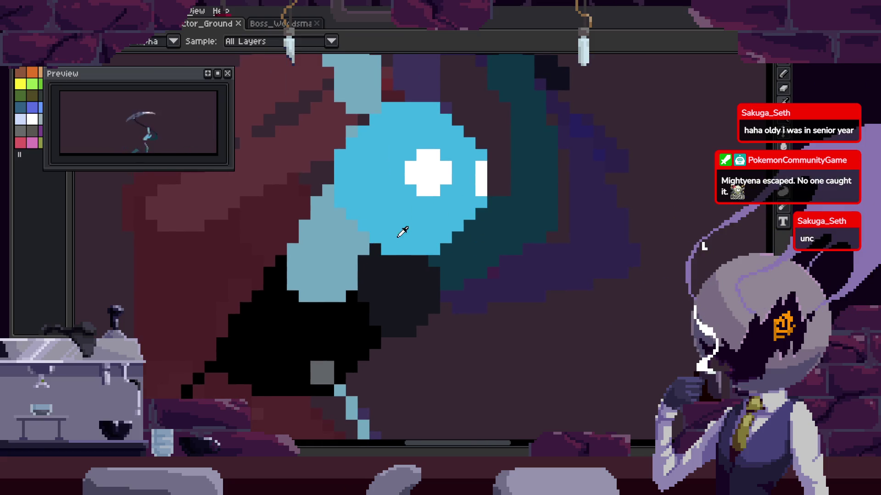
pyautogui.hotkey('ctrl', 'z')
pyautogui.keyDown('alt'); pyautogui.click(385, 239); pyautogui.keyUp('alt')
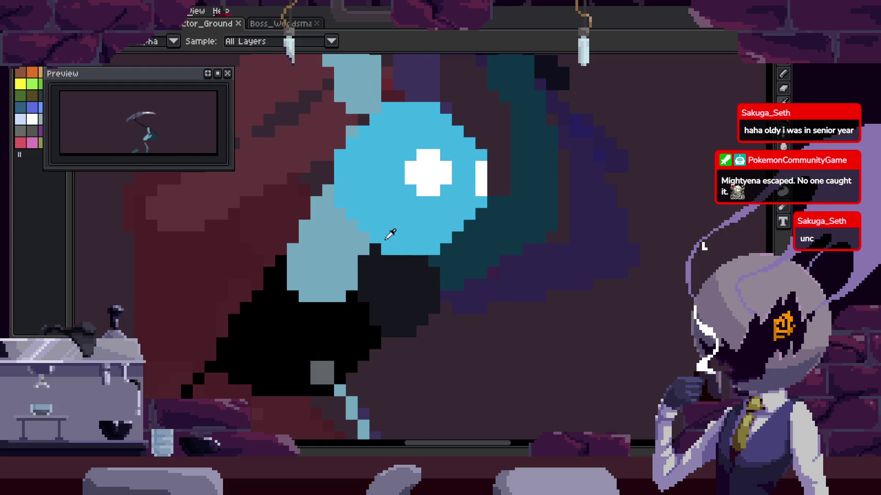
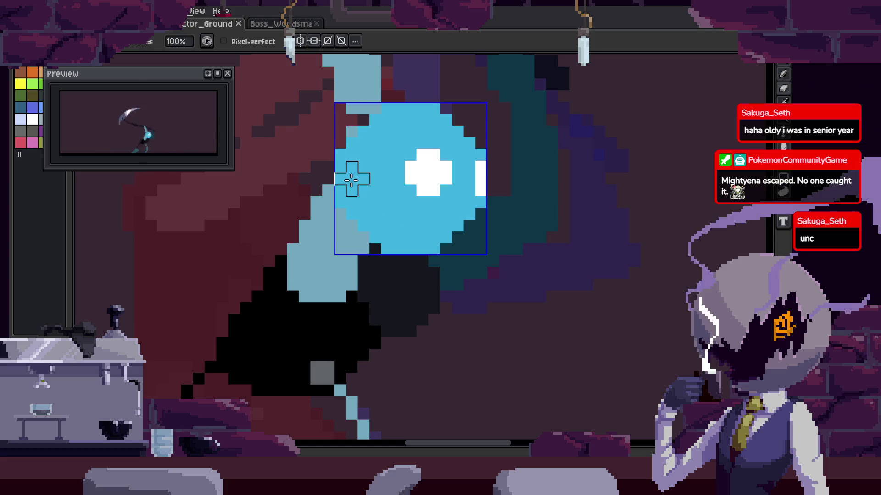
# Drop the eye pixels back in place, outline the beak's lower half in dark teal and bucket-fill it.
pyautogui.moveTo(472, 207); pyautogui.dragTo(470, 205)
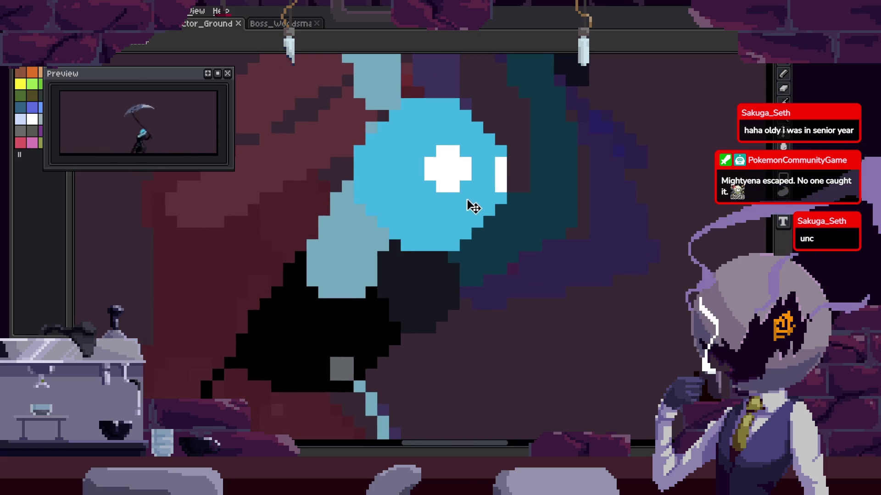
pyautogui.scroll(1, 490, 211)
pyautogui.press('b')
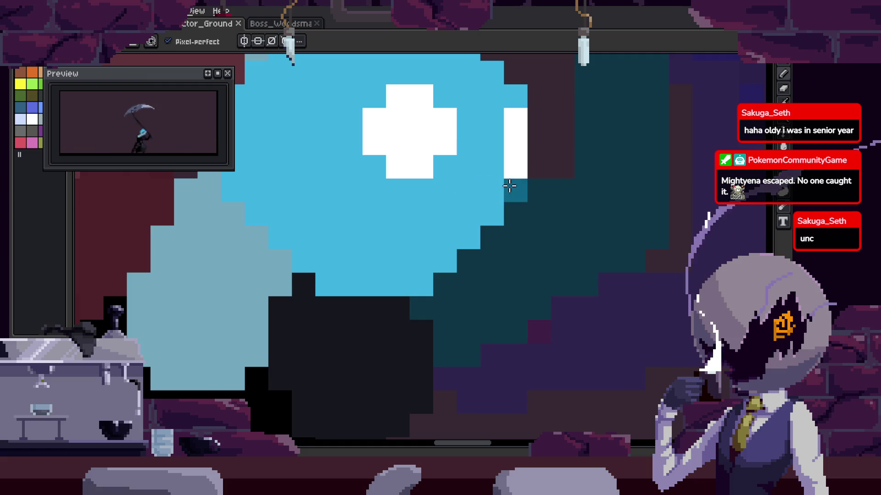
pyautogui.moveTo(493, 168)
pyautogui.mouseDown()
pyautogui.moveTo(656, 285)
pyautogui.moveTo(682, 326)
pyautogui.moveTo(688, 319)
pyautogui.mouseUp()
pyautogui.moveTo(333, 239); pyautogui.dragTo(649, 309)
pyautogui.moveTo(351, 215)
pyautogui.mouseDown()
pyautogui.moveTo(409, 171)
pyautogui.moveTo(468, 143)
pyautogui.mouseUp()
pyautogui.press('g')
pyautogui.click(531, 220)
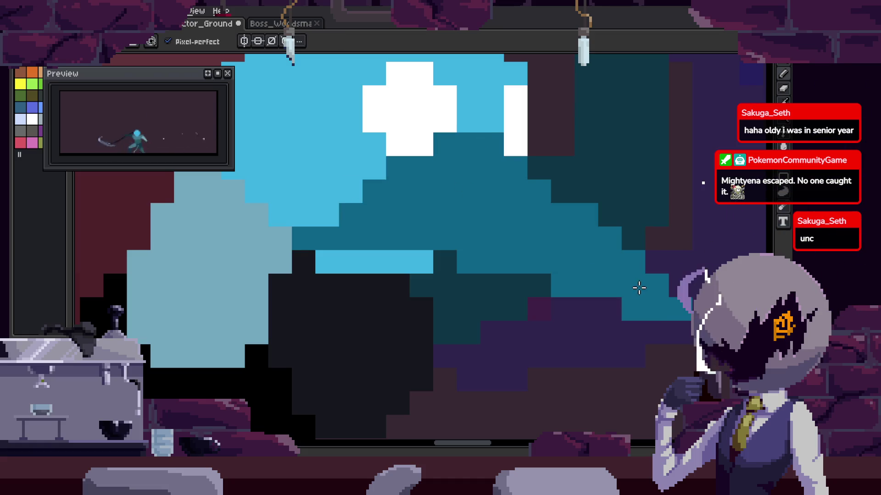
# Paint the light cyan row along the beak's lower edge dark teal, then undo that stroke.
pyautogui.press('e')
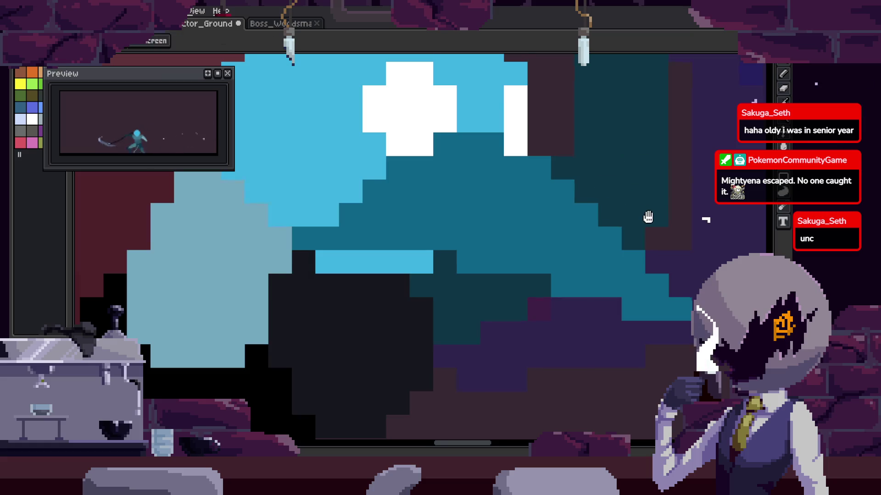
pyautogui.scroll(-2, 551, 191)
pyautogui.scroll(-1, 547, 193)
pyautogui.scroll(-1, 472, 220)
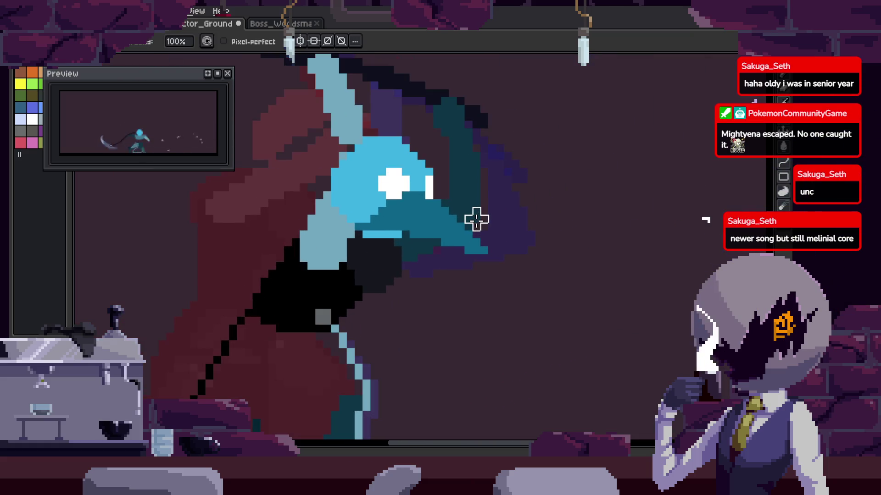
pyautogui.scroll(1, 476, 211)
pyautogui.scroll(1, 477, 201)
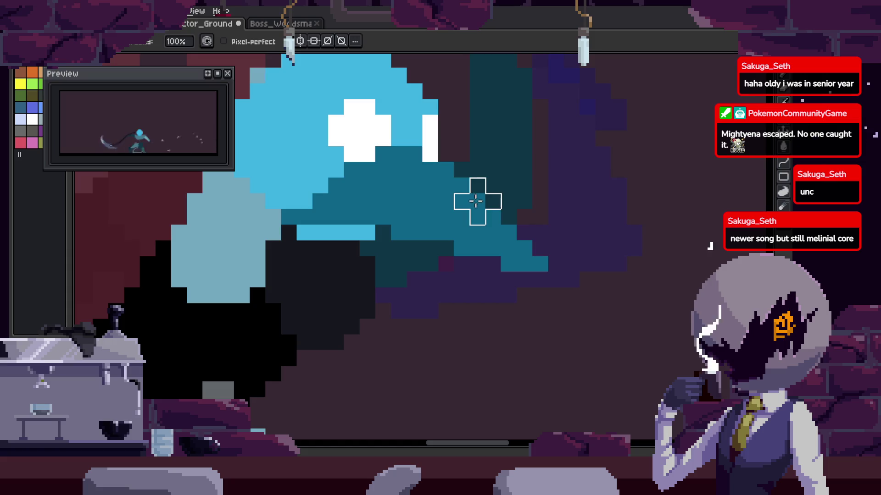
pyautogui.scroll(1, 469, 220)
pyautogui.scroll(-1, 481, 137)
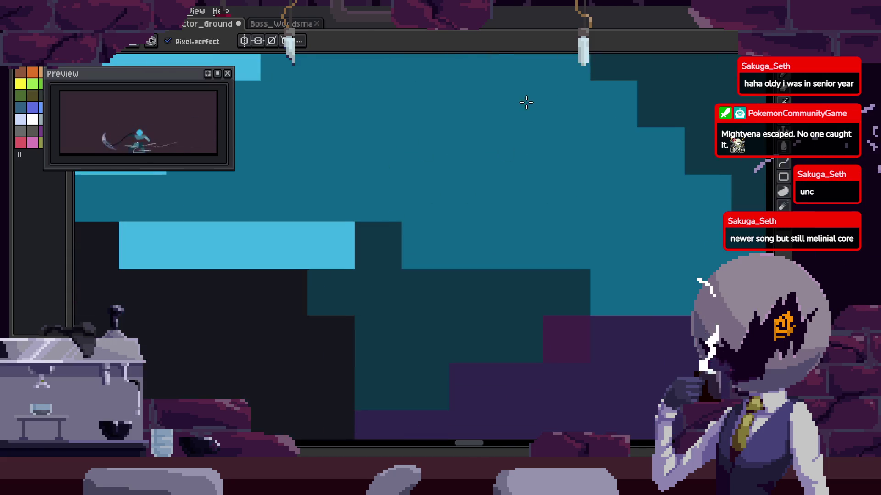
pyautogui.scroll(1, 468, 201)
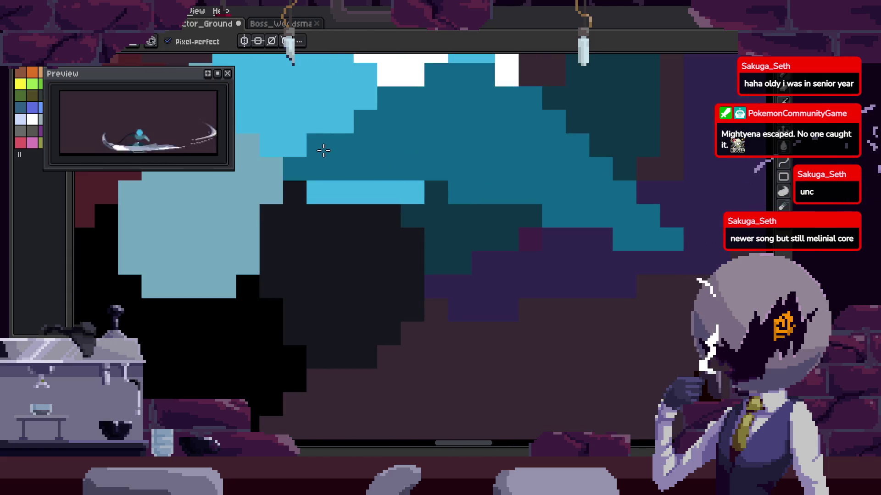
pyautogui.moveTo(460, 124); pyautogui.dragTo(508, 106)
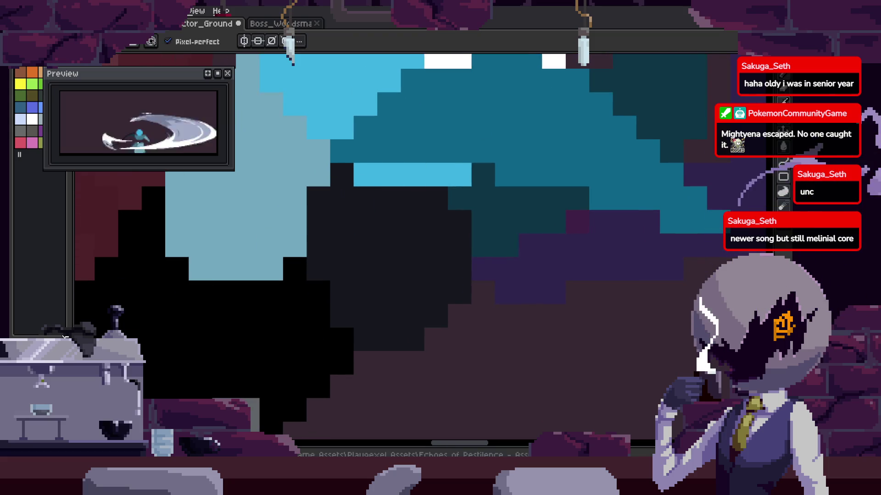
pyautogui.moveTo(358, 173); pyautogui.dragTo(508, 169)
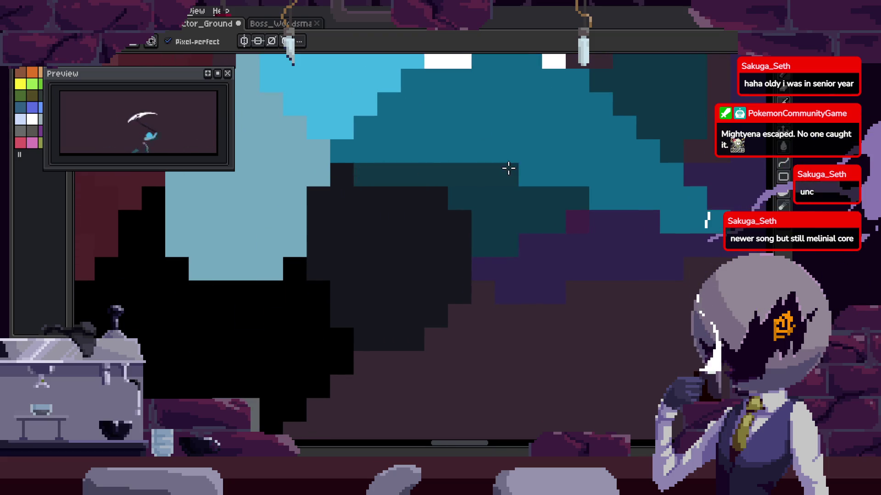
pyautogui.hotkey('ctrl', 'z')
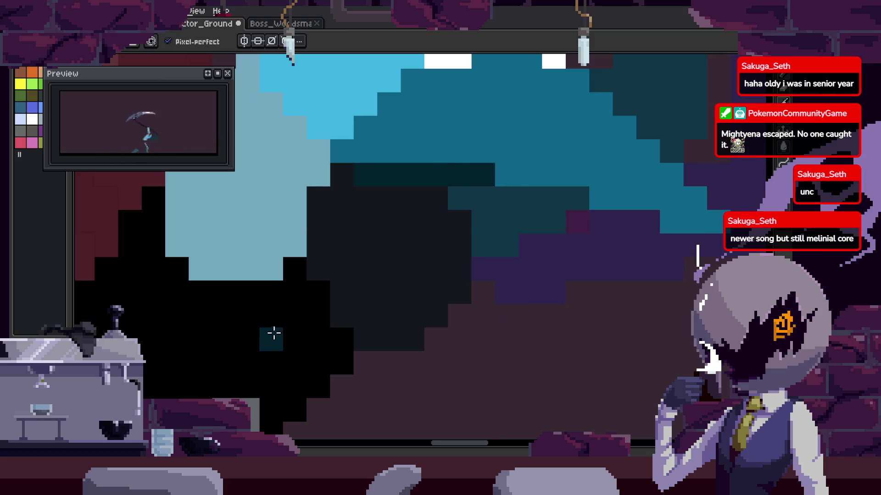
# Repaint the beak rows teal, extending the shading out to the beak tip.
pyautogui.press('b')
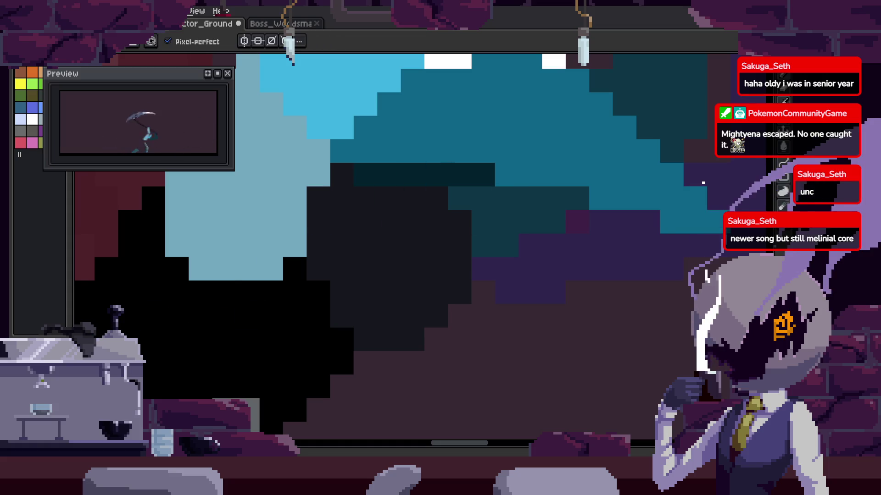
pyautogui.moveTo(442, 177)
pyautogui.mouseDown()
pyautogui.moveTo(459, 220)
pyautogui.moveTo(393, 230)
pyautogui.moveTo(509, 216)
pyautogui.mouseUp()
pyautogui.scroll(-1, 509, 217)
pyautogui.moveTo(443, 225); pyautogui.dragTo(590, 215)
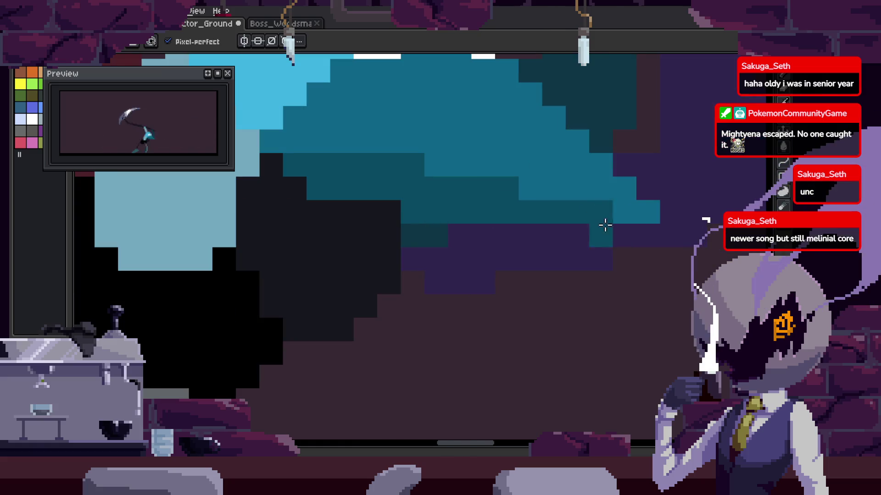
pyautogui.moveTo(515, 227); pyautogui.dragTo(688, 251)
pyautogui.press('b')
pyautogui.scroll(-1, 654, 222)
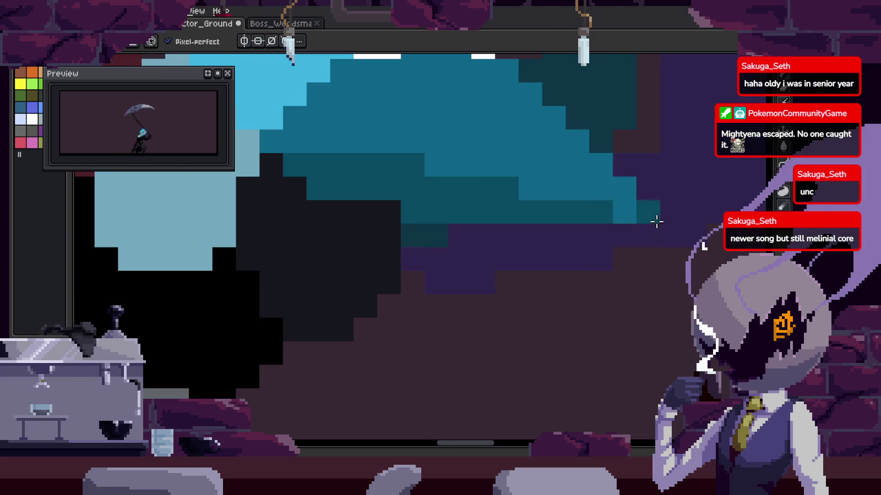
pyautogui.scroll(-1, 577, 274)
# Recentre the view on the reaper's head and save the file with Ctrl+S.
pyautogui.press('v')
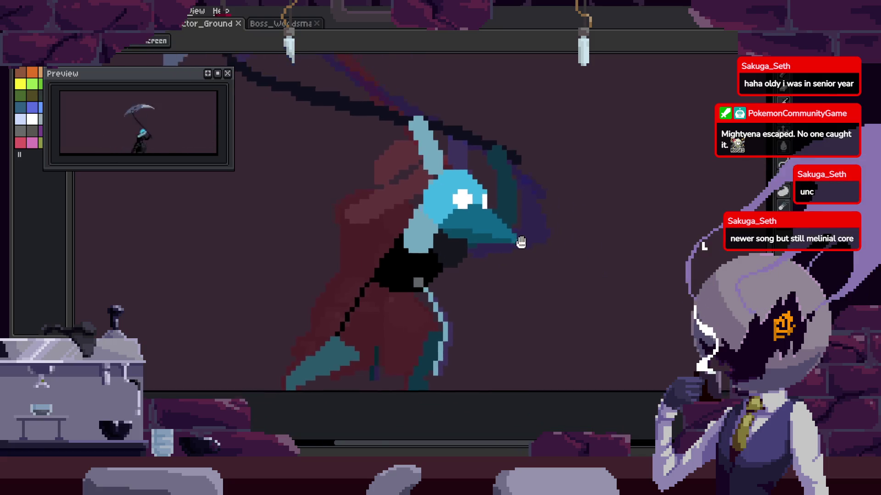
pyautogui.scroll(2, 505, 232)
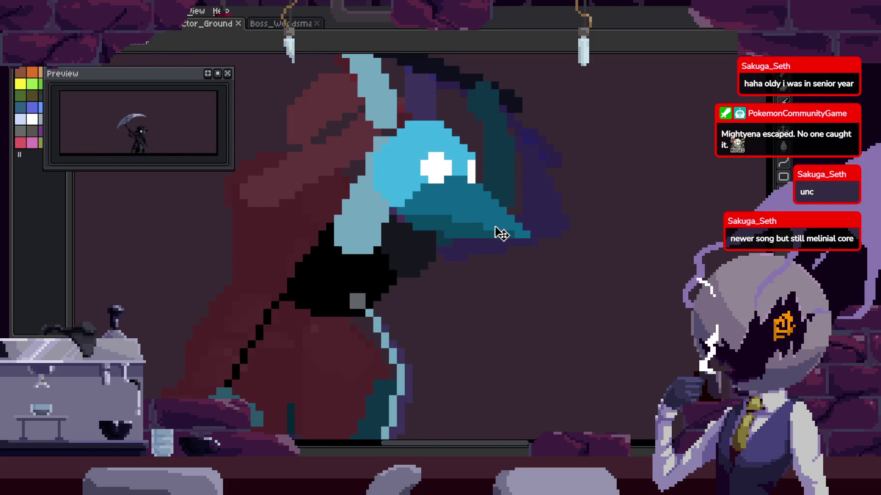
pyautogui.scroll(2, 413, 193)
pyautogui.press('b')
pyautogui.scroll(-1, 373, 181)
pyautogui.scroll(-1, 335, 197)
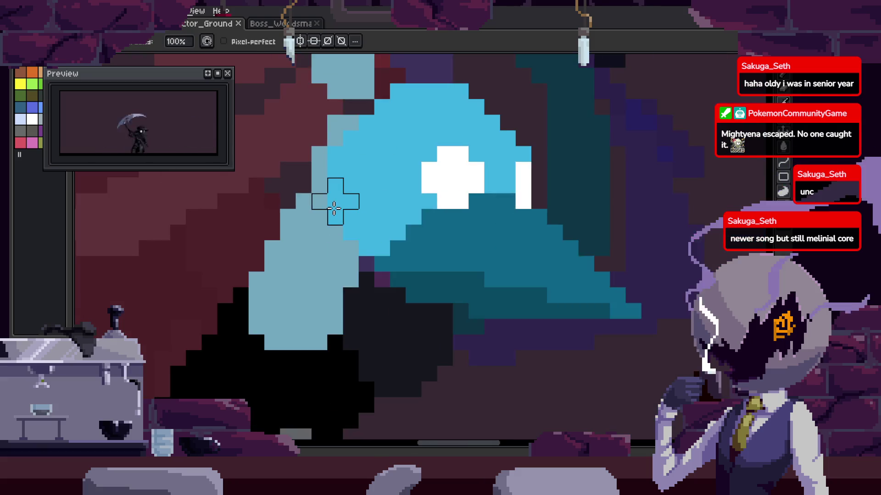
pyautogui.scroll(-1, 335, 197)
pyautogui.moveTo(332, 242); pyautogui.dragTo(350, 203)
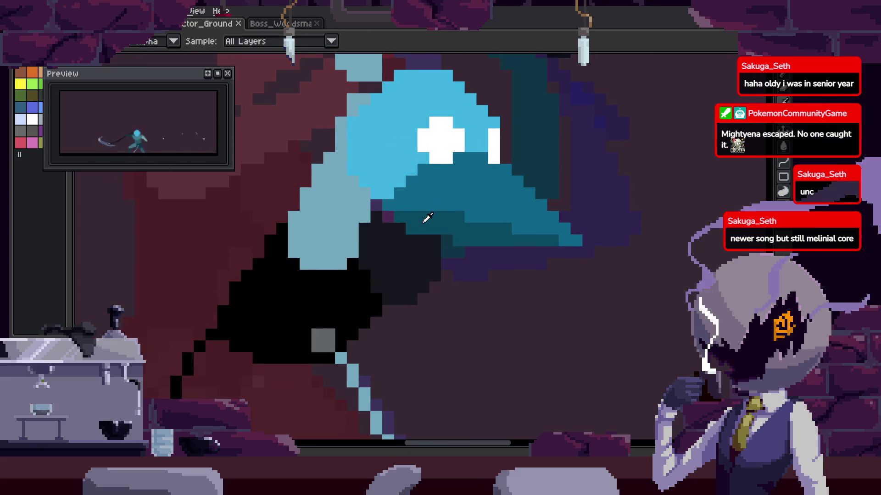
pyautogui.scroll(-1, 427, 218)
pyautogui.scroll(-1, 468, 251)
pyautogui.hotkey('ctrl', 's')
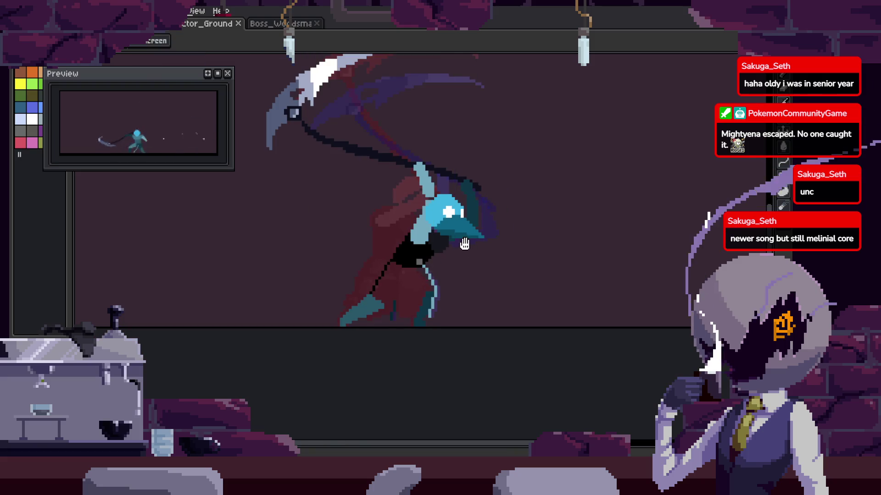
# Step to another frame to check the mask, then save again.
pyautogui.press('Return')
pyautogui.scroll(1, 498, 233)
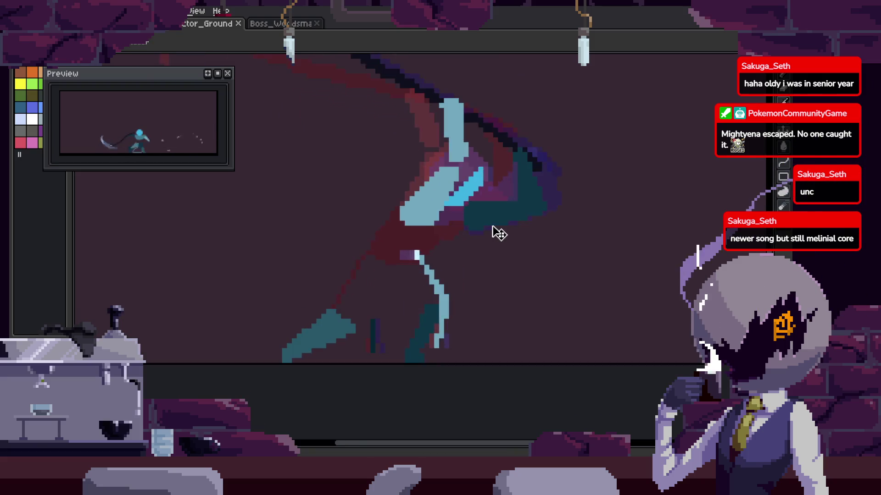
pyautogui.scroll(3, 413, 192)
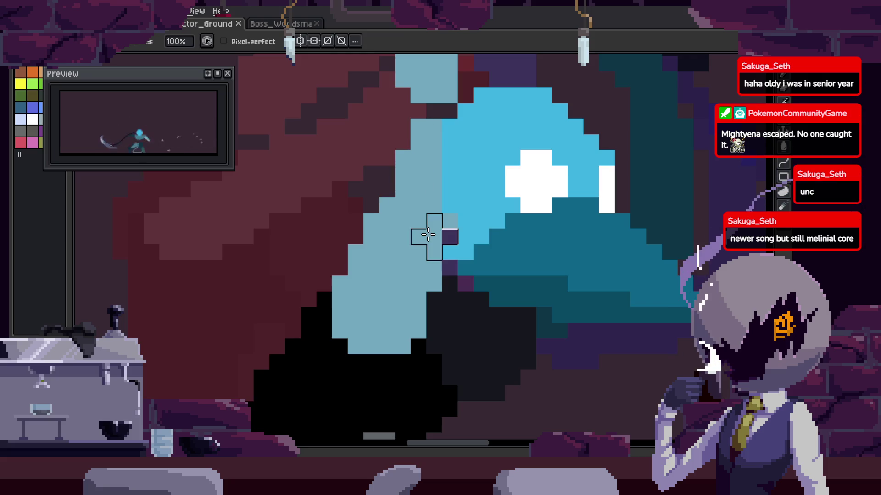
pyautogui.scroll(-2, 503, 218)
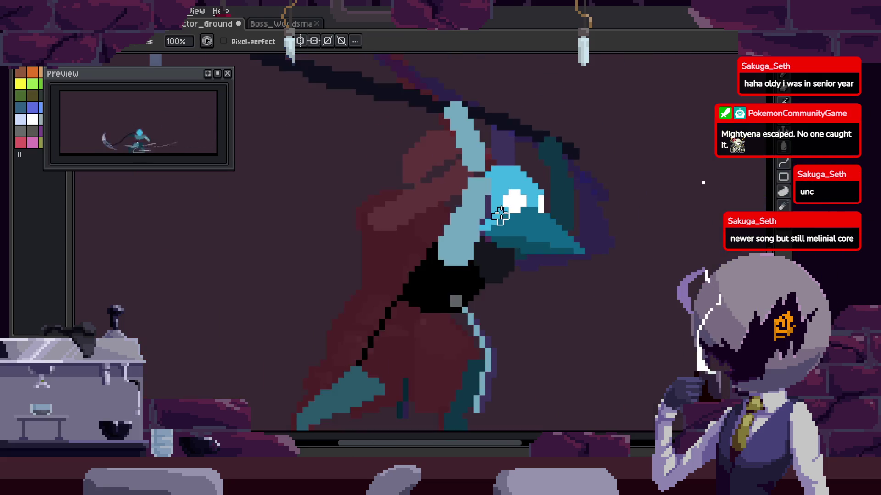
pyautogui.scroll(-2, 500, 216)
pyautogui.scroll(3, 505, 206)
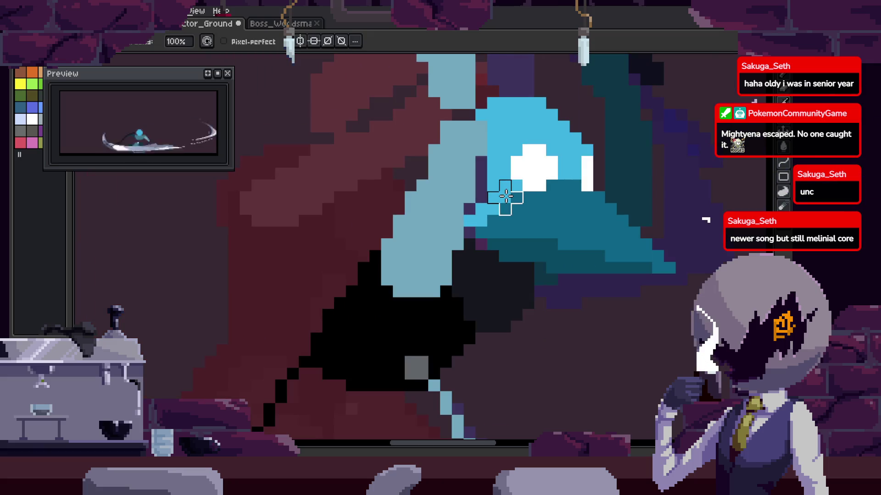
pyautogui.scroll(1, 494, 186)
pyautogui.scroll(-1, 440, 234)
pyautogui.hotkey('ctrl', 's')
pyautogui.scroll(1, 429, 216)
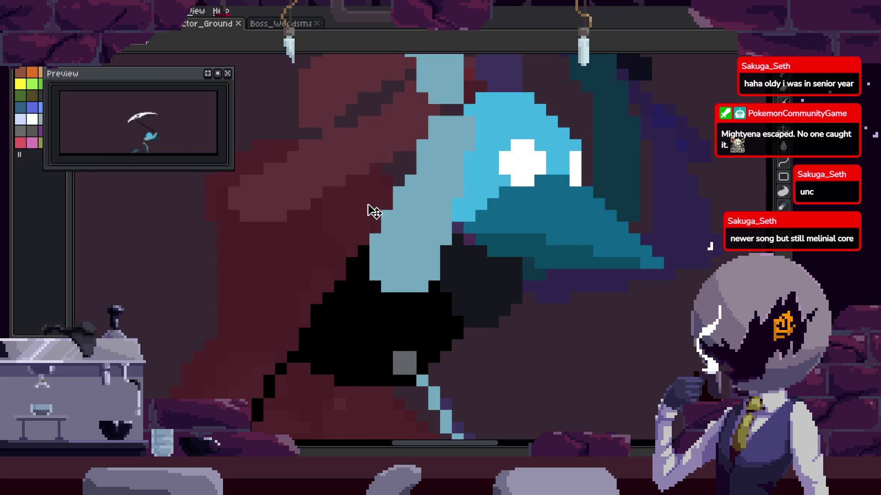
# Paint a dark purple line down the mask's edge and save the file.
pyautogui.scroll(-1, 410, 239)
pyautogui.scroll(1, 459, 134)
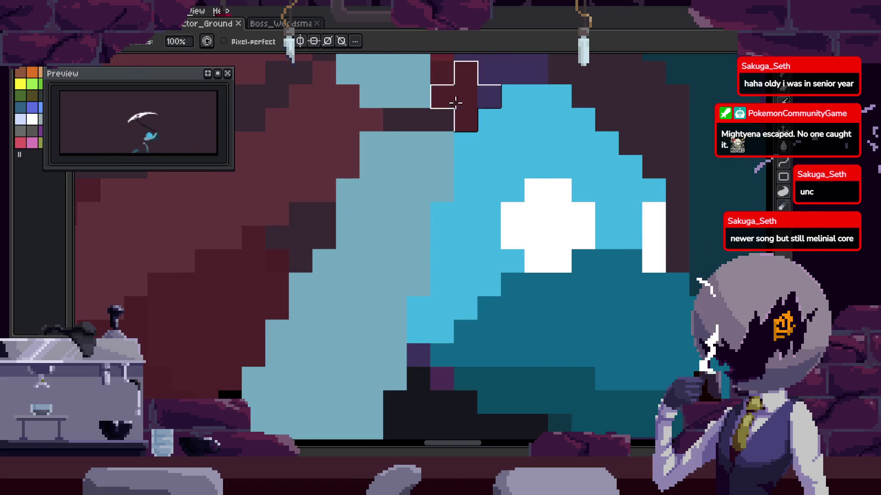
pyautogui.scroll(-1, 450, 107)
pyautogui.scroll(1, 427, 113)
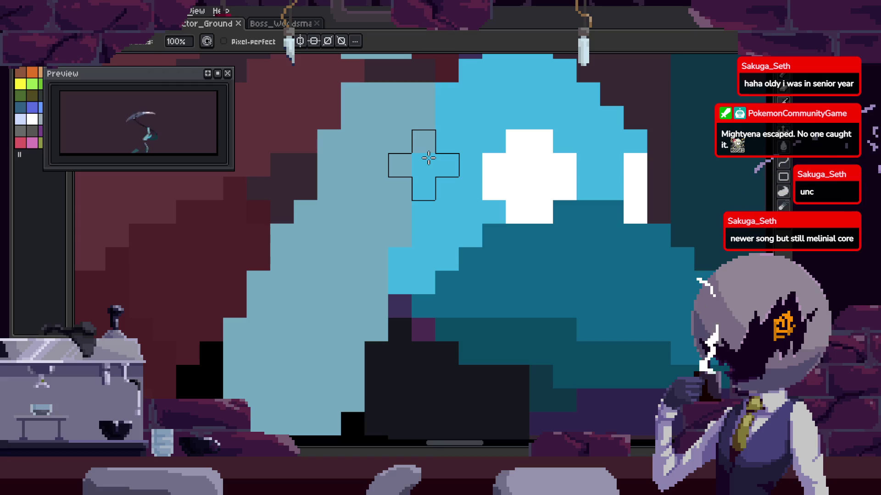
pyautogui.moveTo(406, 160); pyautogui.dragTo(387, 260)
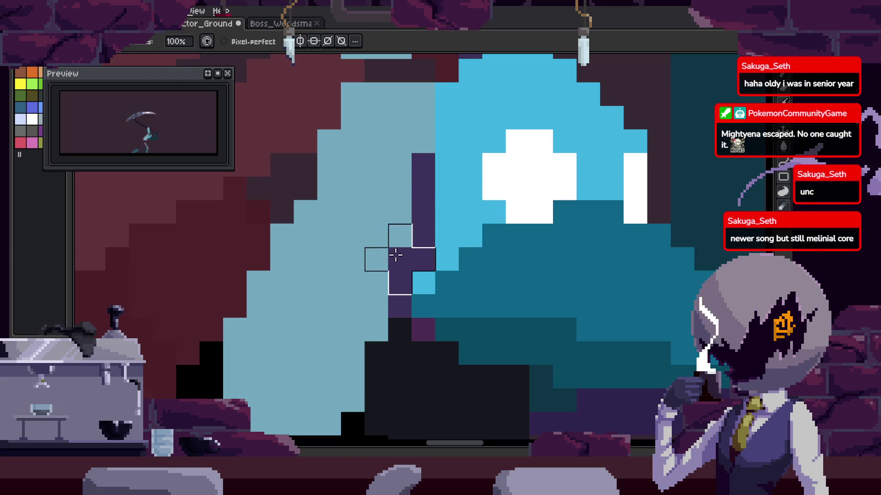
pyautogui.hotkey('ctrl', 's')
pyautogui.scroll(-1, 456, 243)
pyautogui.scroll(1, 463, 165)
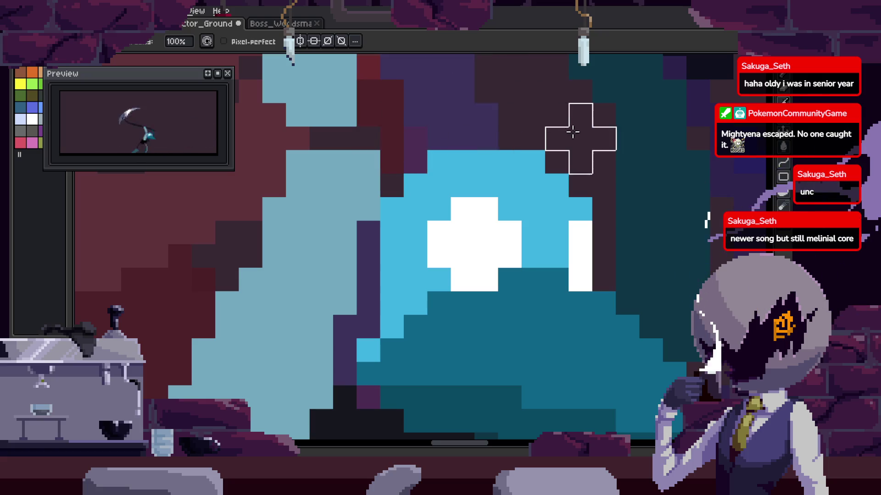
pyautogui.scroll(-3, 580, 138)
# Step forward three frames in the swing, zooming in on the reaper.
pyautogui.press('Right')
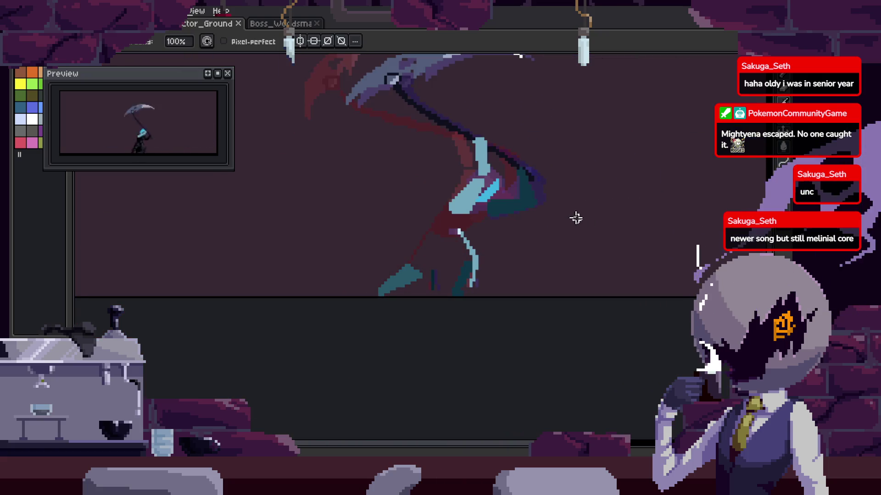
pyautogui.press('Right')
pyautogui.press('Right')
pyautogui.press('Right')
pyautogui.scroll(2, 504, 202)
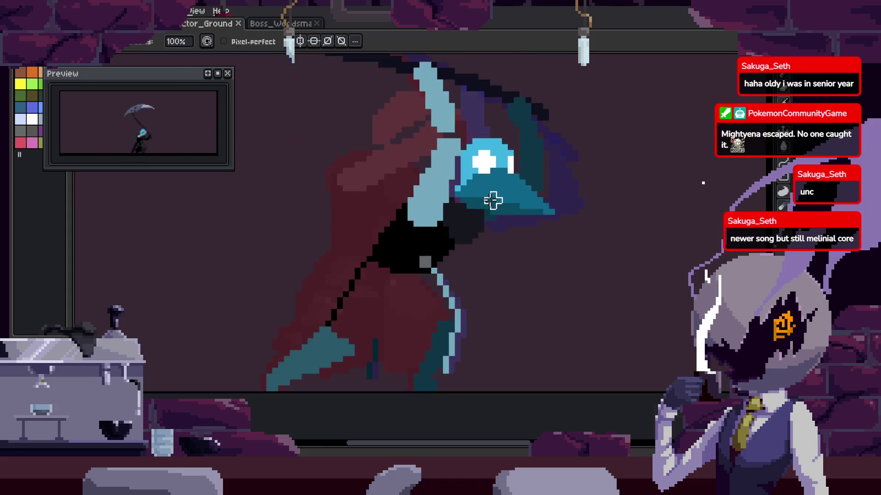
pyautogui.scroll(2, 486, 220)
pyautogui.scroll(-3, 477, 230)
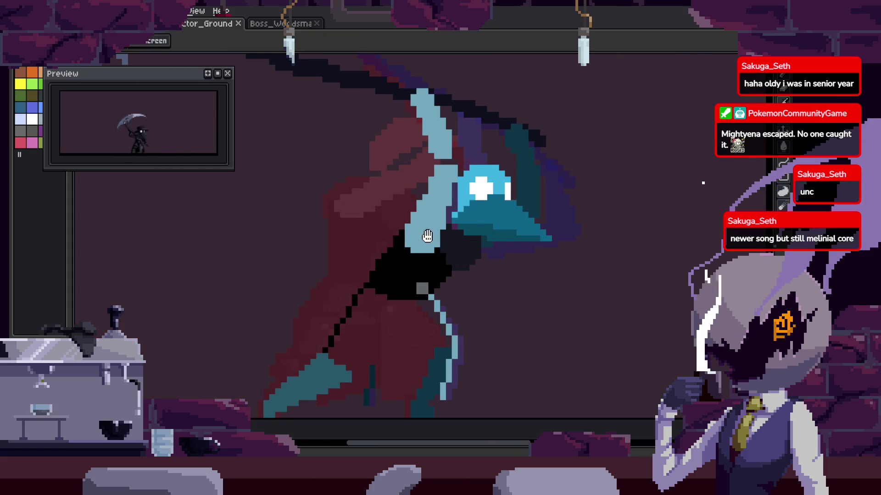
pyautogui.scroll(3, 456, 264)
pyautogui.scroll(-2, 463, 250)
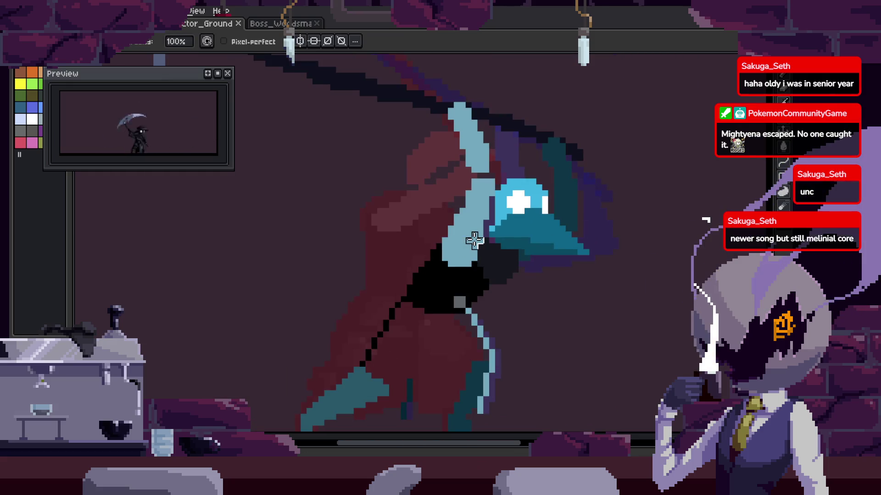
pyautogui.press('Right')
pyautogui.scroll(1, 474, 241)
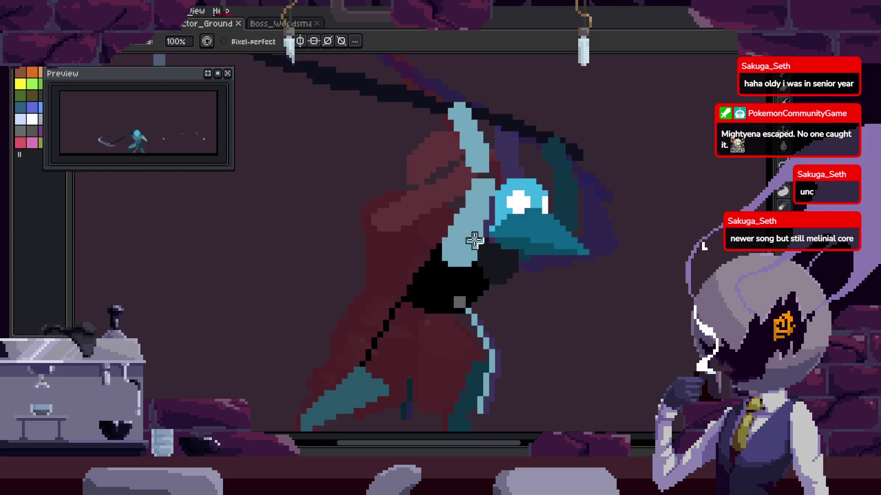
pyautogui.scroll(1, 468, 232)
pyautogui.scroll(1, 452, 220)
# Extend the light-blue arm upward over the cloak, reselect it by colour and save.
pyautogui.press('w')
pyautogui.click(464, 224)
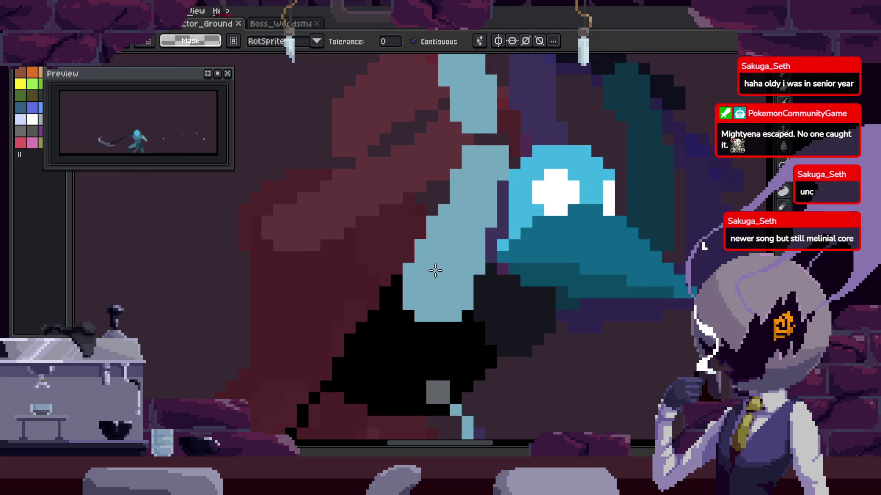
pyautogui.hotkey('ctrl', 'd')
pyautogui.press('b')
pyautogui.moveTo(418, 283); pyautogui.dragTo(428, 166)
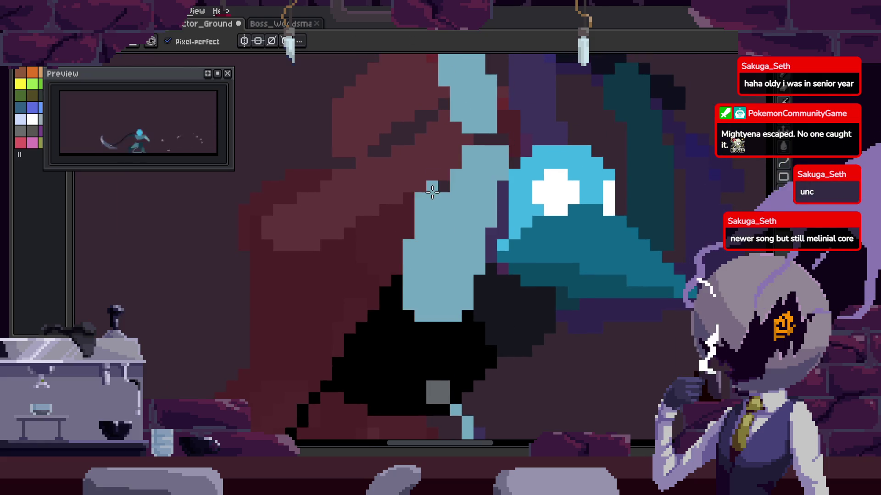
pyautogui.press('w')
pyautogui.click(490, 139)
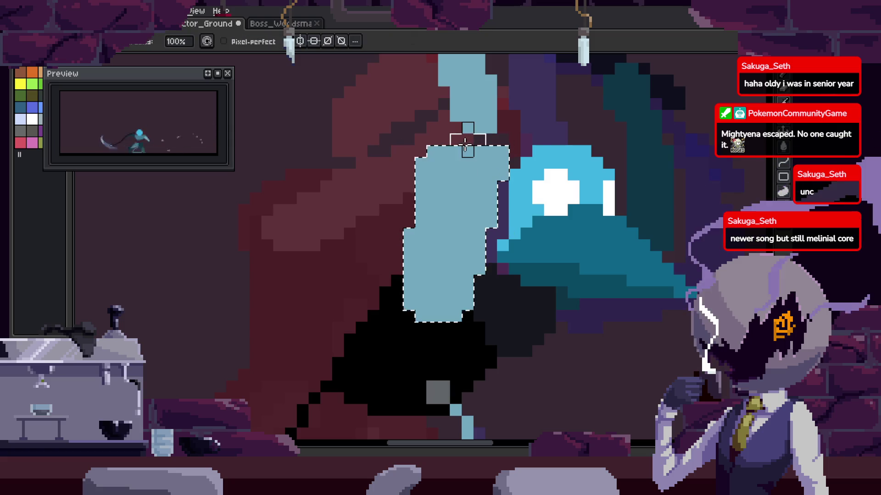
pyautogui.hotkey('ctrl', 's')
# On the next frame, try redrawing the light-blue upper arm further left, then undo it.
pyautogui.press('Right')
pyautogui.moveTo(507, 263)
pyautogui.mouseDown()
pyautogui.moveTo(492, 266)
pyautogui.moveTo(456, 188)
pyautogui.moveTo(463, 154)
pyautogui.mouseUp()
pyautogui.hotkey('ctrl', 'z')
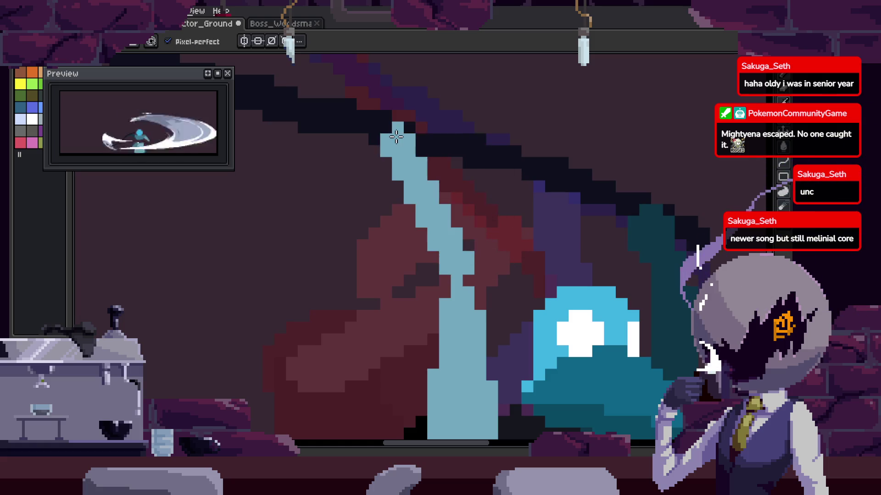
pyautogui.moveTo(451, 238); pyautogui.dragTo(423, 139)
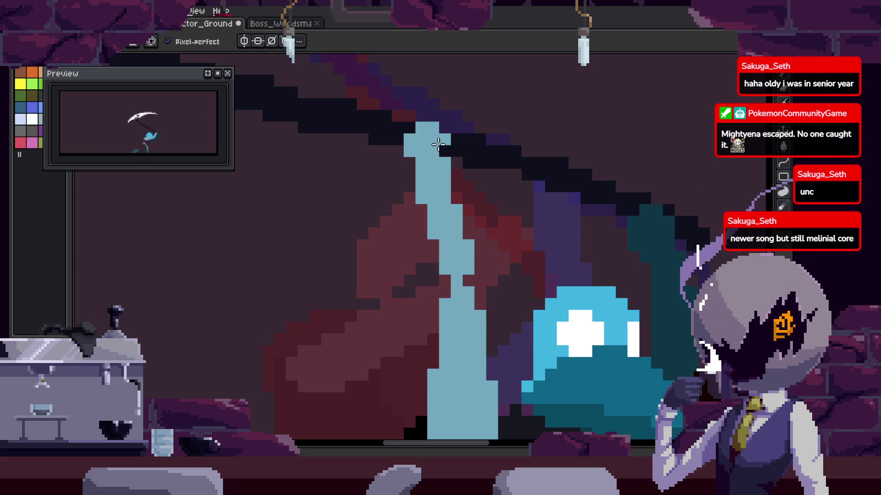
pyautogui.hotkey('ctrl', 'z')
pyautogui.scroll(-2, 464, 204)
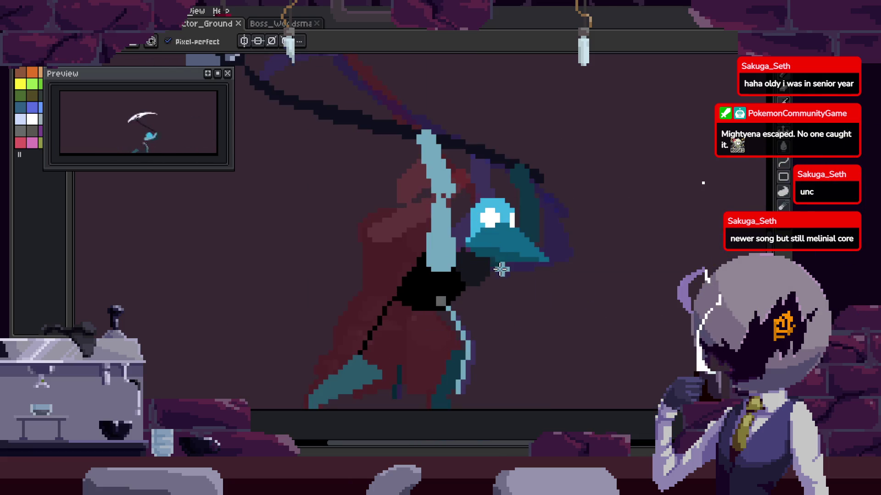
pyautogui.scroll(3, 501, 269)
pyautogui.scroll(-2, 501, 270)
pyautogui.press('m')
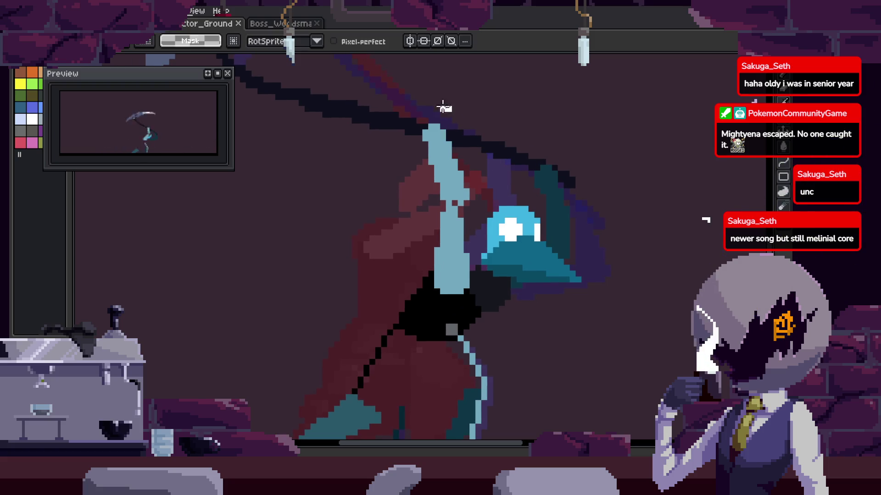
pyautogui.scroll(-2, 487, 162)
pyautogui.press('b')
pyautogui.hotkey('ctrl', 'd')
# On the following frame, move the scythe selection down slightly.
pyautogui.press('Right')
pyautogui.press('Right')
pyautogui.scroll(2, 403, 229)
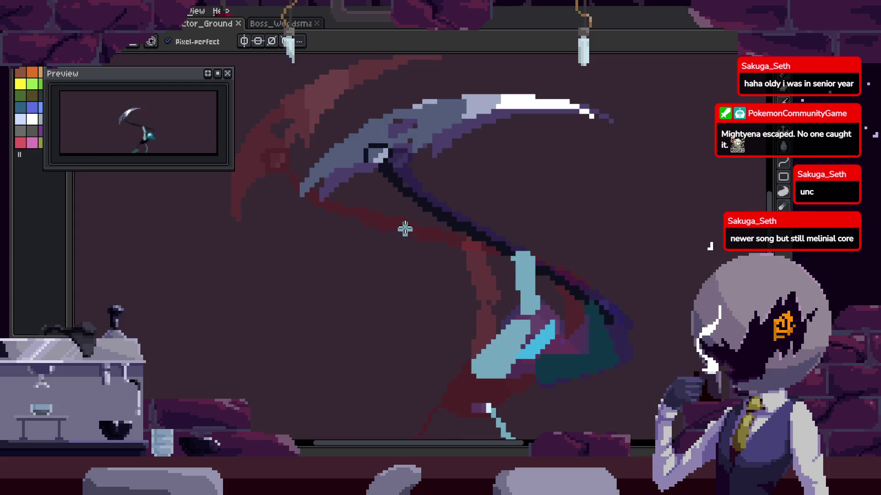
pyautogui.scroll(1, 362, 211)
pyautogui.moveTo(361, 211); pyautogui.dragTo(365, 227)
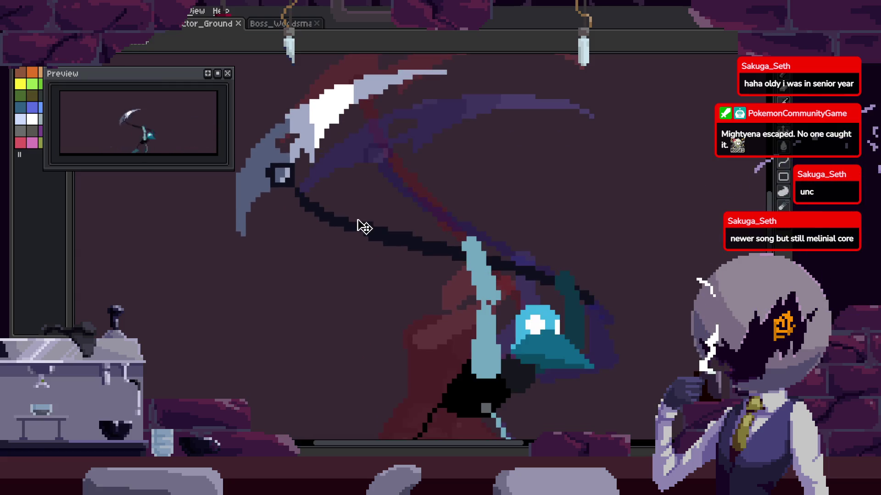
pyautogui.scroll(2, 501, 283)
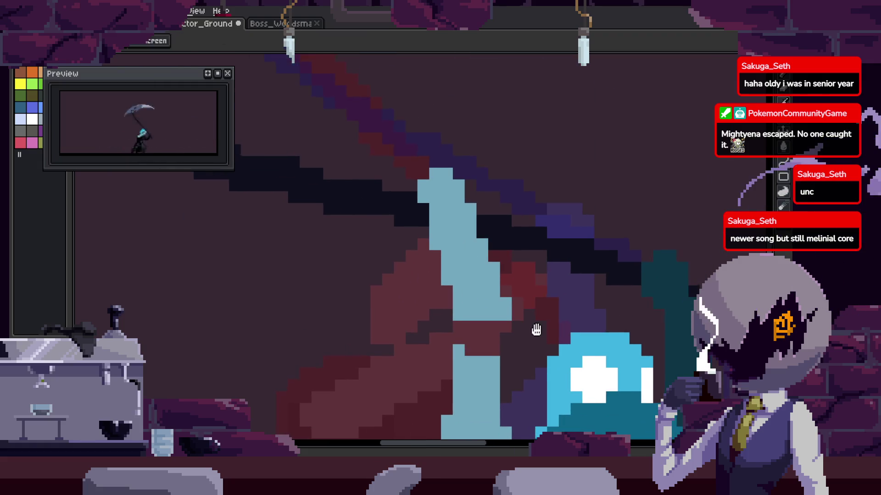
pyautogui.press('Up')
pyautogui.press('Up')
pyautogui.press('Up')
pyautogui.moveTo(515, 244); pyautogui.dragTo(512, 266)
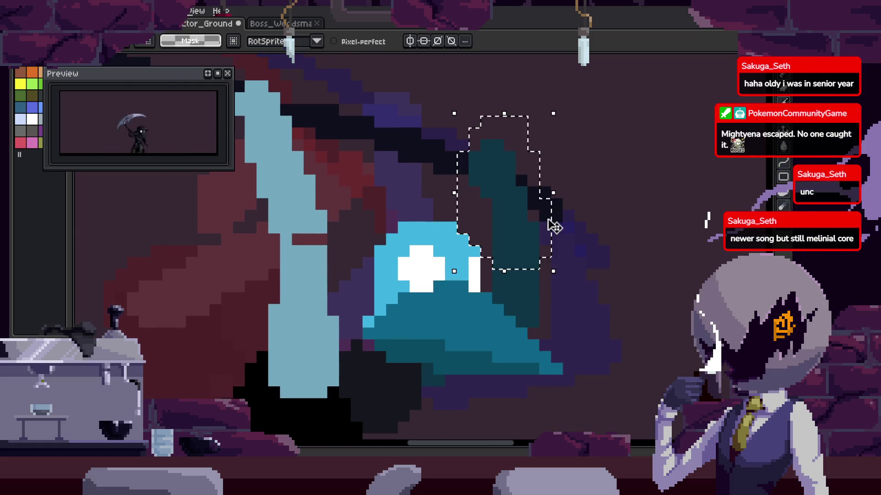
pyautogui.moveTo(555, 222); pyautogui.dragTo(524, 242)
# On the white-slash frame, slightly rotate the dark-teal arm and add a white pixel beside it.
pyautogui.press('Right')
pyautogui.press('Right')
pyautogui.press('Right')
pyautogui.press('Right')
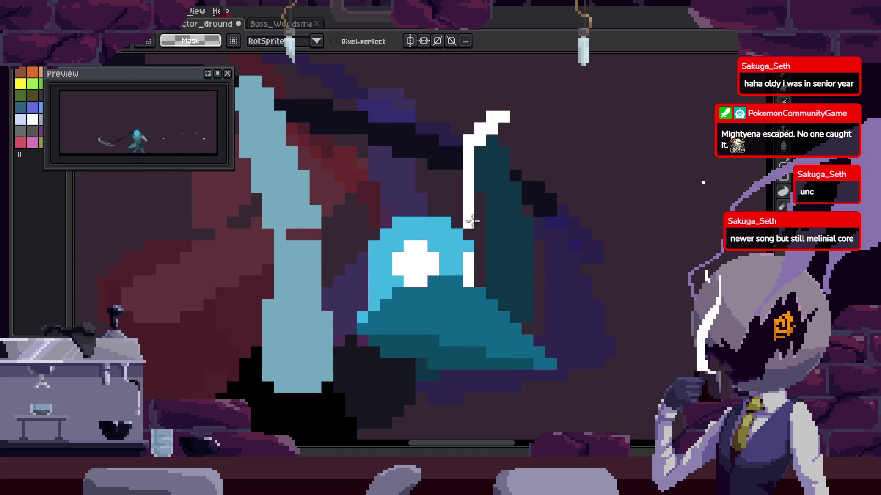
pyautogui.hotkey('ctrl', 'v')
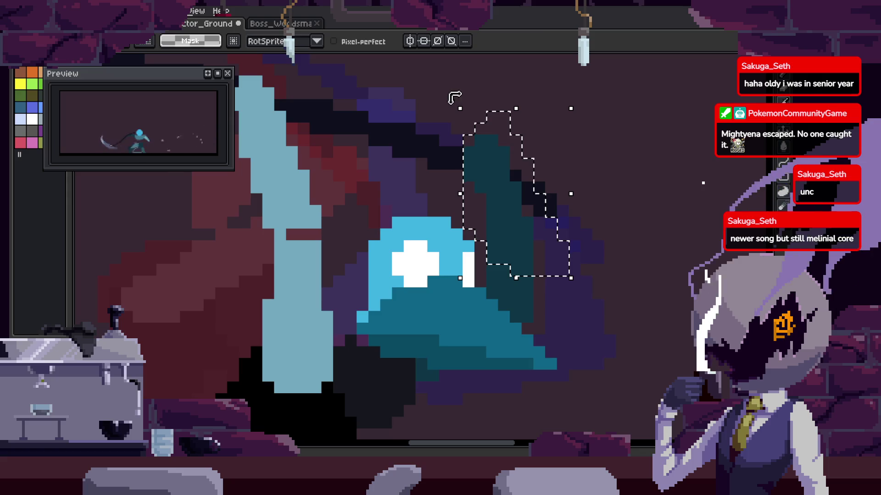
pyautogui.moveTo(454, 95); pyautogui.dragTo(457, 106)
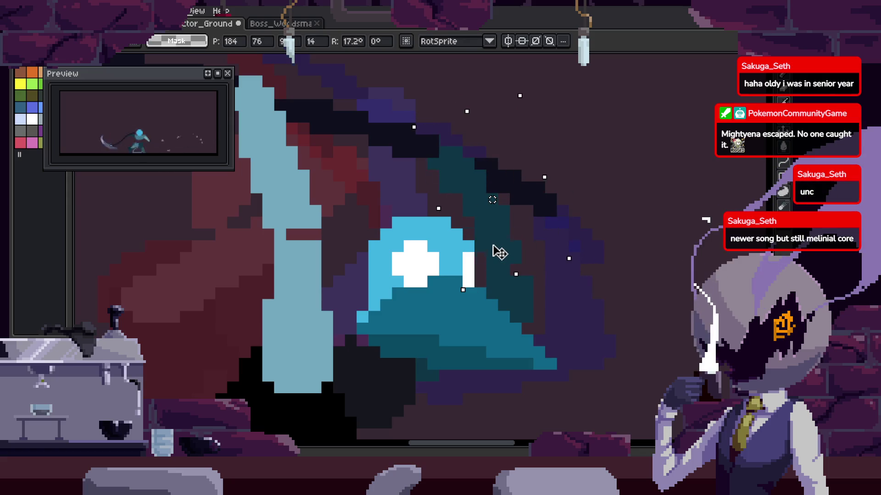
pyautogui.scroll(3, 500, 255)
pyautogui.click(514, 280)
# Commit the rotated selection and step through frames with the period key, undoing twice.
pyautogui.press('Return')
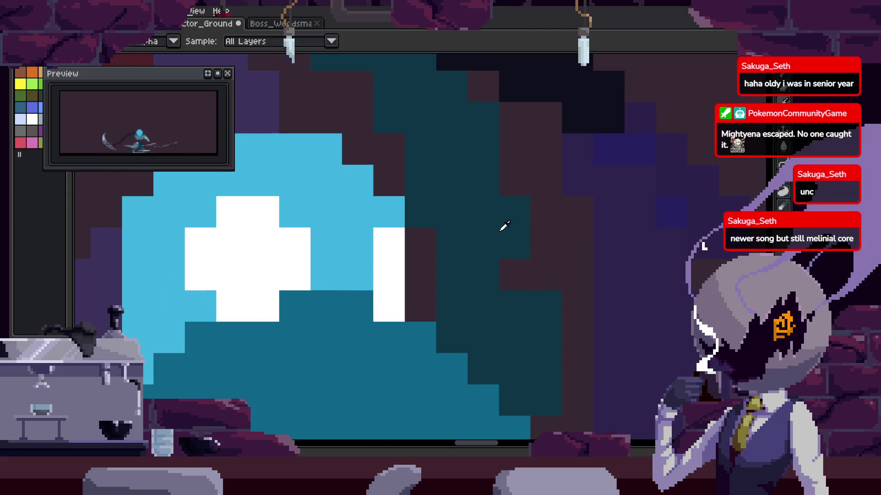
pyautogui.moveTo(598, 275); pyautogui.dragTo(617, 311)
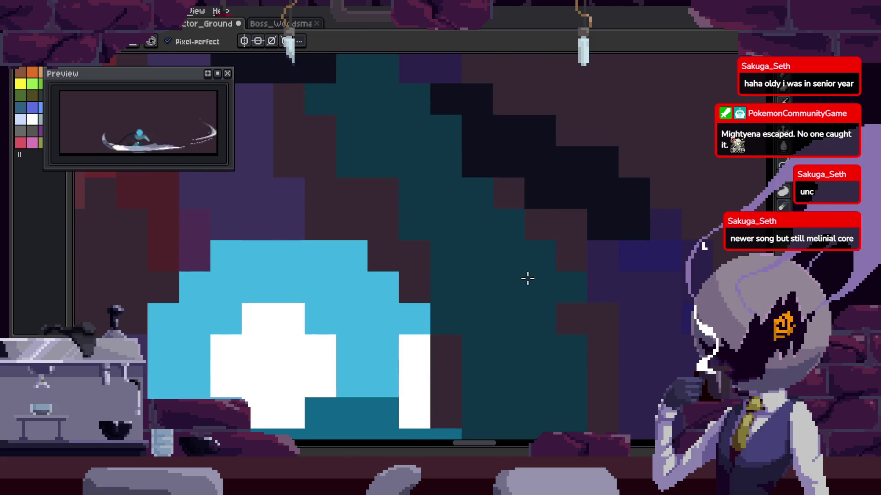
pyautogui.press('.')
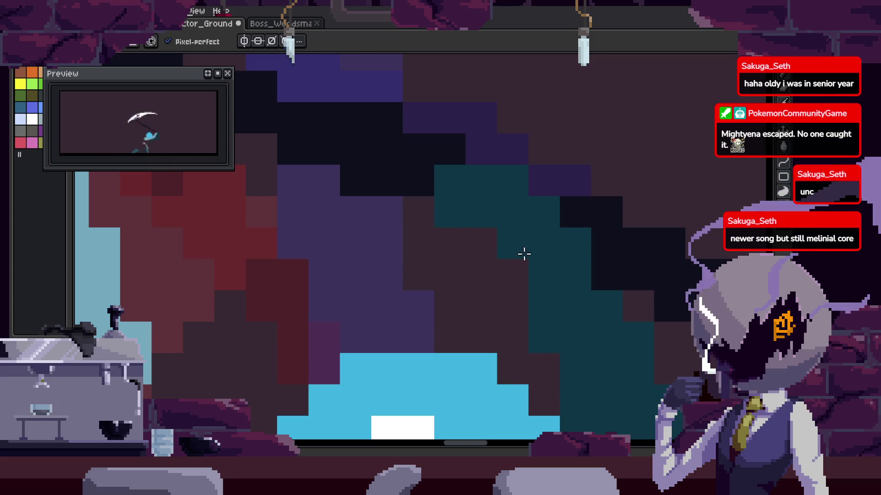
pyautogui.press('.')
pyautogui.hotkey('ctrl', 'z')
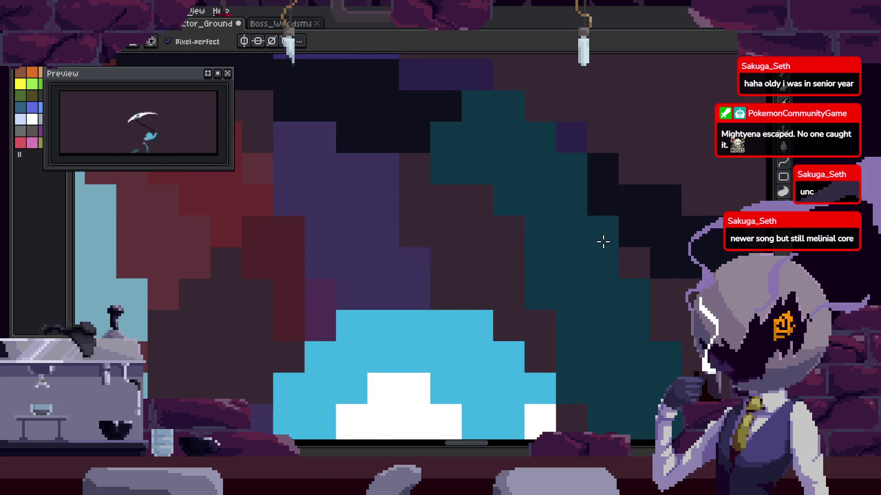
pyautogui.hotkey('ctrl', 'z')
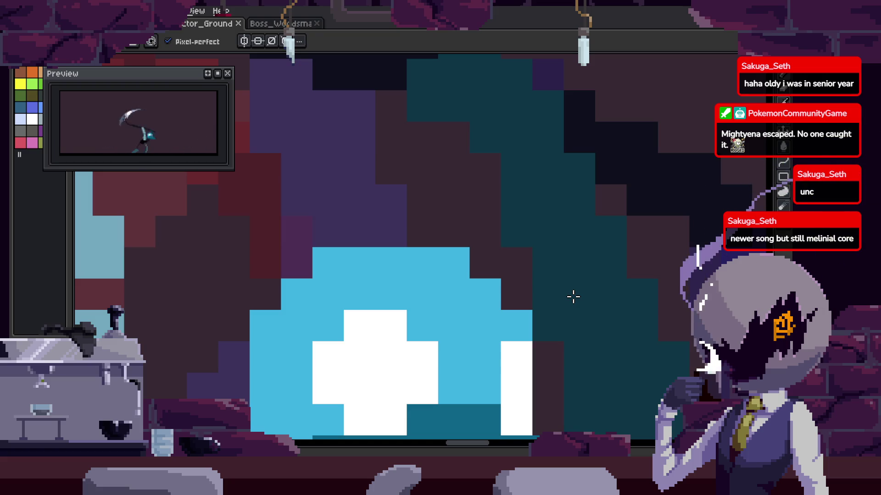
# Zoom and pan to inspect the reaper's head on this frame.
pyautogui.scroll(-4, 573, 297)
pyautogui.scroll(4, 431, 249)
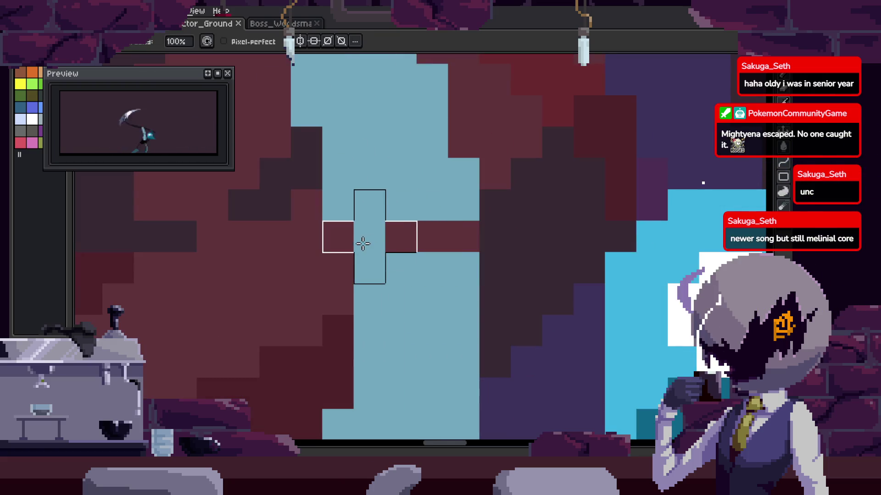
pyautogui.scroll(-3, 491, 238)
pyautogui.scroll(2, 507, 246)
pyautogui.moveTo(489, 305); pyautogui.dragTo(561, 314)
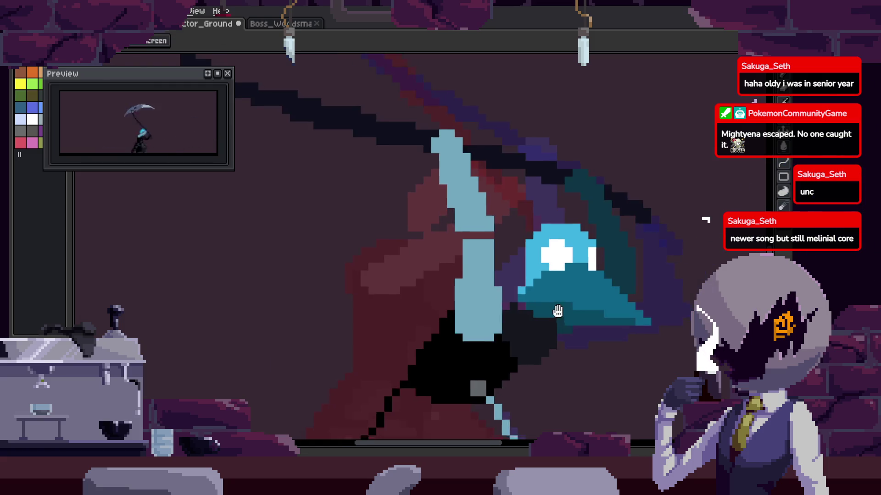
pyautogui.scroll(-3, 535, 266)
pyautogui.scroll(3, 537, 271)
pyautogui.scroll(-3, 537, 271)
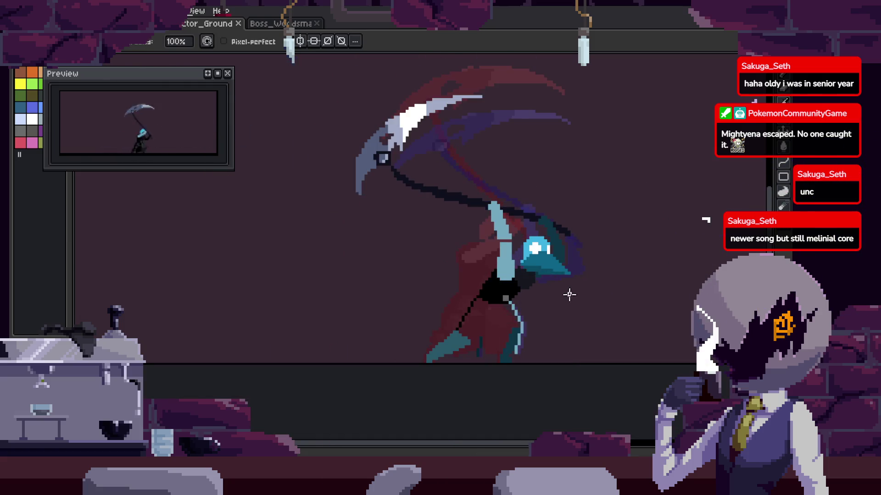
pyautogui.scroll(2, 571, 296)
pyautogui.scroll(2, 515, 275)
pyautogui.scroll(-1, 481, 256)
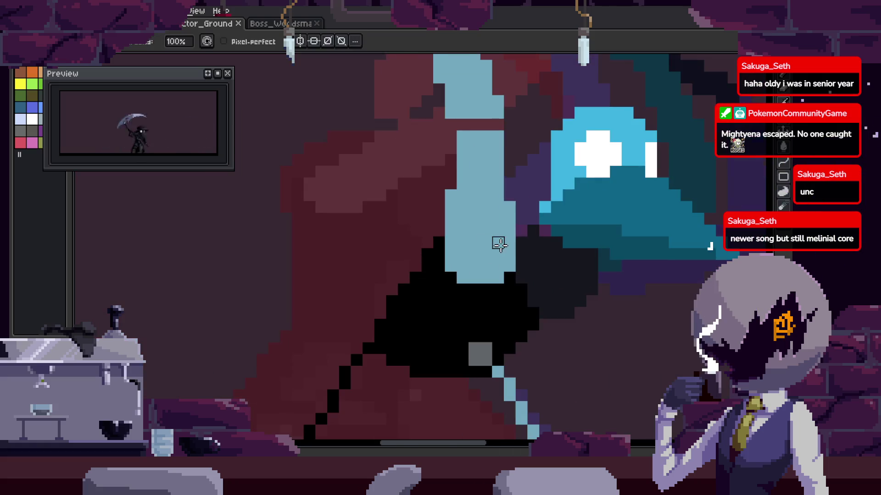
# Pan down and zoom to inspect the reaper's lower body.
pyautogui.moveTo(461, 294); pyautogui.dragTo(546, 152)
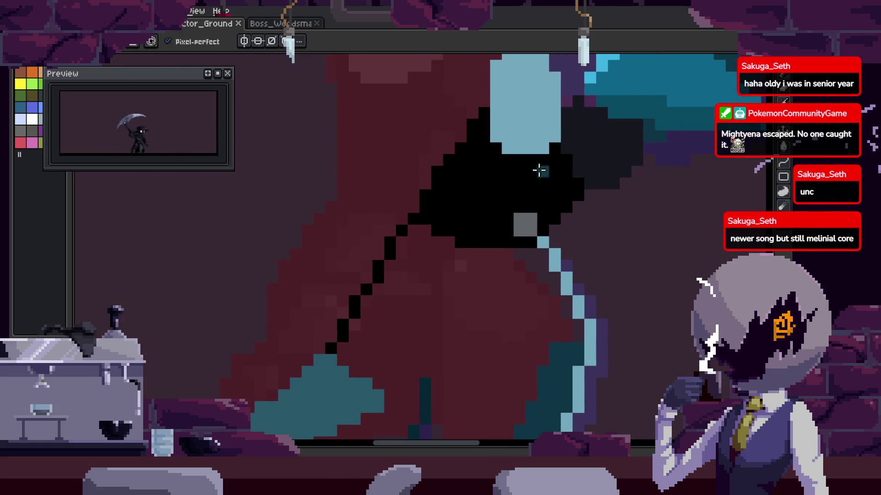
pyautogui.scroll(-3, 490, 277)
pyautogui.scroll(2, 482, 314)
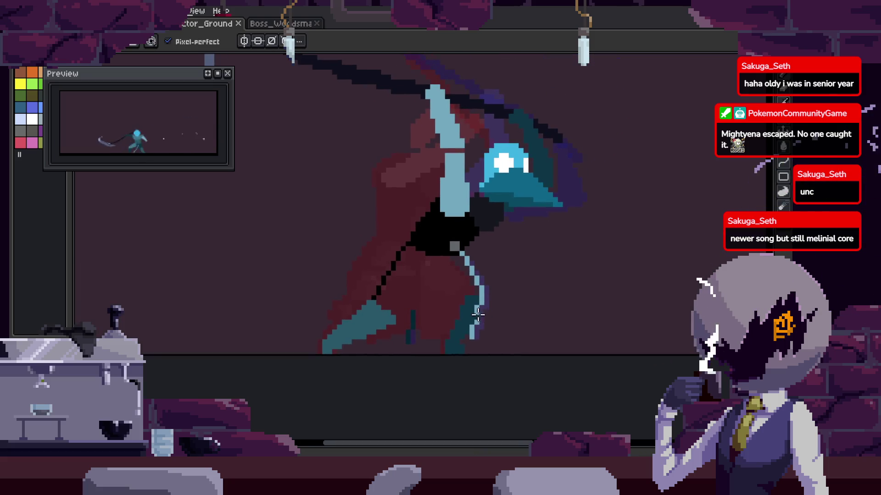
pyautogui.scroll(-2, 477, 316)
pyautogui.scroll(2, 475, 315)
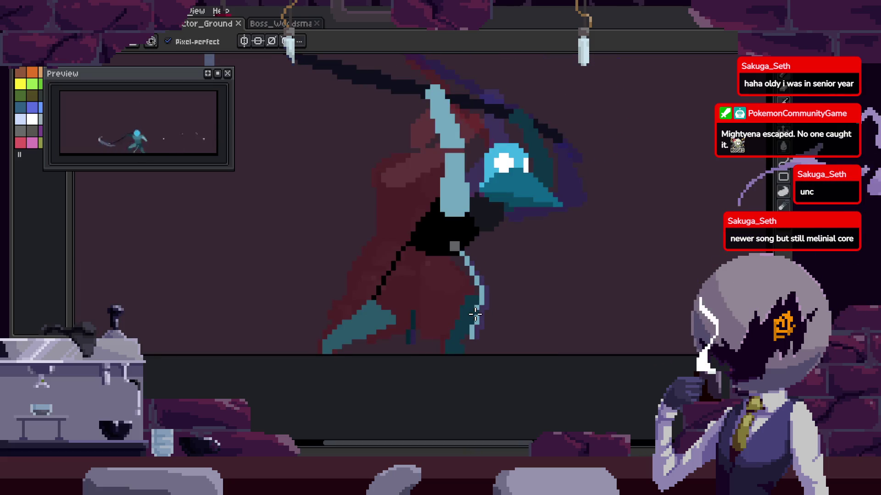
pyautogui.scroll(-3, 476, 314)
pyautogui.scroll(2, 475, 315)
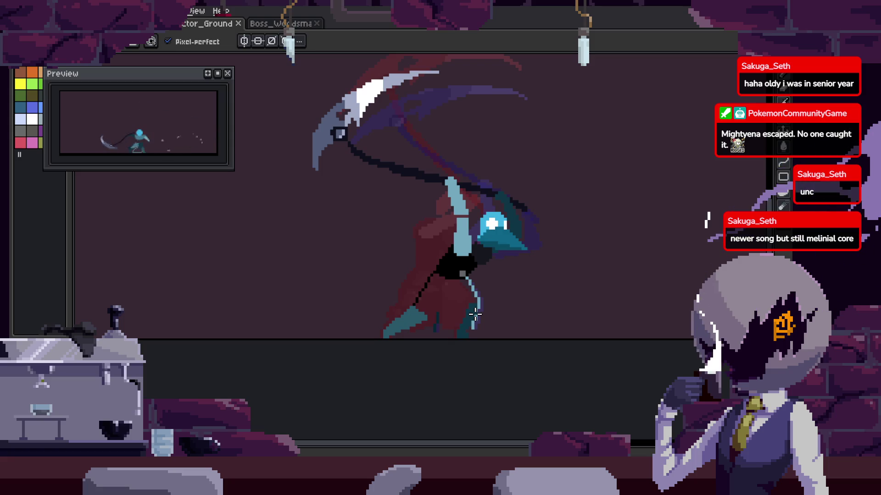
pyautogui.scroll(2, 475, 315)
pyautogui.scroll(3, 472, 250)
pyautogui.scroll(-1, 436, 222)
pyautogui.scroll(-2, 444, 247)
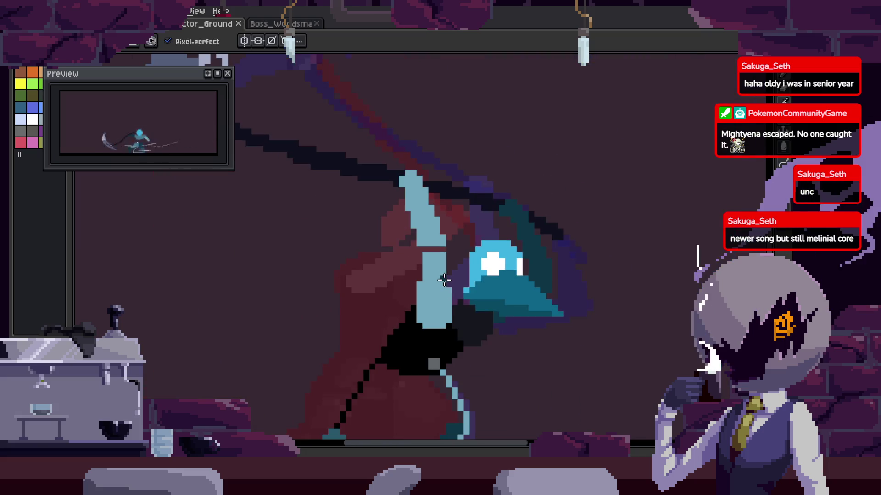
# Step to the scythe-grip frame, zoom in closer and pick the Magic Wand.
pyautogui.press('Right')
pyautogui.press('Right')
pyautogui.press('Right')
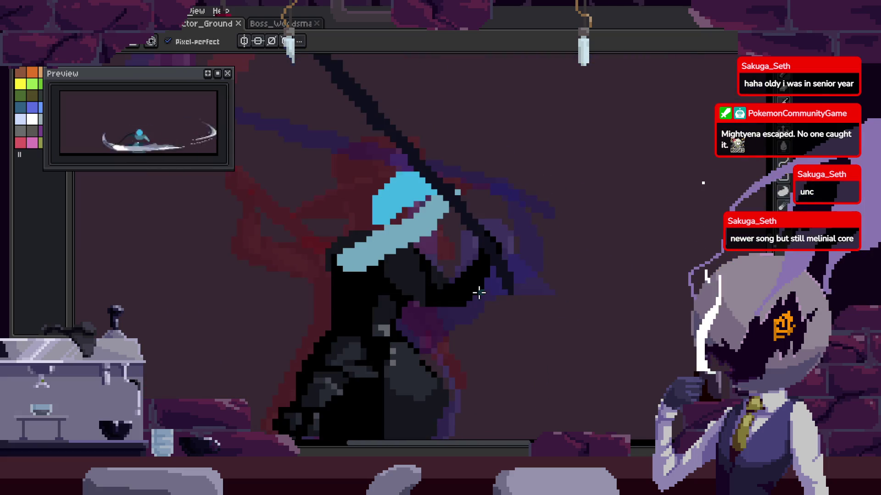
pyautogui.press('Left')
pyautogui.scroll(1, 478, 293)
pyautogui.scroll(1, 448, 255)
pyautogui.press('w')
pyautogui.scroll(1, 404, 282)
# Magic-wand select the first light-blue grip piece, rotate it about -25° and apply.
pyautogui.click(419, 259)
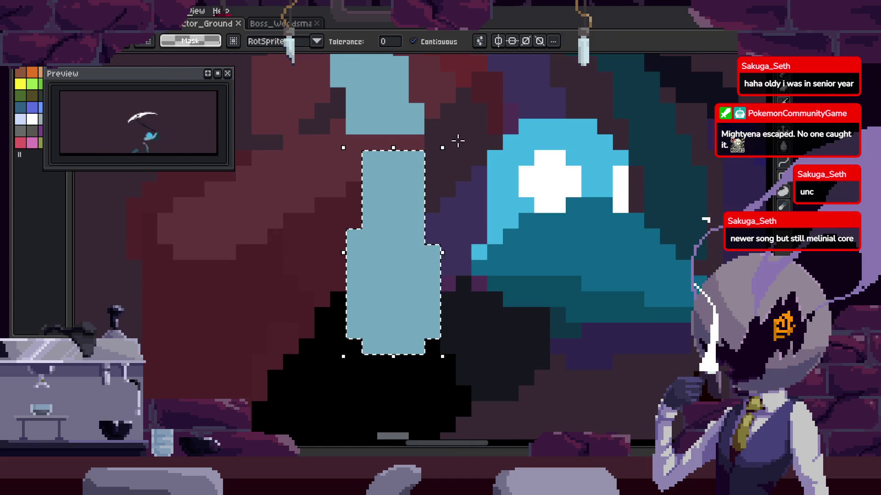
pyautogui.moveTo(456, 141); pyautogui.dragTo(568, 171)
pyautogui.moveTo(383, 281); pyautogui.dragTo(395, 300)
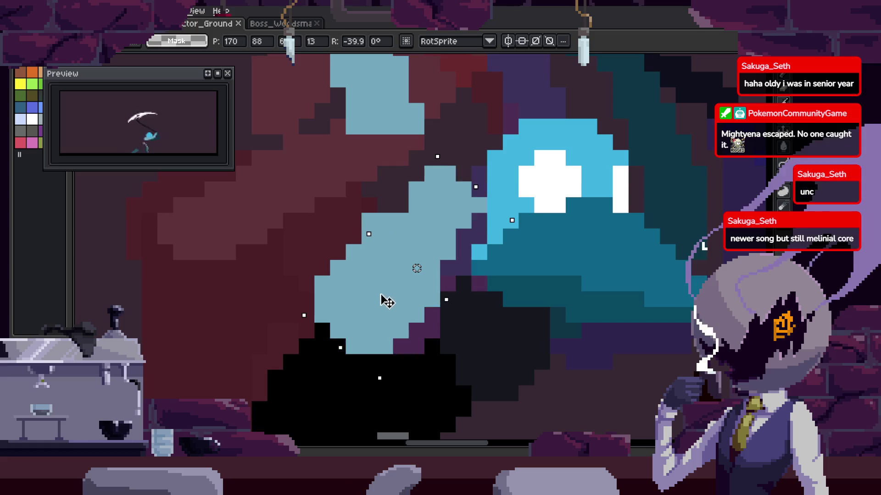
pyautogui.moveTo(518, 222); pyautogui.dragTo(517, 183)
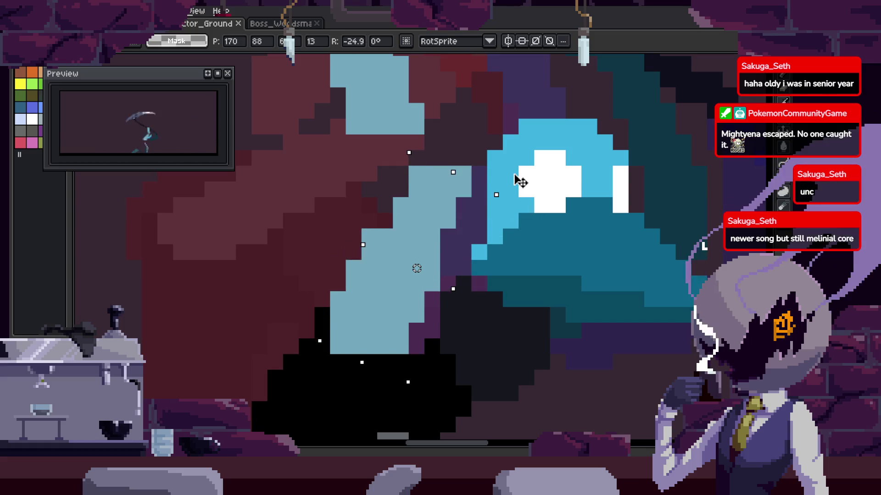
pyautogui.press('Return')
# Select the other light-blue grip piece and rotate it to 17°.
pyautogui.scroll(-2, 404, 200)
pyautogui.click(429, 289)
pyautogui.moveTo(383, 193); pyautogui.dragTo(373, 195)
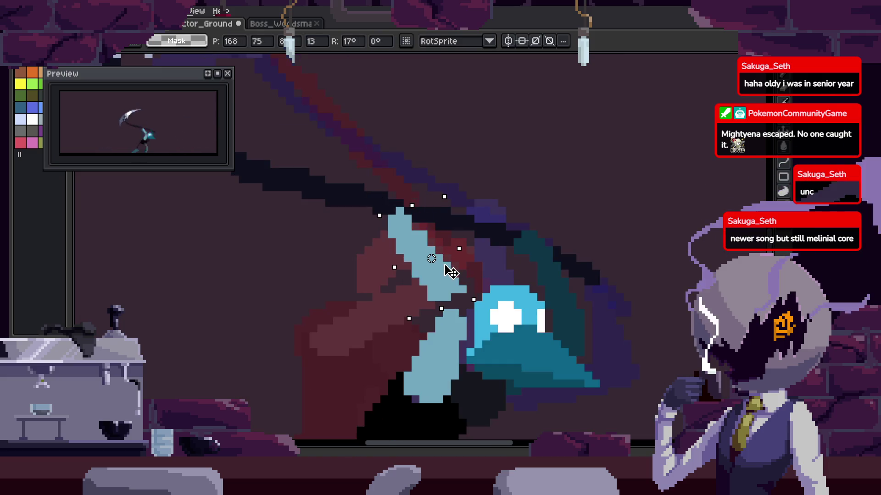
pyautogui.press('Return')
# Select the teal beak region.
pyautogui.scroll(-2, 543, 267)
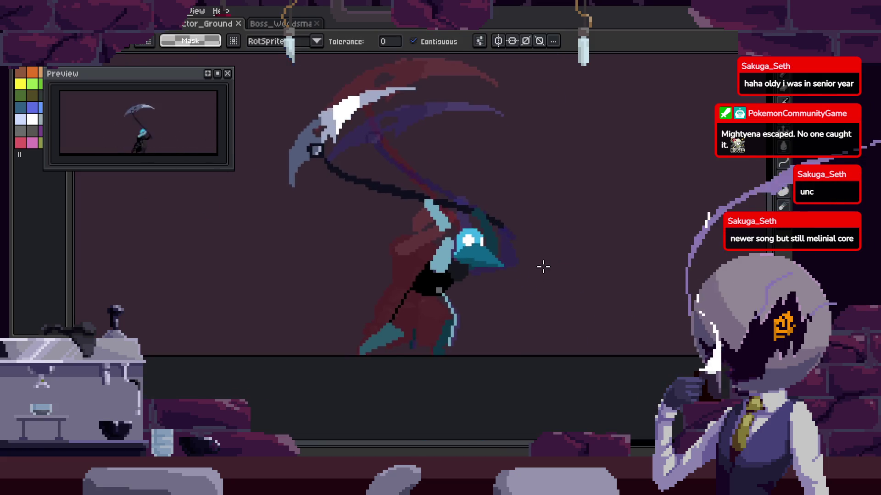
pyautogui.scroll(-2, 543, 266)
pyautogui.scroll(2, 543, 267)
pyautogui.scroll(1, 543, 266)
pyautogui.scroll(1, 500, 265)
pyautogui.scroll(1, 500, 265)
pyautogui.click(501, 263)
# Clear the selection, sample a colour from the canvas with the Eyedropper, and save.
pyautogui.hotkey('ctrl', 'd')
pyautogui.press('b')
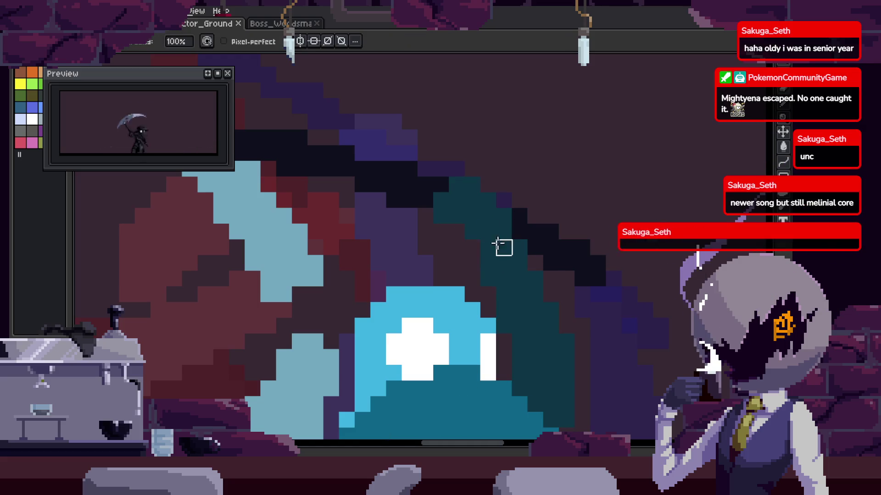
pyautogui.scroll(-2, 496, 240)
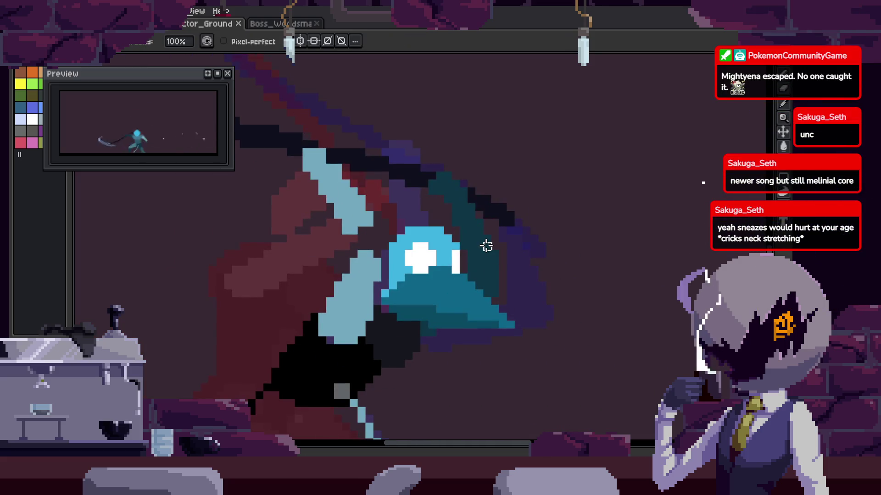
pyautogui.scroll(1, 449, 137)
pyautogui.press('i')
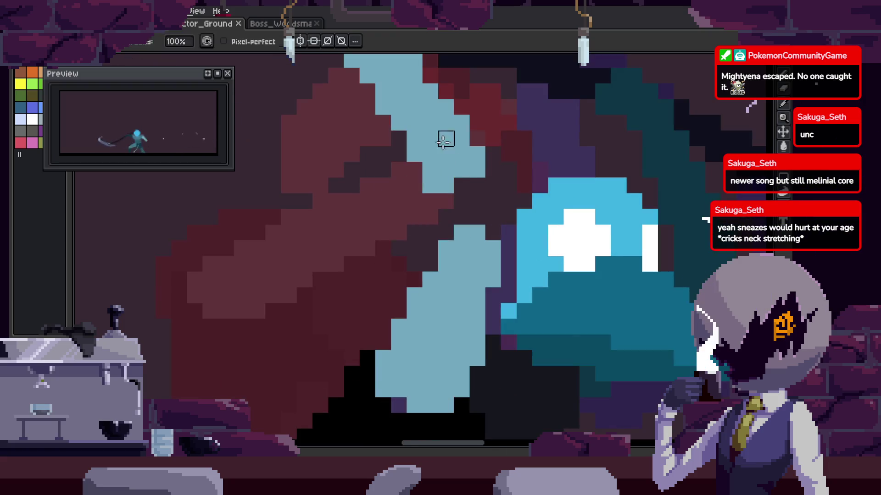
pyautogui.scroll(1, 477, 232)
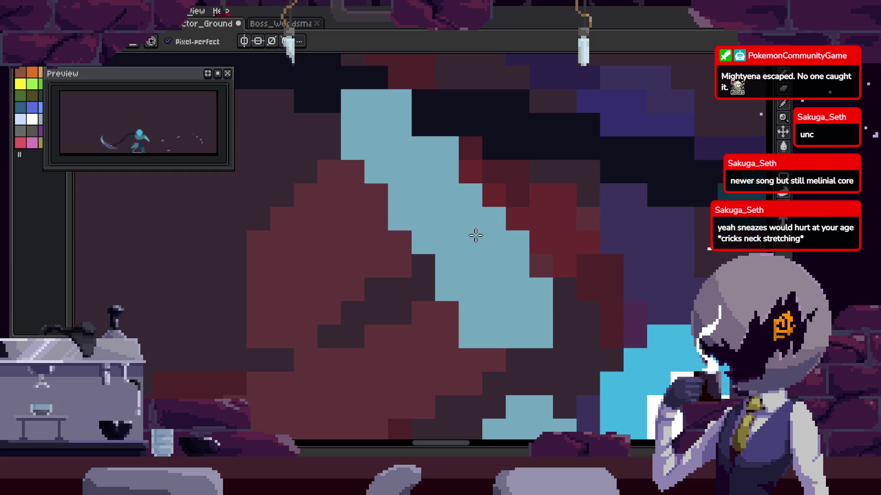
pyautogui.press('b')
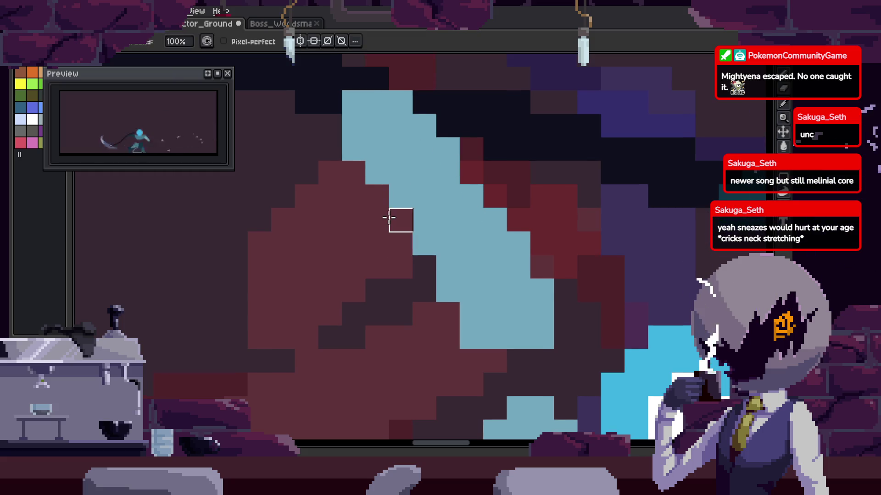
pyautogui.scroll(2, 402, 239)
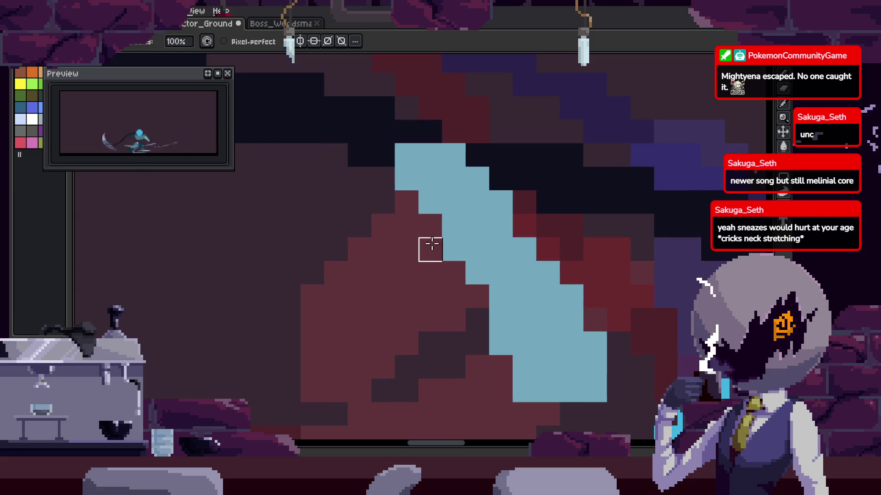
pyautogui.hotkey('ctrl', 's')
# On the next frame, repaint pixels in the grip area with the Pencil.
pyautogui.scroll(-2, 495, 298)
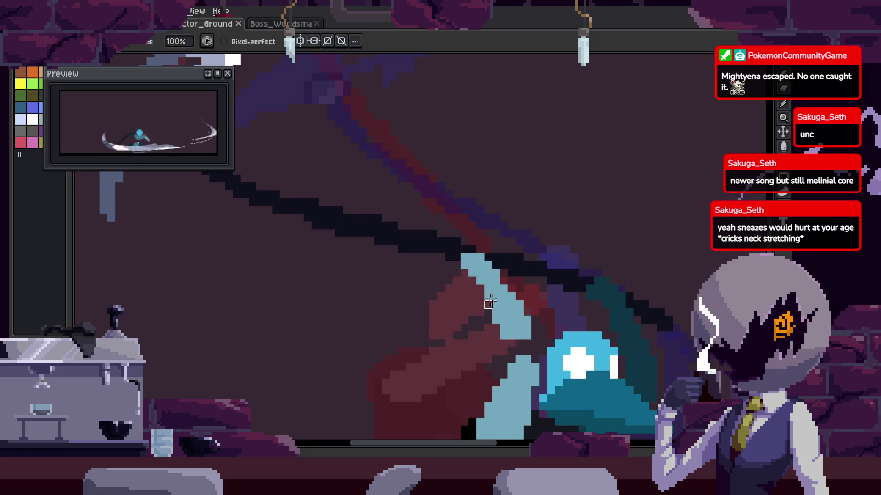
pyautogui.scroll(-2, 502, 234)
pyautogui.scroll(-1, 502, 232)
pyautogui.scroll(2, 492, 295)
pyautogui.scroll(1, 458, 271)
pyautogui.scroll(1, 520, 246)
pyautogui.scroll(-1, 463, 297)
pyautogui.scroll(-2, 505, 309)
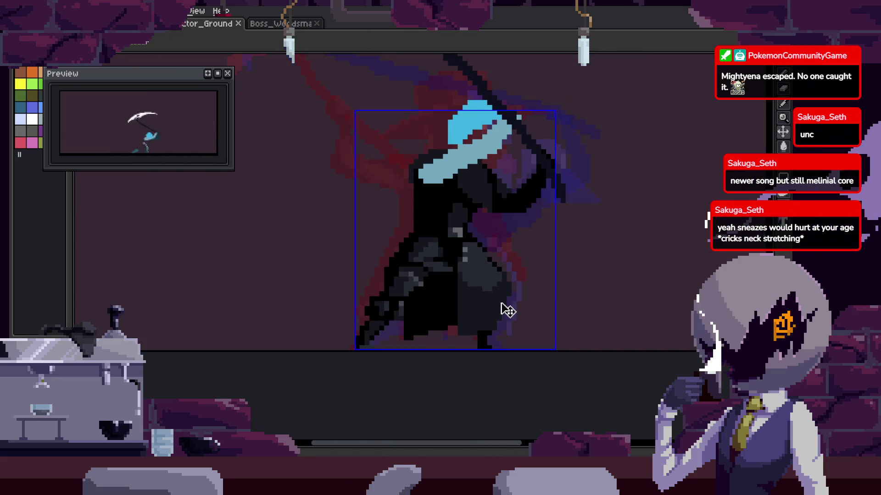
pyautogui.press('Right')
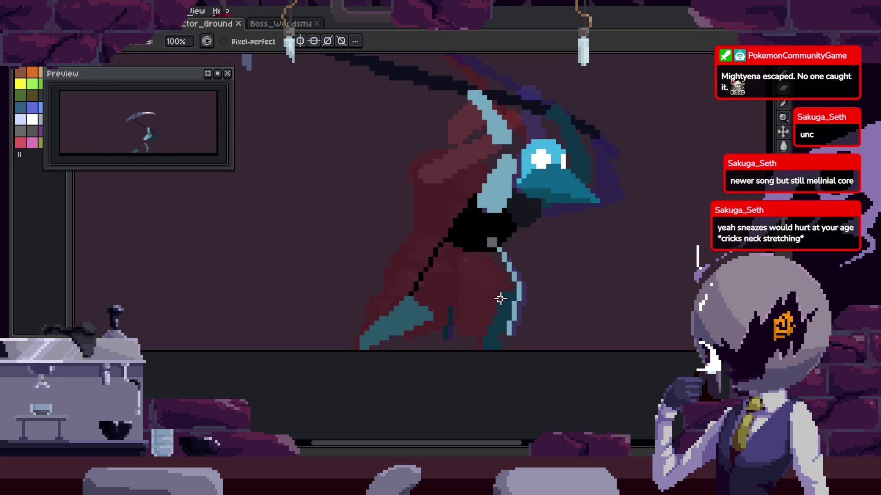
pyautogui.scroll(2, 464, 187)
pyautogui.scroll(1, 486, 261)
pyautogui.scroll(2, 505, 229)
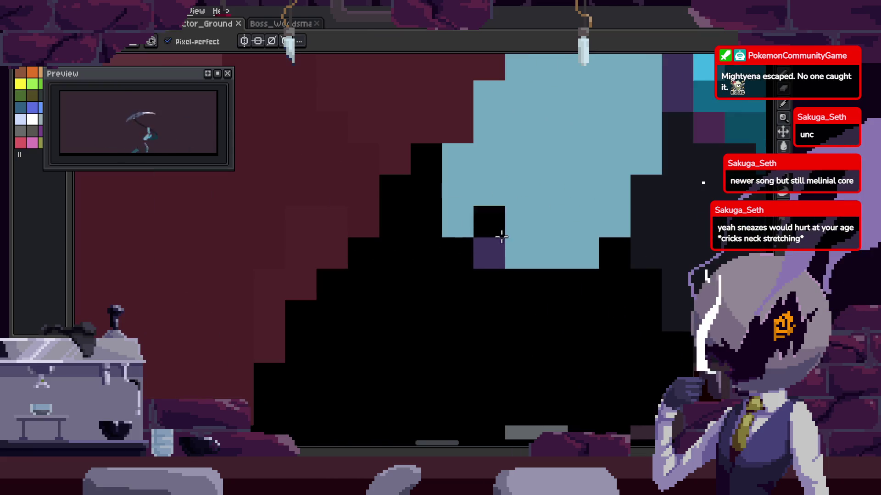
pyautogui.click(505, 229)
# On another frame, repaint a grip pixel and a dark band across the cloak, then save.
pyautogui.press('Right')
pyautogui.click(492, 244)
pyautogui.hotkey('ctrl', 'z')
pyautogui.moveTo(428, 170); pyautogui.dragTo(320, 251)
pyautogui.hotkey('ctrl', 'z')
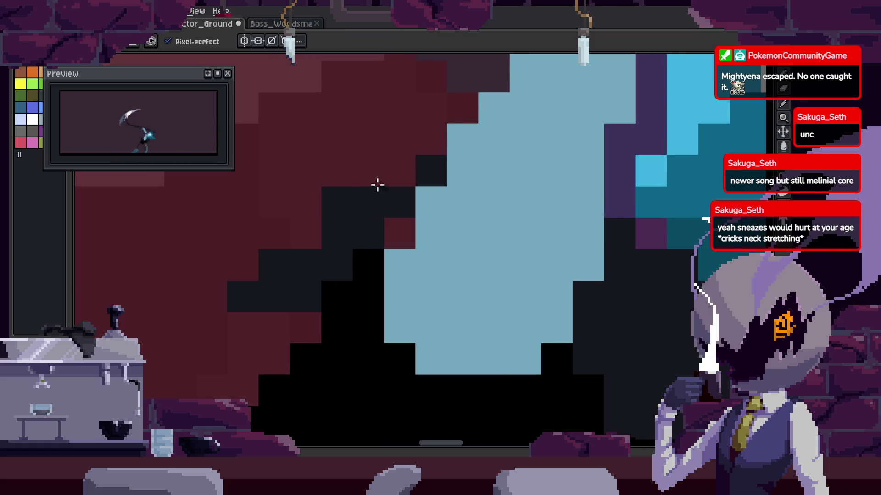
pyautogui.moveTo(335, 202); pyautogui.dragTo(463, 170)
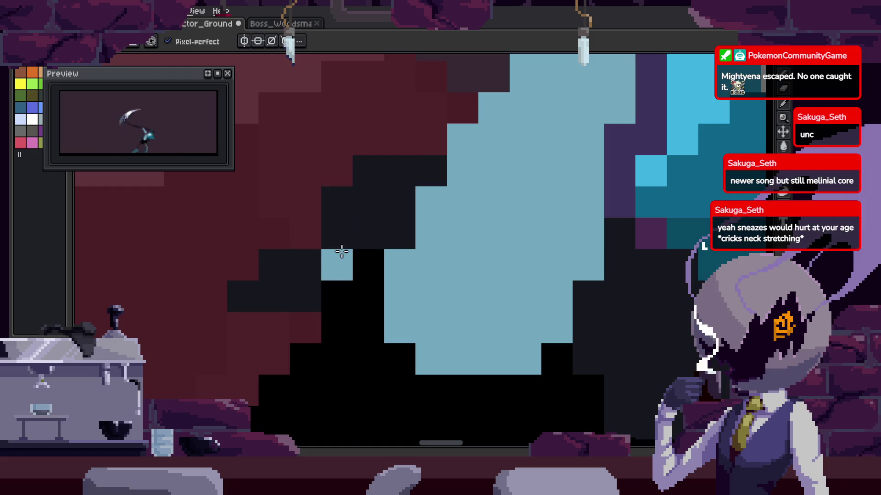
pyautogui.hotkey('ctrl', 's')
# Compare the cloaked, red-caped and scythe-raised frames, then make the preview window taller.
pyautogui.scroll(-3, 395, 275)
pyautogui.scroll(1, 395, 275)
pyautogui.scroll(1, 461, 255)
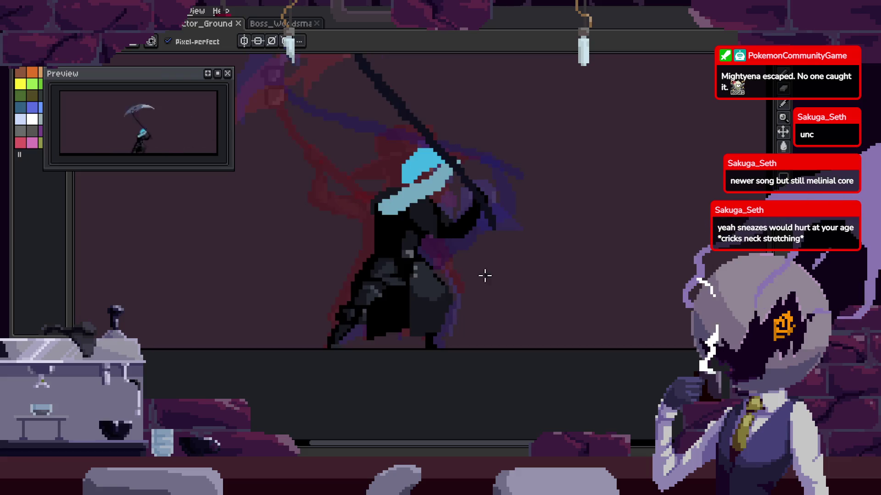
pyautogui.scroll(2, 461, 256)
pyautogui.scroll(1, 392, 257)
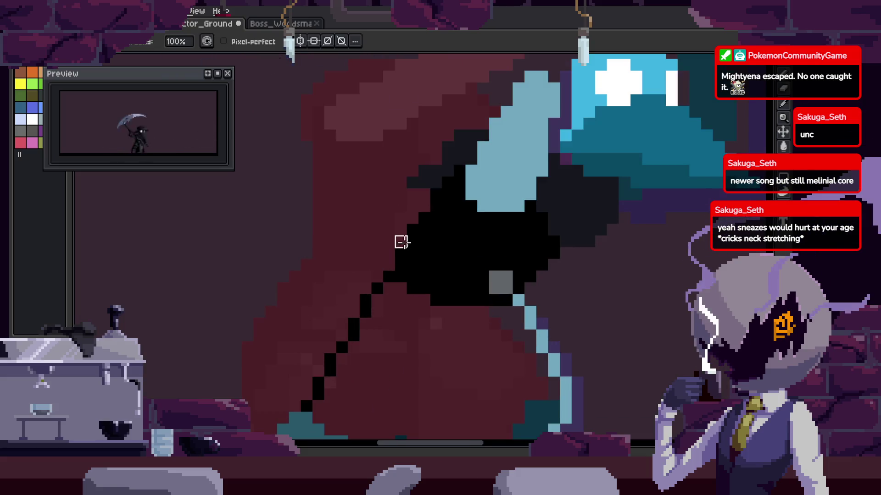
pyautogui.scroll(2, 412, 233)
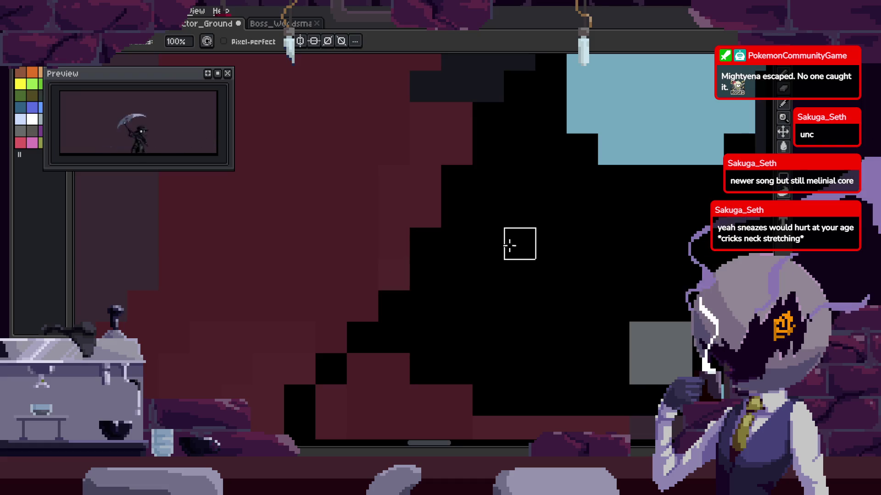
pyautogui.scroll(-2, 508, 245)
pyautogui.scroll(-2, 405, 165)
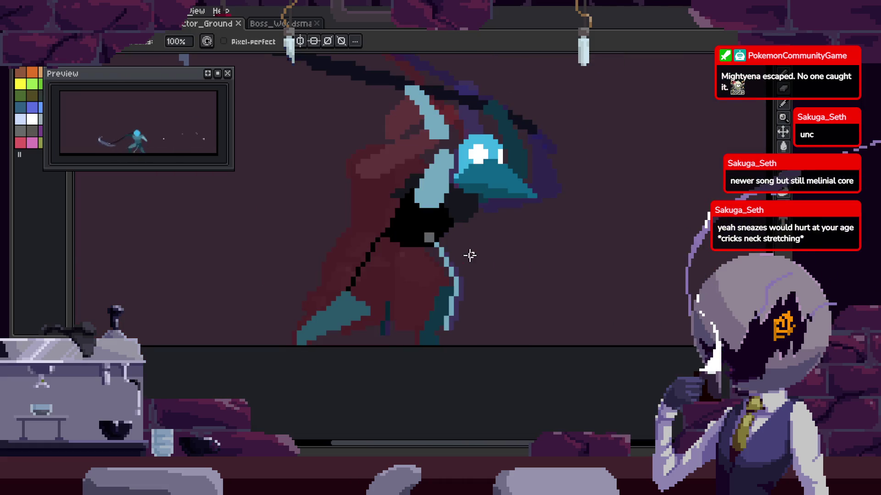
pyautogui.press('Right')
pyautogui.press('Left')
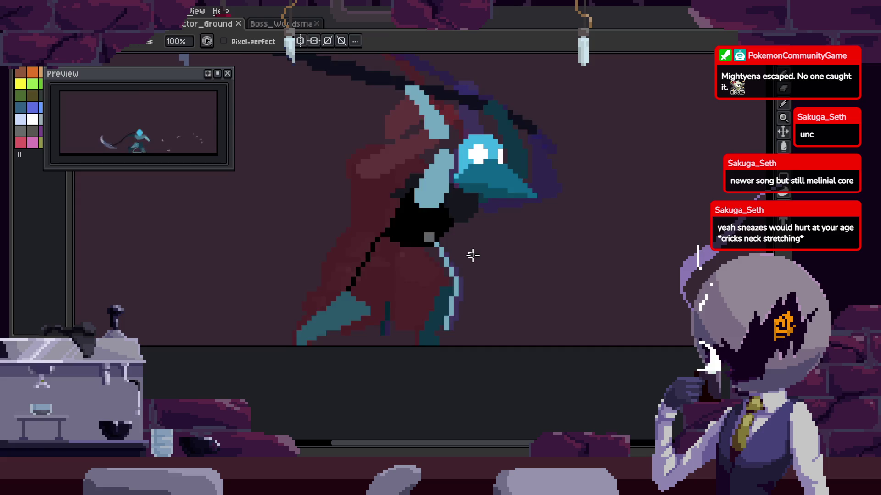
pyautogui.press('Right')
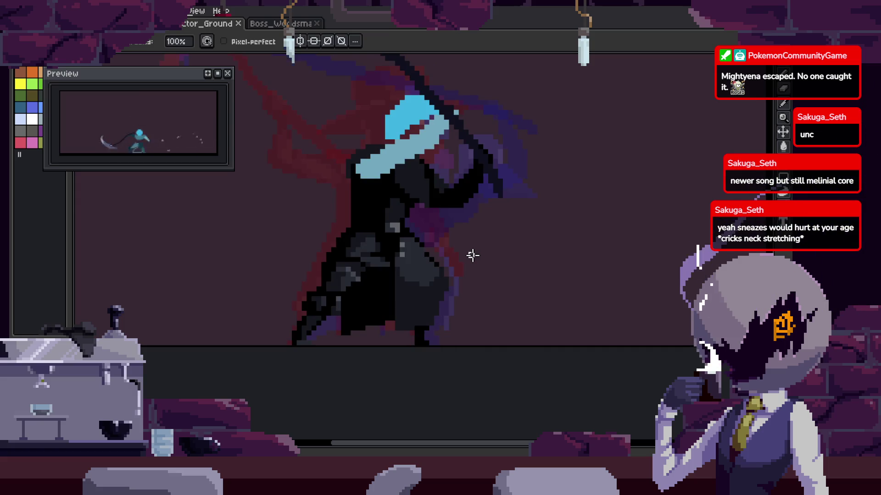
pyautogui.press('Right')
pyautogui.scroll(2, 477, 250)
pyautogui.press('Left')
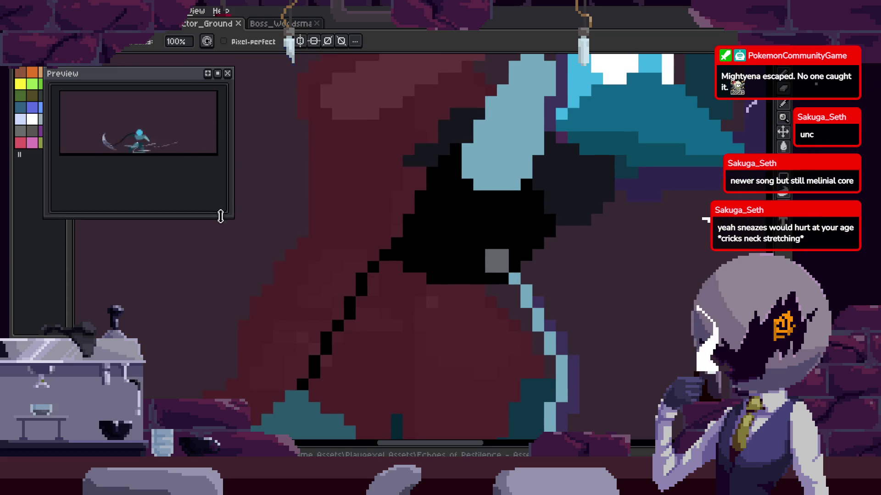
pyautogui.moveTo(220, 169); pyautogui.dragTo(220, 251)
# Widen the preview window and centre the scythe-swing animation inside it.
pyautogui.moveTo(233, 204); pyautogui.dragTo(385, 204)
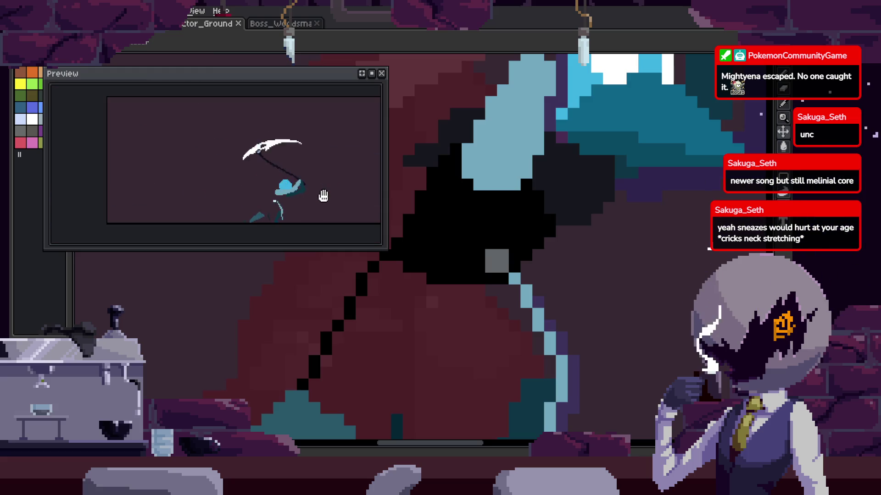
pyautogui.moveTo(506, 227); pyautogui.dragTo(503, 230)
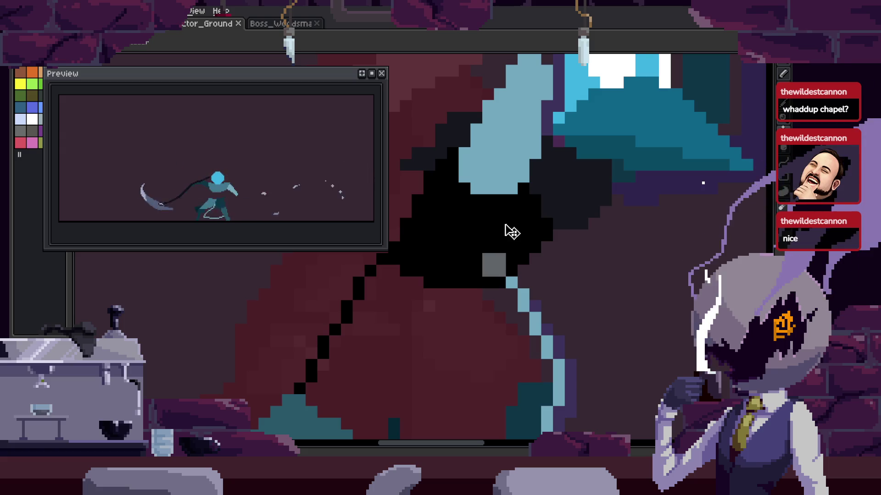
pyautogui.scroll(3, 552, 280)
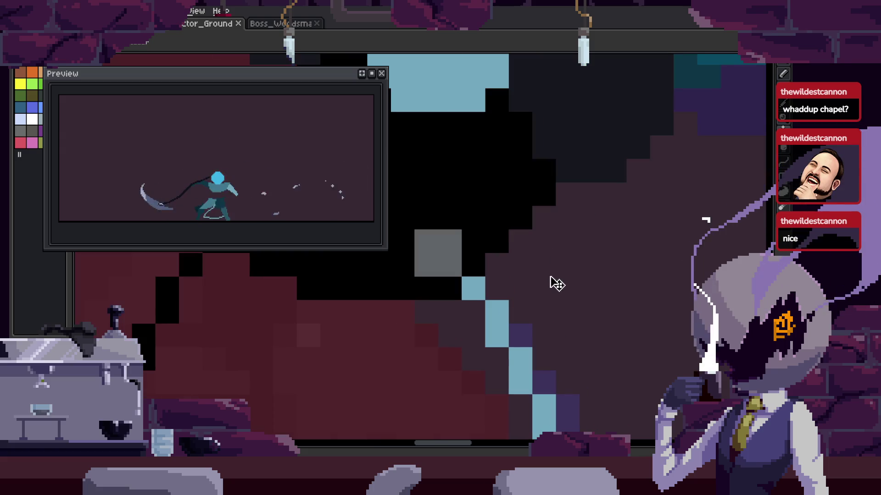
# Add a black pixel at the grip edge with the Pencil.
pyautogui.press('b')
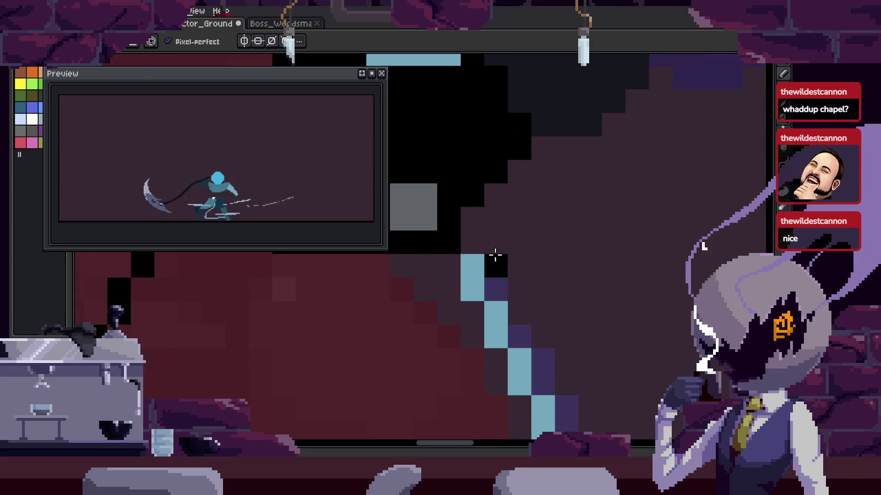
pyautogui.scroll(-1, 532, 281)
pyautogui.click(532, 281)
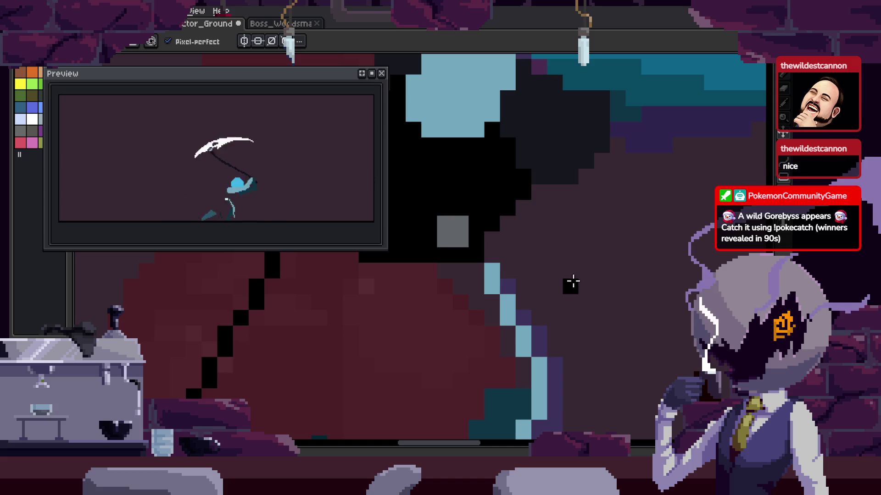
pyautogui.scroll(-3, 572, 280)
pyautogui.scroll(-2, 599, 240)
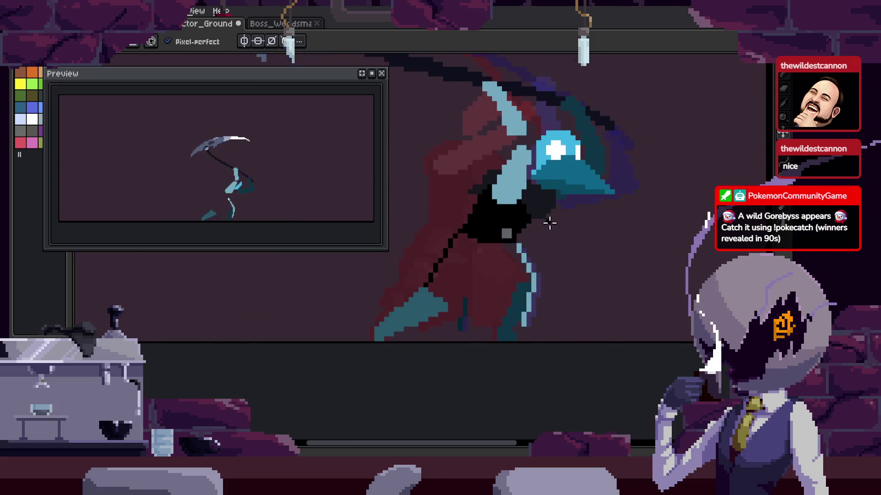
pyautogui.scroll(2, 444, 309)
pyautogui.scroll(-1, 477, 334)
pyautogui.scroll(1, 475, 315)
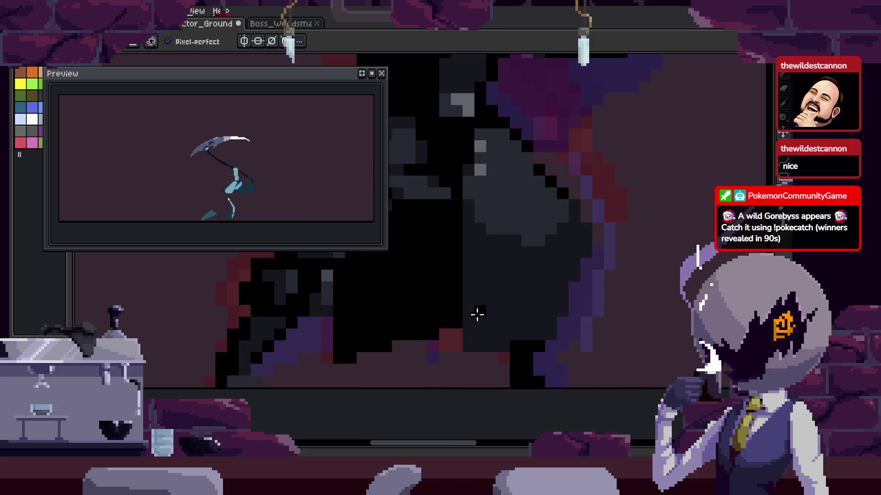
pyautogui.scroll(-2, 475, 315)
pyautogui.scroll(2, 531, 287)
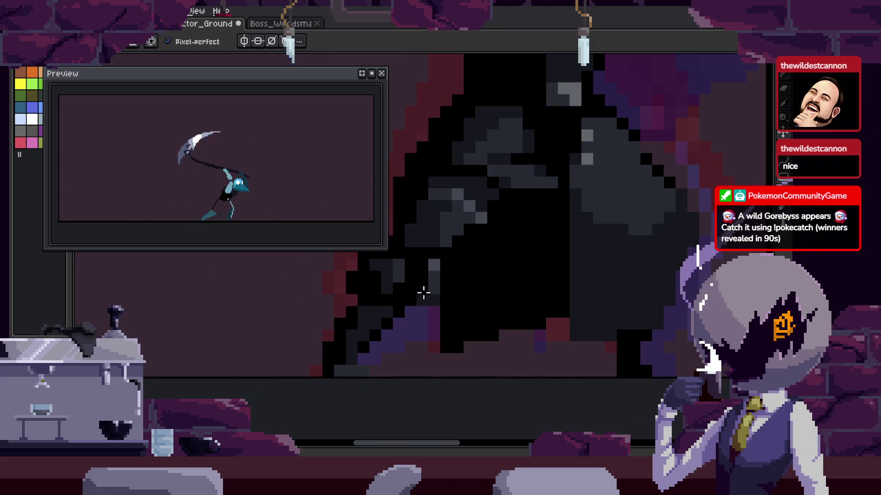
# On the next frame, fill the gap in the grip with black using the Paint Bucket.
pyautogui.press('Right')
pyautogui.press('g')
pyautogui.click(447, 310)
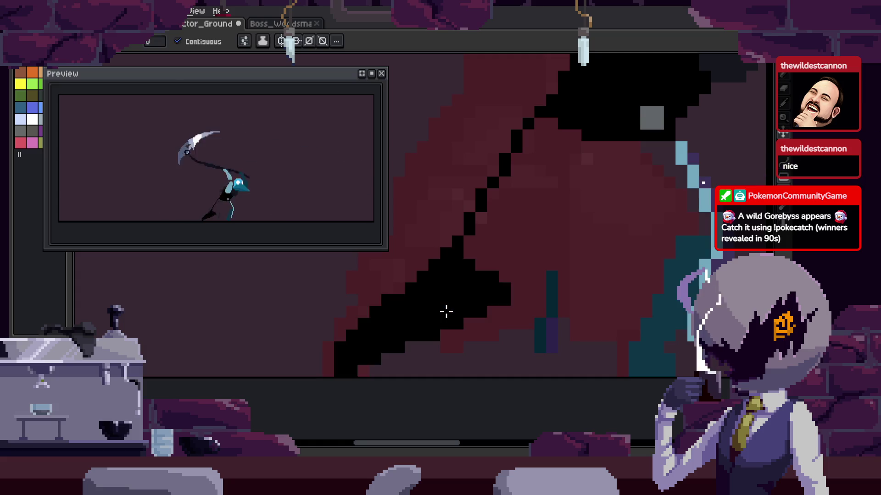
pyautogui.scroll(-2, 441, 312)
pyautogui.scroll(4, 430, 321)
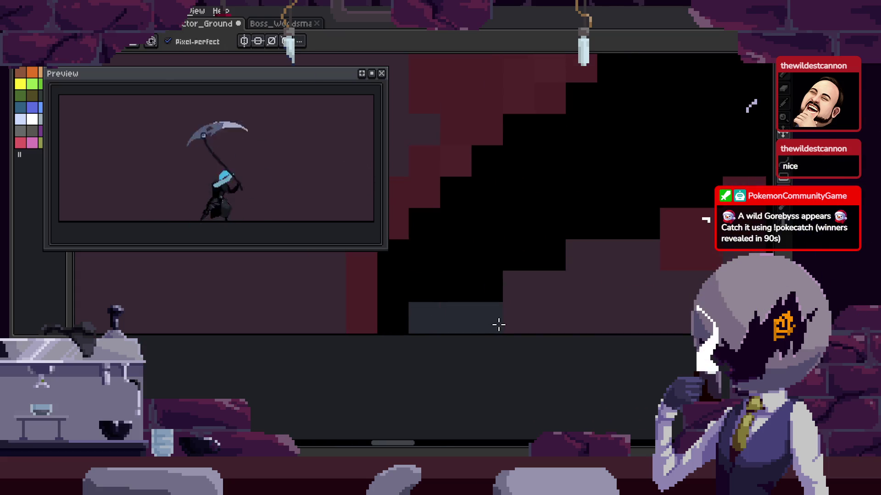
# On another frame, paint sampled dark-grey pixels onto the hand and purple pixels inside the grip.
pyautogui.press('Right')
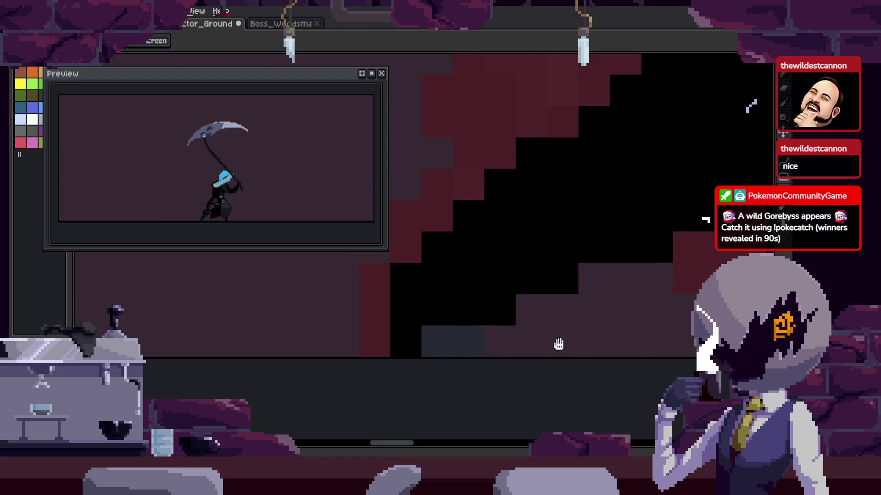
pyautogui.press('Left')
pyautogui.press('b')
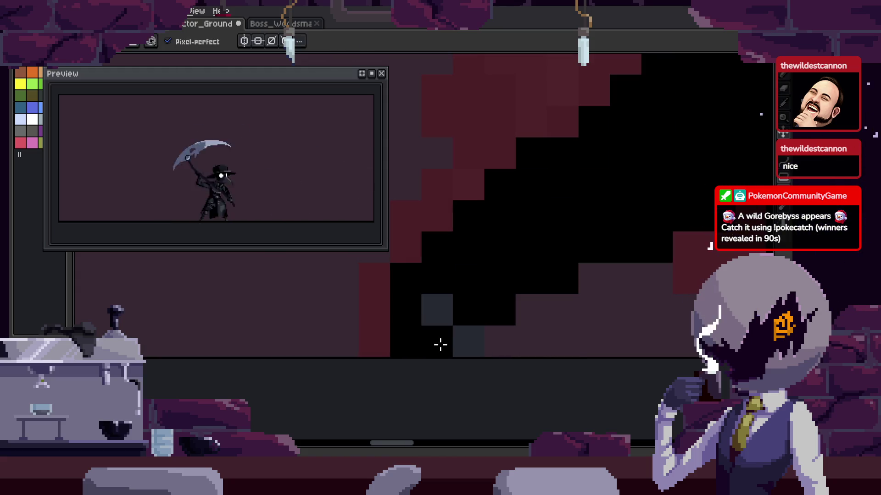
pyautogui.click(411, 310)
pyautogui.click(438, 341)
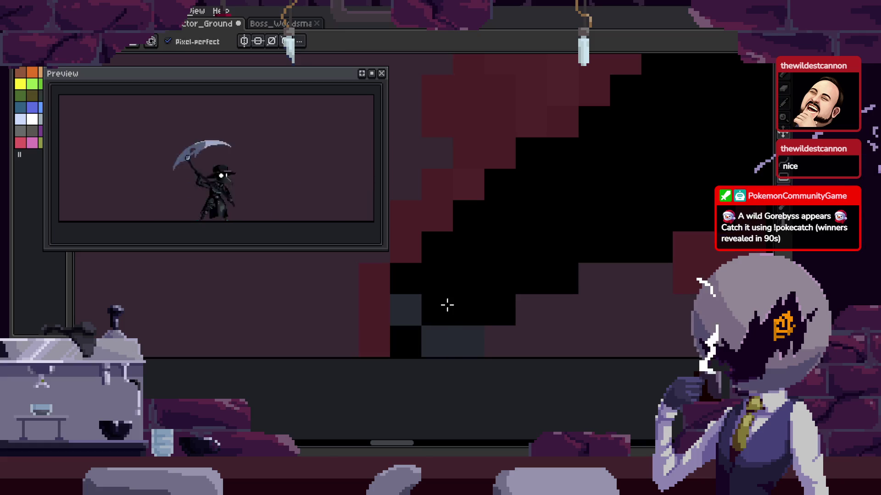
pyautogui.scroll(-3, 494, 301)
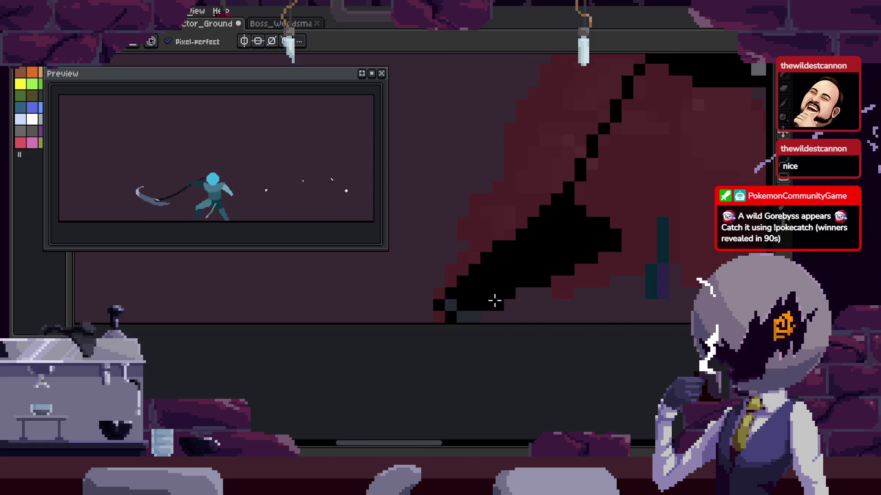
pyautogui.click(500, 252)
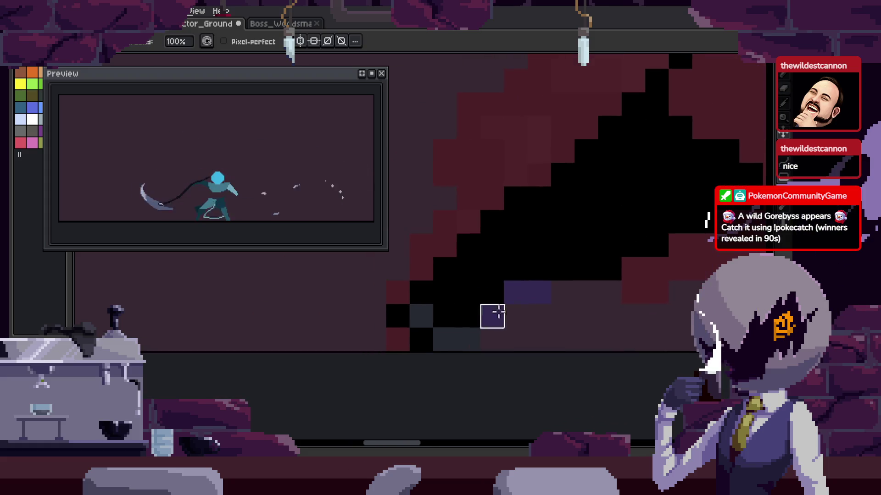
# Paint the diagonal scythe handle black.
pyautogui.scroll(3, 418, 288)
pyautogui.scroll(-2, 583, 319)
pyautogui.scroll(1, 576, 337)
pyautogui.scroll(-1, 560, 356)
pyautogui.scroll(1, 444, 314)
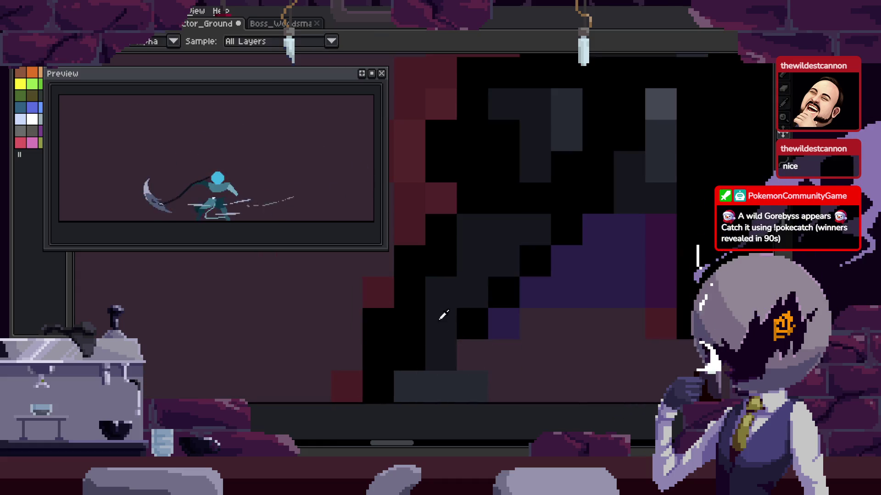
pyautogui.scroll(-1, 405, 337)
pyautogui.moveTo(364, 328); pyautogui.dragTo(492, 271)
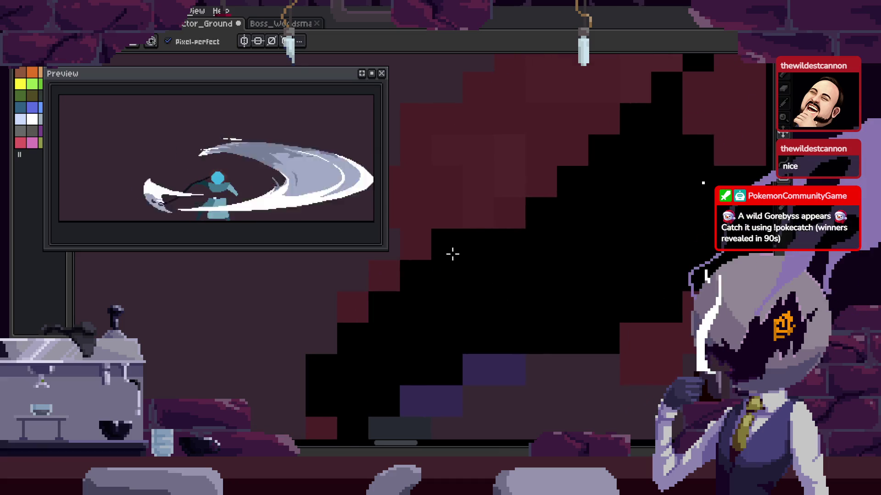
pyautogui.scroll(-2, 514, 276)
pyautogui.scroll(2, 525, 255)
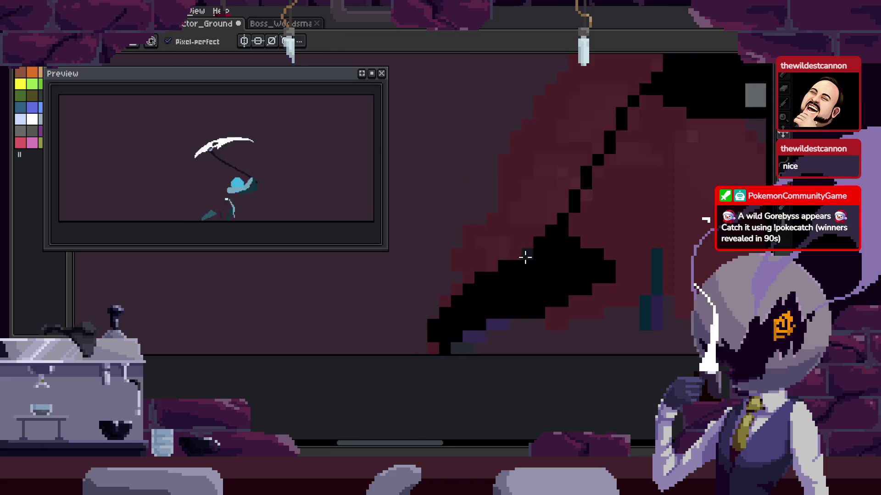
pyautogui.scroll(2, 458, 291)
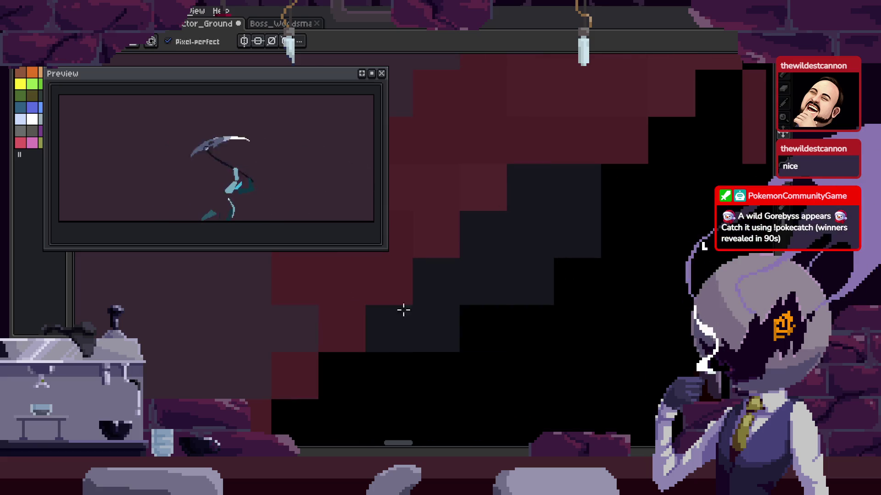
# Without pixel-perfect, paint dark-grey and red grip pixels, save, and blacken one grip pixel.
pyautogui.click(214, 38)
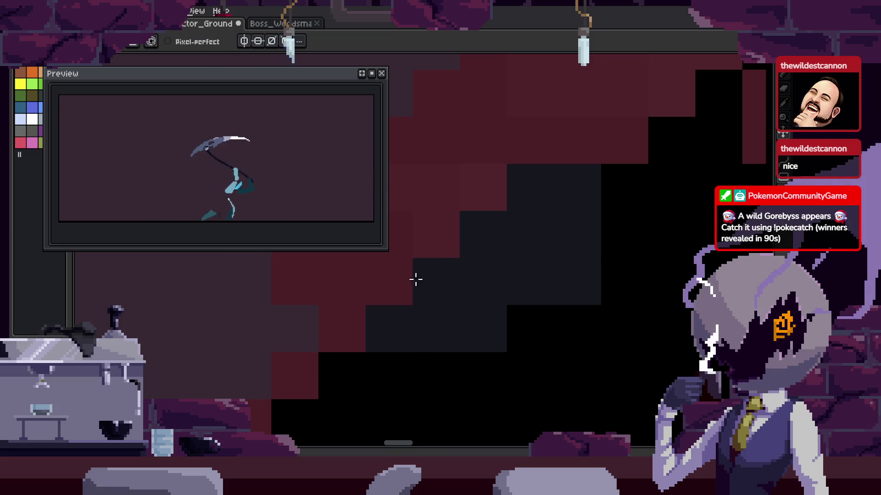
pyautogui.scroll(-3, 498, 244)
pyautogui.scroll(2, 566, 279)
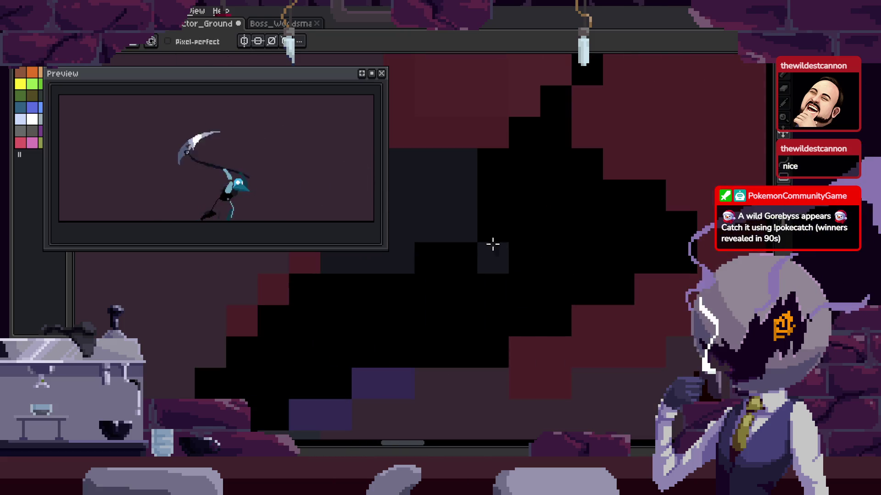
pyautogui.moveTo(429, 330)
pyautogui.mouseDown()
pyautogui.moveTo(452, 357)
pyautogui.moveTo(556, 305)
pyautogui.mouseUp()
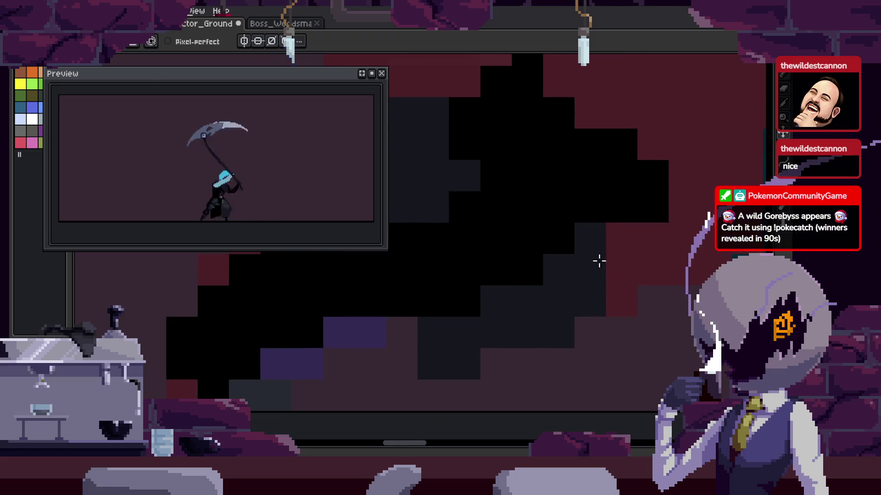
pyautogui.hotkey('ctrl', 's')
pyautogui.scroll(-3, 615, 284)
pyautogui.scroll(1, 540, 298)
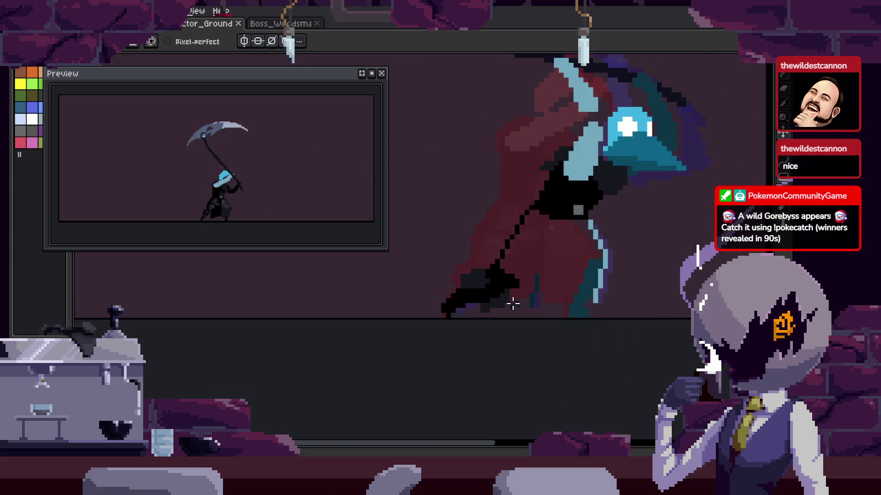
pyautogui.scroll(3, 522, 304)
pyautogui.click(491, 285)
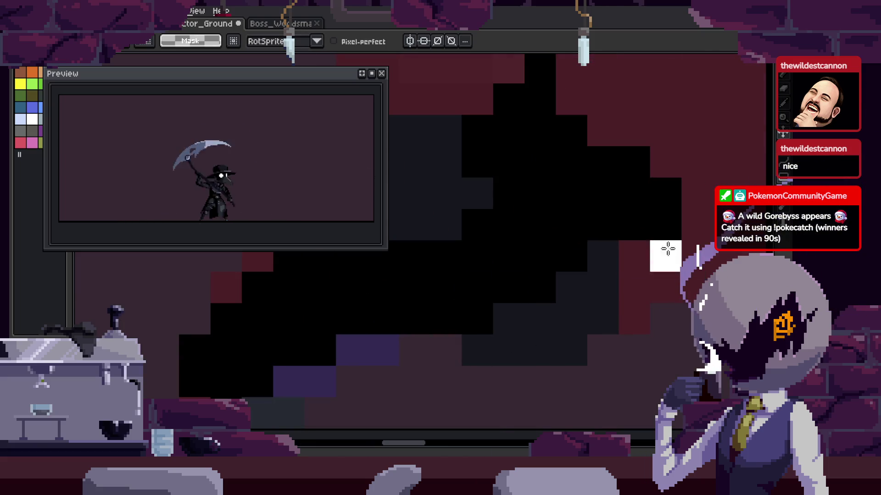
# Nudge the dark grip pixels up one pixel, play the animation, then undo the shift and save.
pyautogui.moveTo(671, 250); pyautogui.dragTo(634, 320)
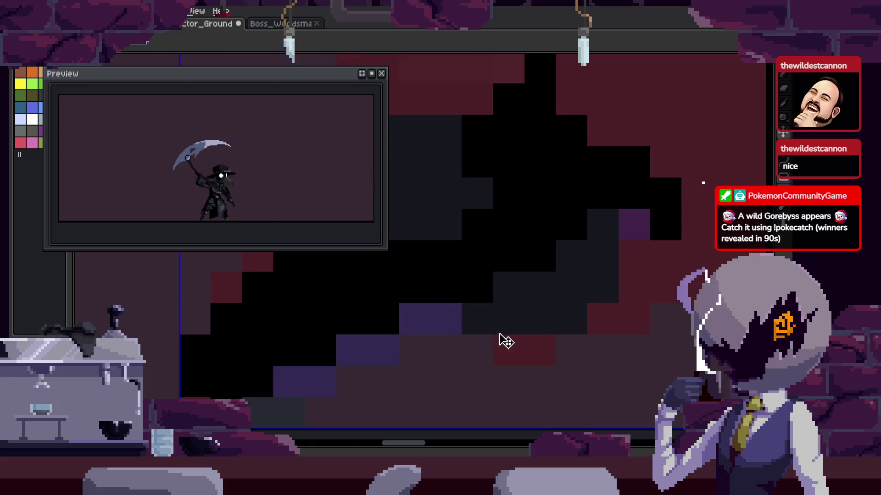
pyautogui.hotkey('ctrl', 's')
pyautogui.scroll(-1, 578, 293)
pyautogui.scroll(-2, 607, 295)
pyautogui.scroll(-2, 584, 292)
pyautogui.press('Return')
pyautogui.scroll(4, 379, 295)
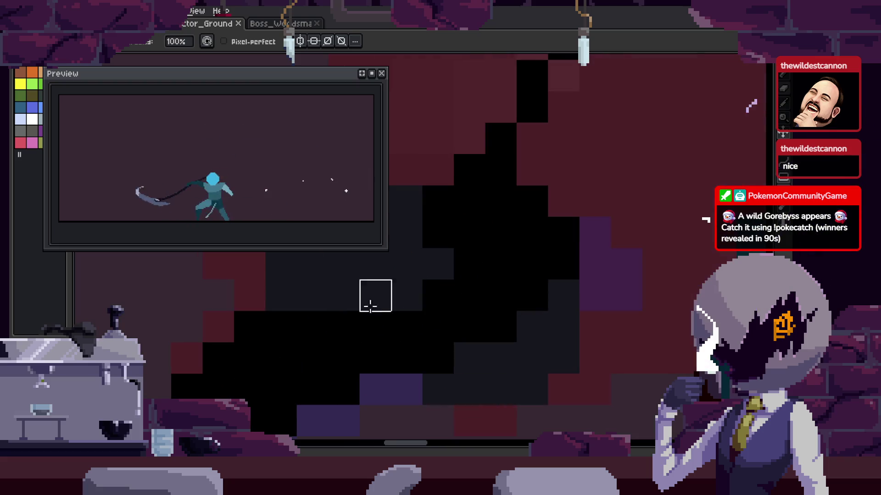
pyautogui.hotkey('ctrl', 'z')
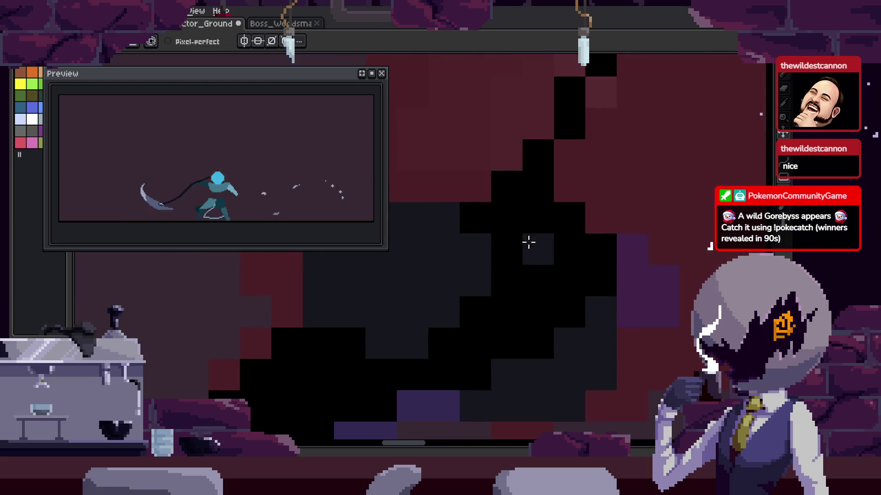
pyautogui.hotkey('ctrl', 's')
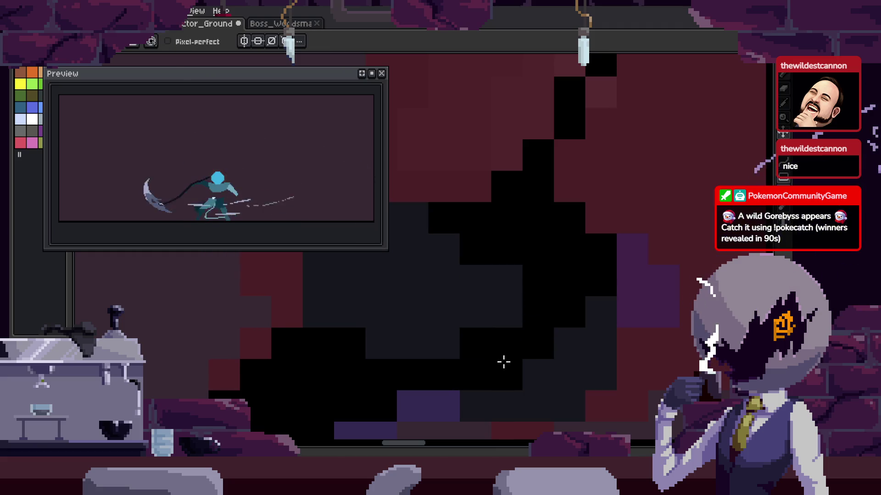
# Repaint a strip of the cloak and two cloak-edge pixels black, then save.
pyautogui.scroll(-1, 579, 363)
pyautogui.hotkey('ctrl', 's')
pyautogui.scroll(-4, 580, 363)
pyautogui.scroll(2, 600, 368)
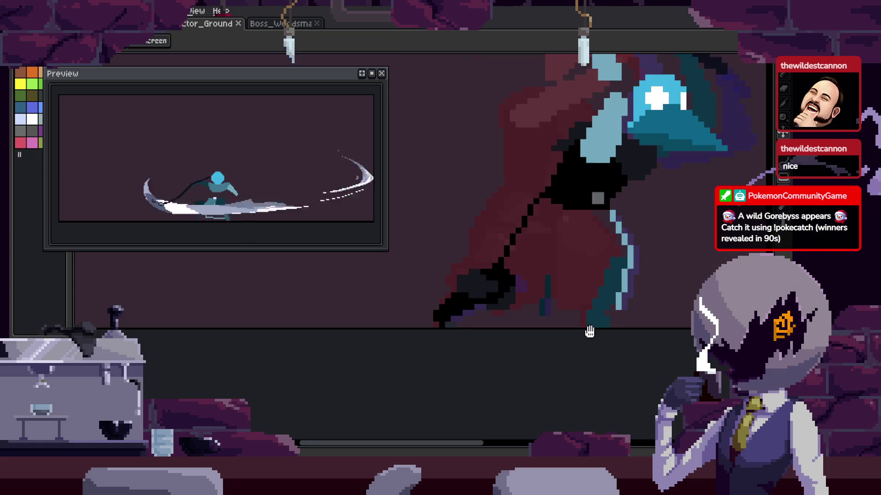
pyautogui.scroll(3, 482, 337)
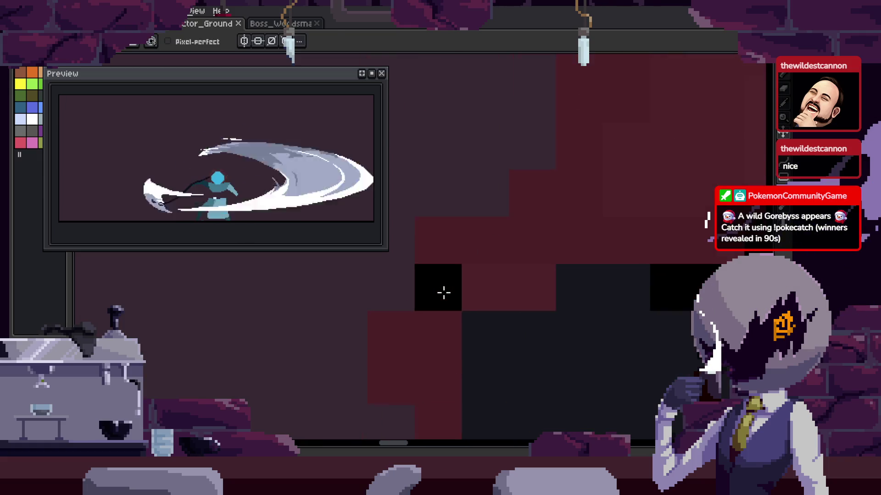
pyautogui.scroll(2, 479, 333)
pyautogui.moveTo(478, 333); pyautogui.dragTo(493, 339)
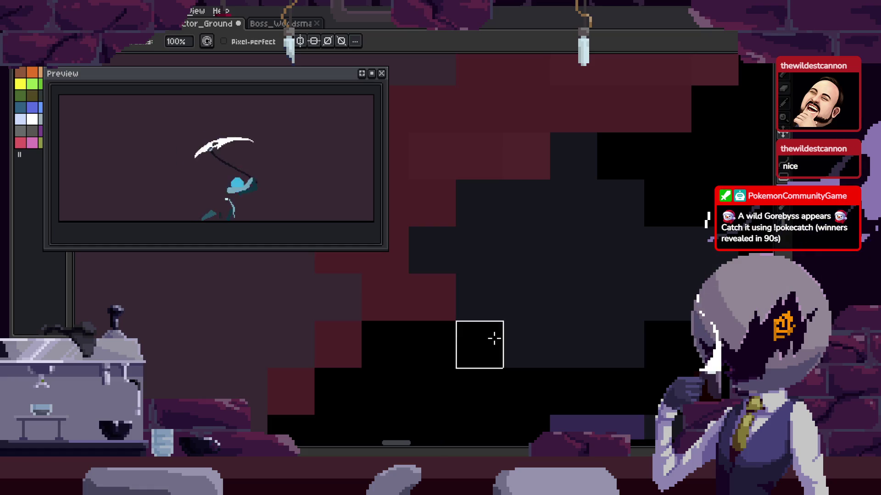
pyautogui.click(453, 310)
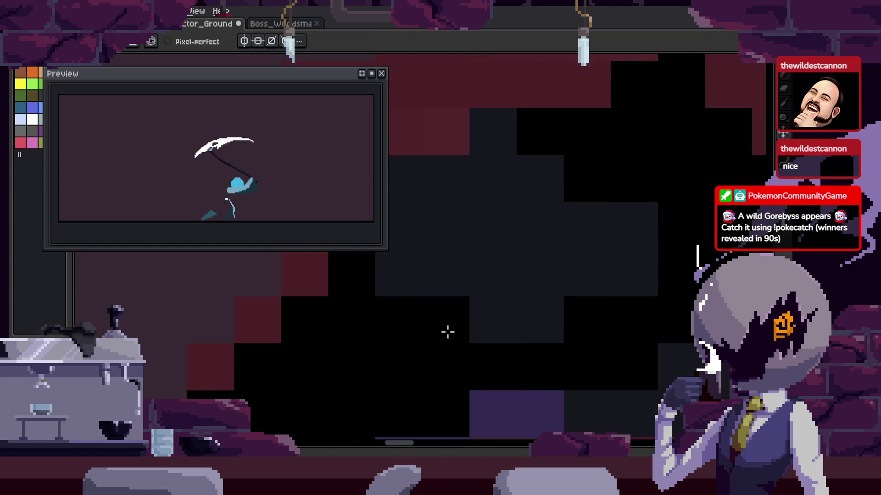
pyautogui.click(532, 280)
pyautogui.hotkey('ctrl', 's')
pyautogui.scroll(-3, 629, 289)
pyautogui.scroll(-1, 509, 291)
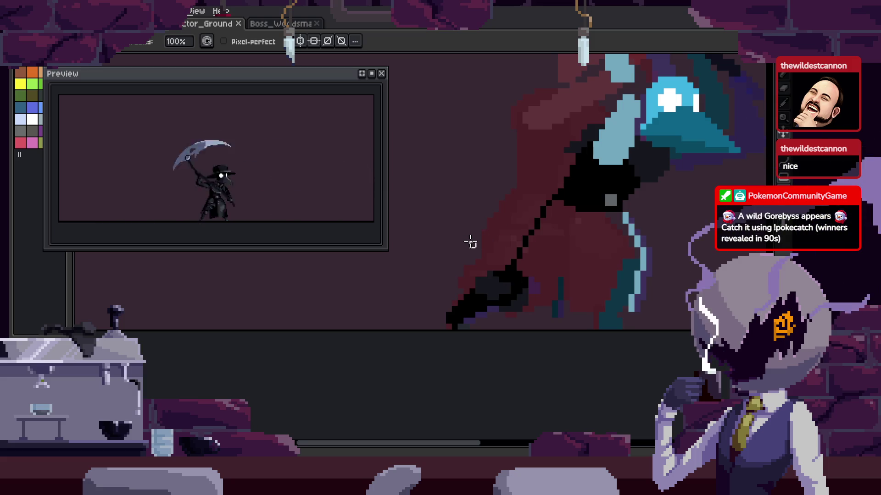
# Step back and forth through the animation frames to review the scythe swing.
pyautogui.scroll(2, 514, 266)
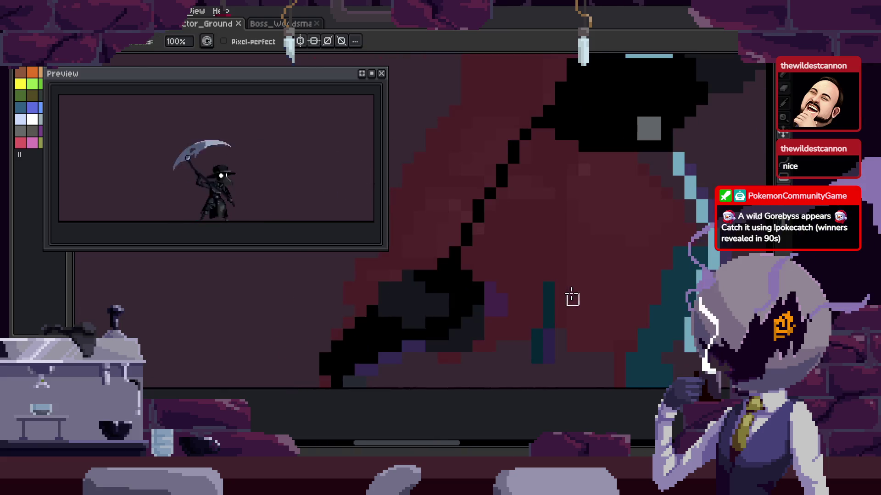
pyautogui.press('Right')
pyautogui.press('Left')
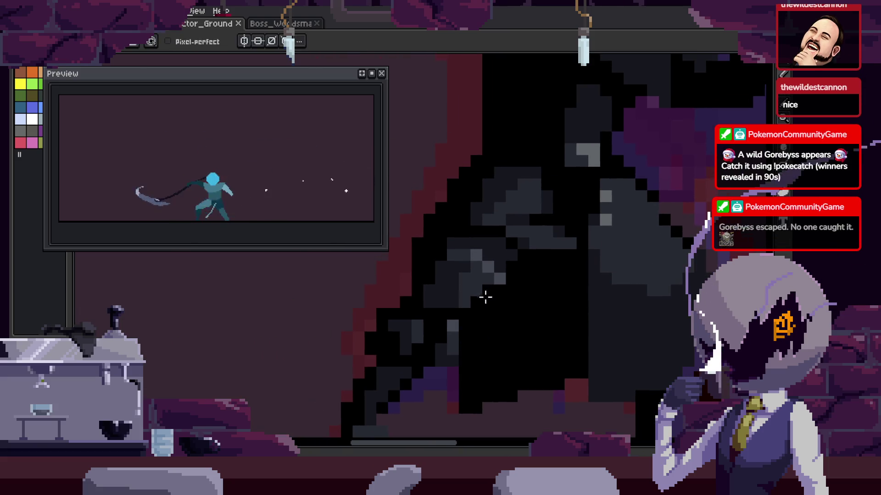
pyautogui.press('Left')
pyautogui.press('Right')
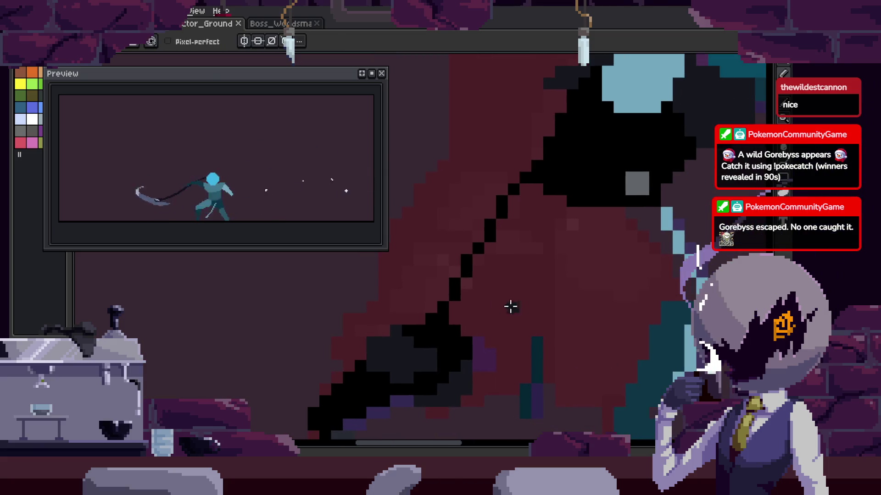
pyautogui.scroll(-1, 458, 353)
pyautogui.press('Right')
pyautogui.press('Right')
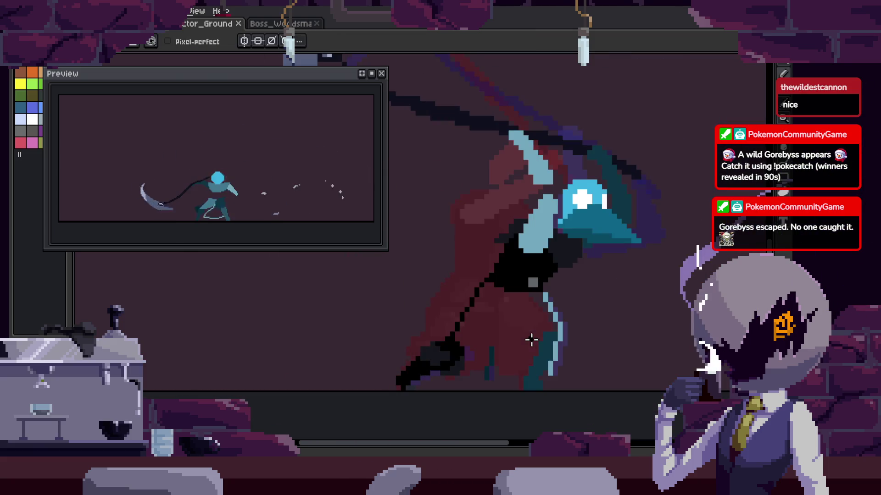
pyautogui.press('Right')
pyautogui.scroll(1, 459, 303)
pyautogui.press('Right')
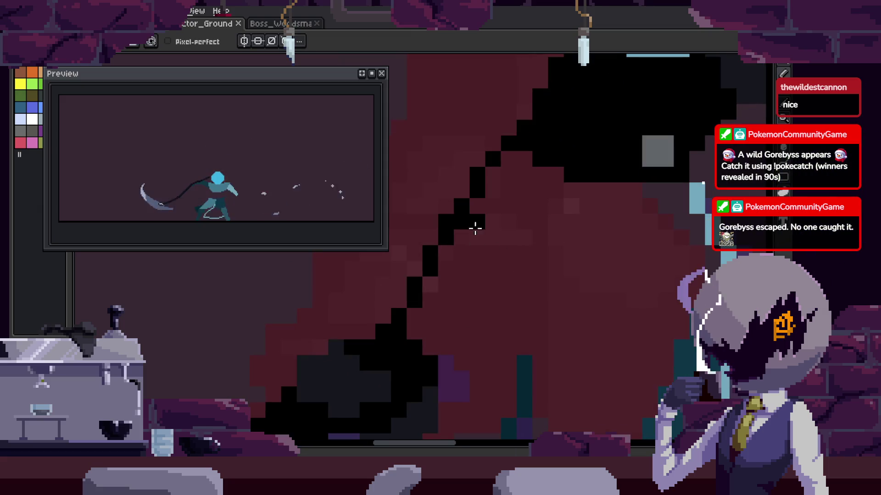
pyautogui.press('Right')
pyautogui.scroll(-1, 499, 291)
# On the cloaked-figure frame, paint the scythe interior dark grey, save, then undo it.
pyautogui.press('g')
pyautogui.press('Left')
pyautogui.press('Left')
pyautogui.scroll(1, 466, 256)
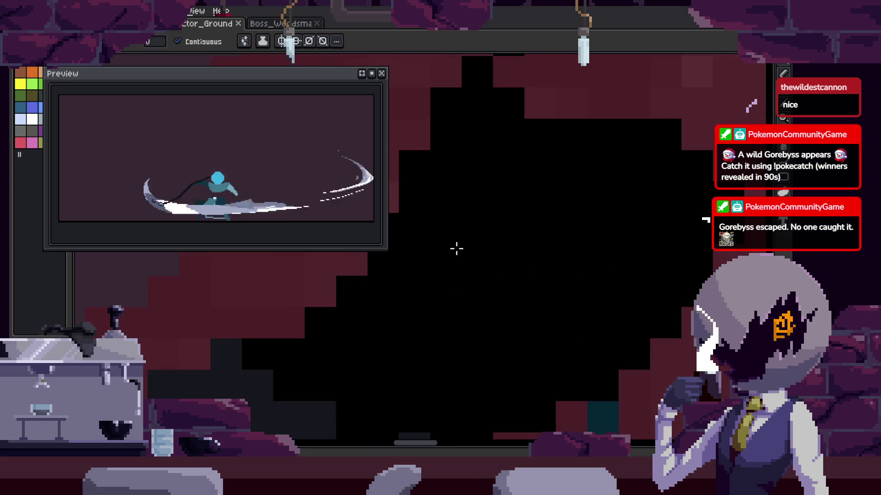
pyautogui.press('Left')
pyautogui.scroll(1, 454, 294)
pyautogui.press('b')
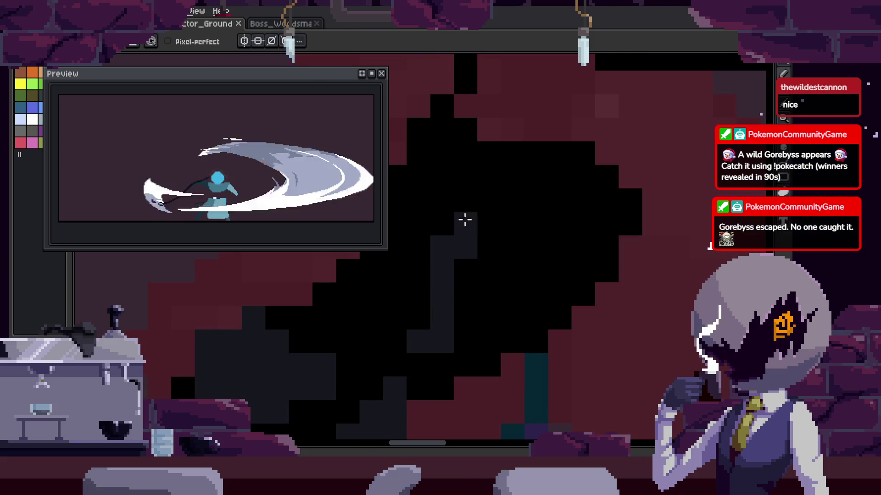
pyautogui.moveTo(602, 199)
pyautogui.mouseDown()
pyautogui.moveTo(437, 356)
pyautogui.moveTo(523, 337)
pyautogui.mouseUp()
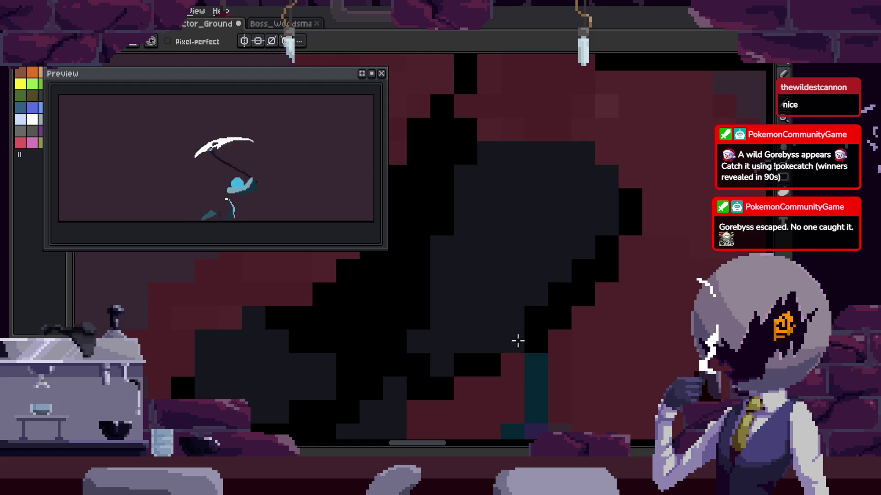
pyautogui.hotkey('ctrl', 's')
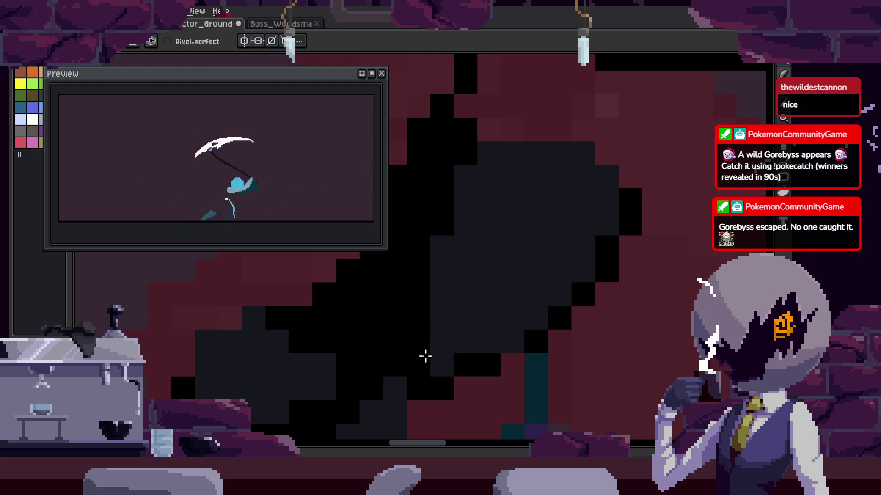
pyautogui.hotkey('ctrl', 'z')
pyautogui.scroll(-4, 504, 342)
pyautogui.scroll(1, 573, 321)
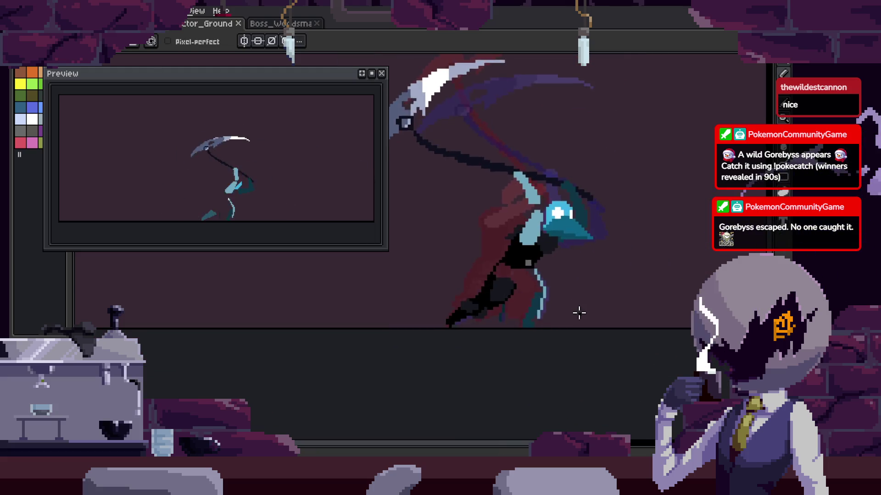
pyautogui.scroll(4, 536, 308)
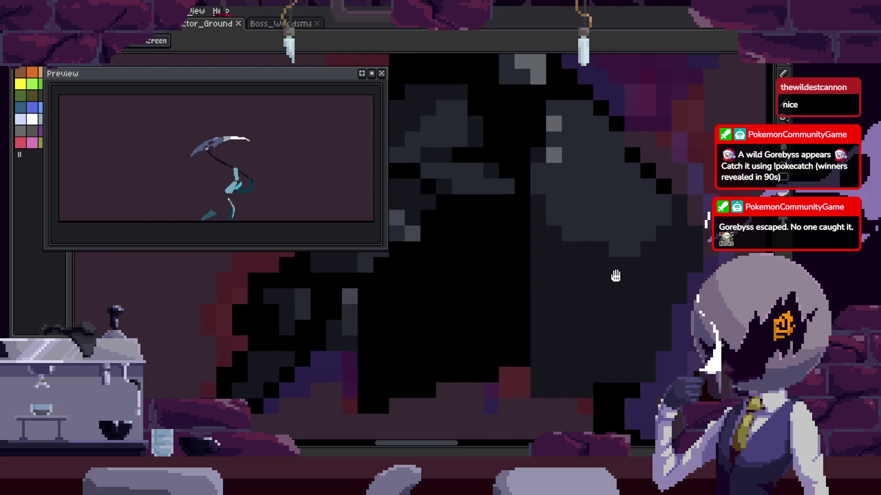
# Draw a black pixel line along the shape and try a Lasso selection, then deselect.
pyautogui.moveTo(462, 236); pyautogui.dragTo(565, 238)
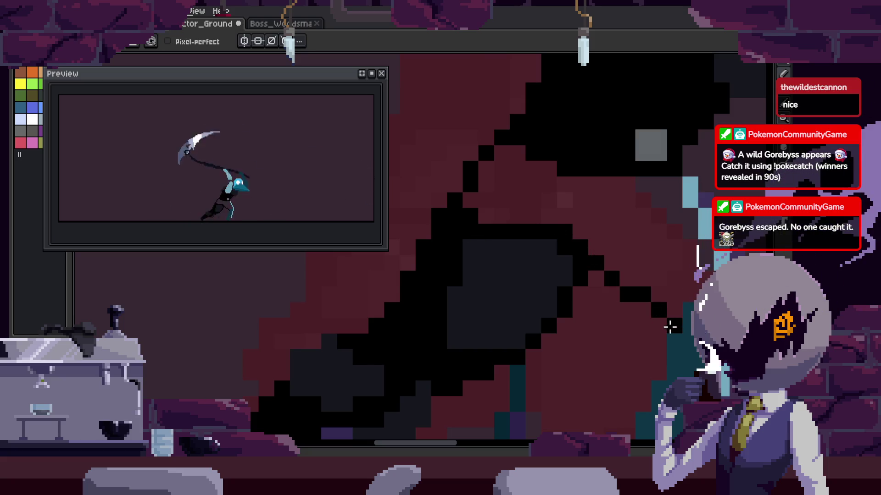
pyautogui.press('q')
pyautogui.moveTo(619, 231); pyautogui.dragTo(652, 275)
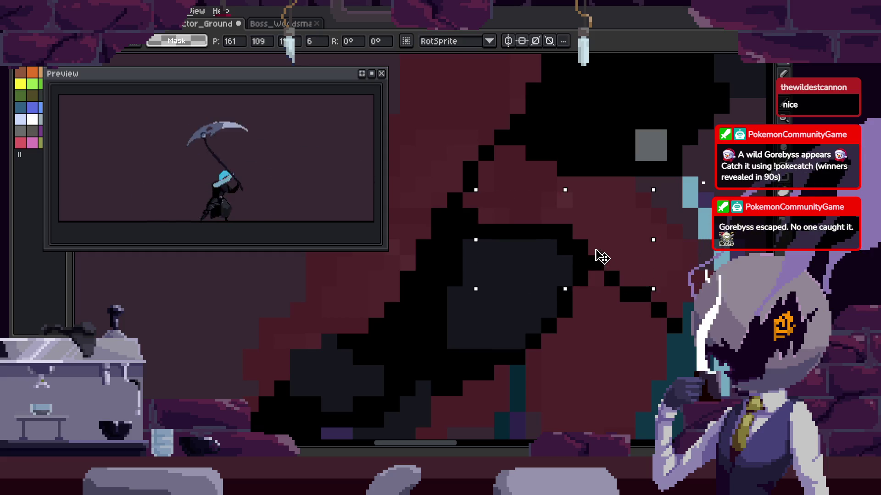
pyautogui.press('b')
pyautogui.hotkey('ctrl', 'd')
pyautogui.scroll(1, 651, 295)
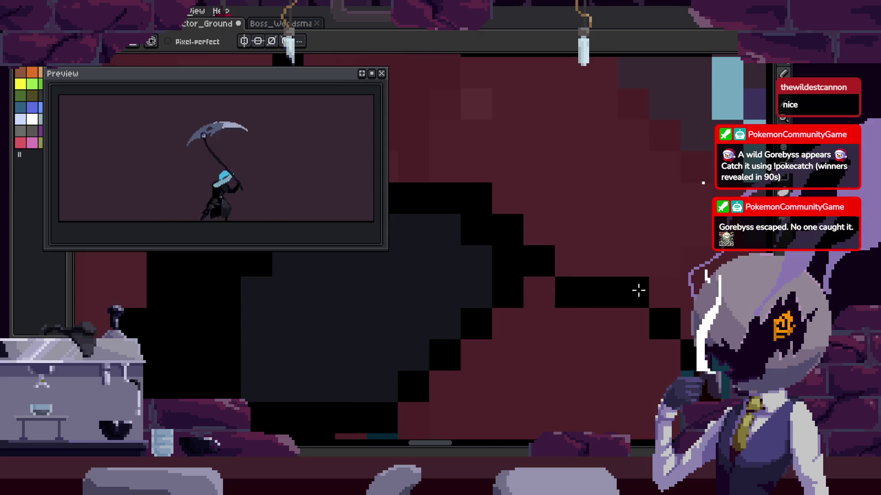
pyautogui.scroll(-1, 535, 218)
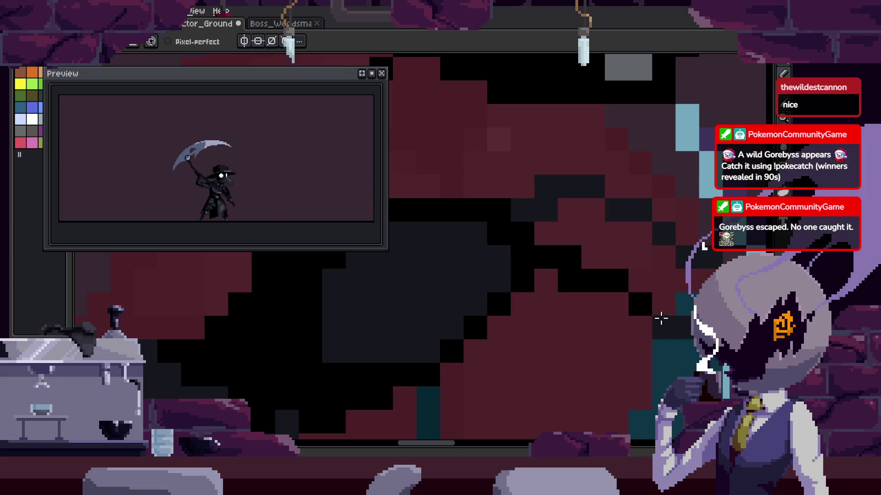
# Bring the lower cloak into view and sample its colour with the Eyedropper.
pyautogui.press('g')
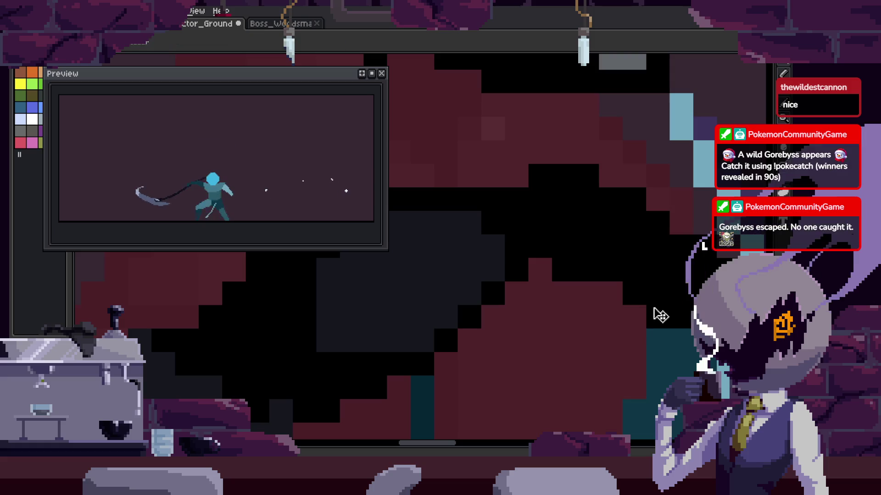
pyautogui.moveTo(627, 249); pyautogui.dragTo(604, 294)
pyautogui.press('i')
pyautogui.press('b')
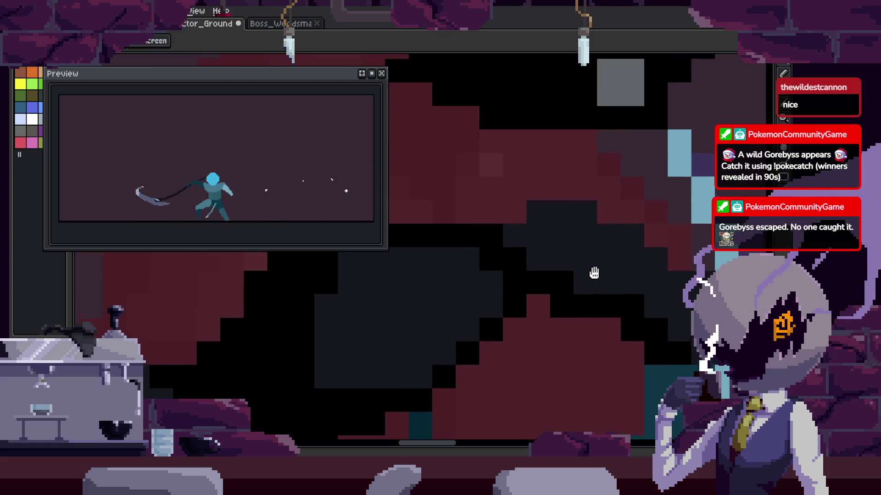
pyautogui.scroll(-2, 596, 312)
pyautogui.scroll(2, 551, 257)
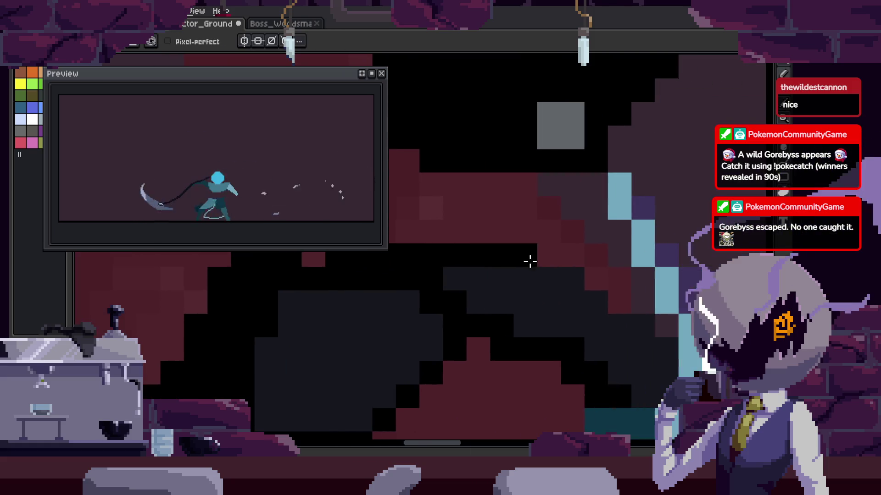
pyautogui.hscroll(2, 527, 258)
# Return to the Pencil and save the reaper animation file.
pyautogui.press('b')
pyautogui.scroll(-2, 525, 299)
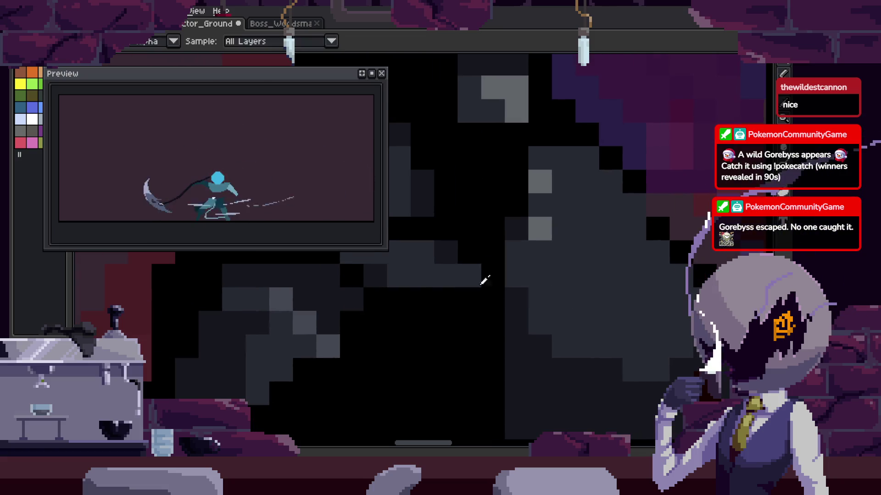
pyautogui.scroll(3, 639, 320)
pyautogui.scroll(-1, 546, 310)
pyautogui.scroll(1, 525, 326)
pyautogui.press('b')
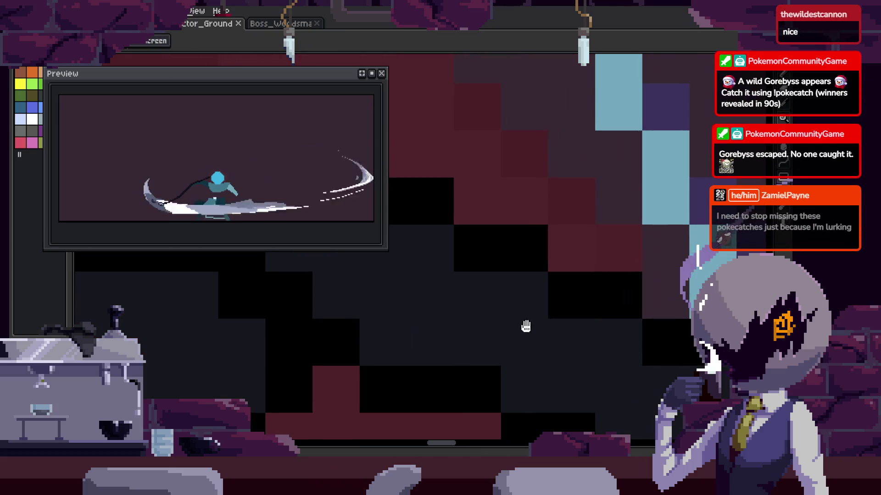
pyautogui.scroll(-1, 475, 297)
pyautogui.hotkey('ctrl', 's')
pyautogui.scroll(-1, 483, 295)
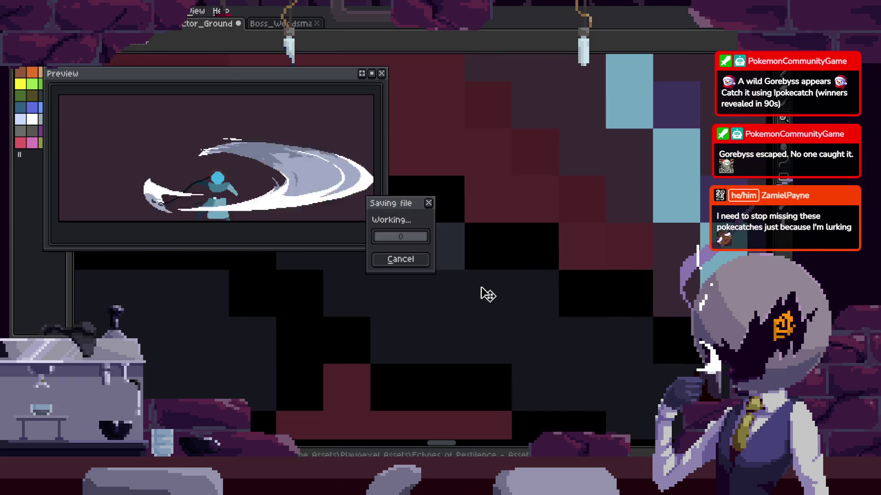
# Bring the upper-left of the reaper and its cloak into view, then save.
pyautogui.scroll(1, 486, 294)
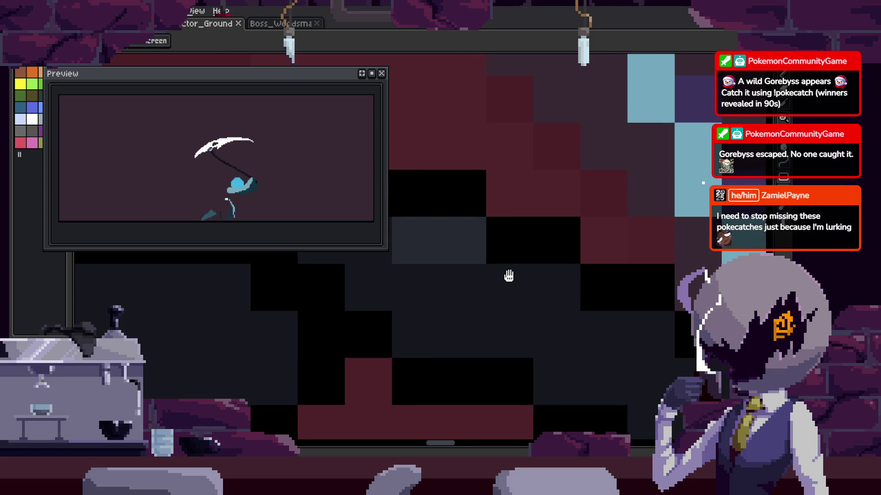
pyautogui.scroll(-1, 515, 264)
pyautogui.scroll(1, 570, 289)
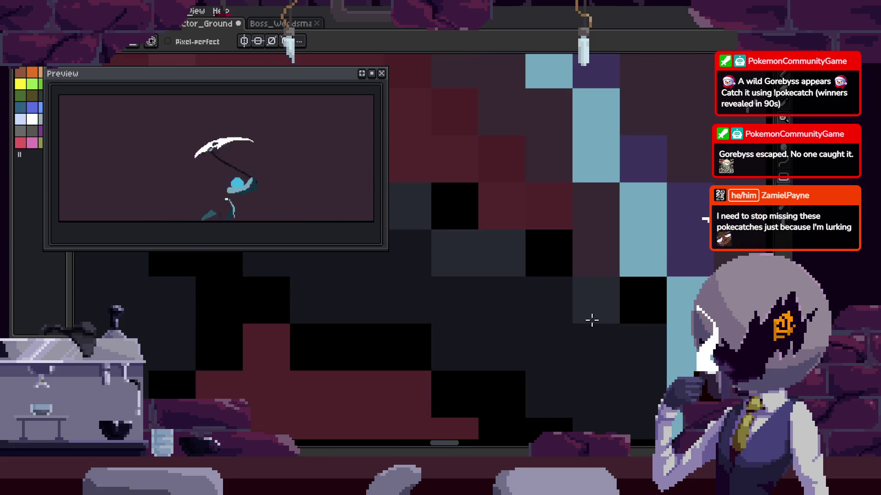
pyautogui.scroll(-1, 572, 310)
pyautogui.scroll(1, 589, 339)
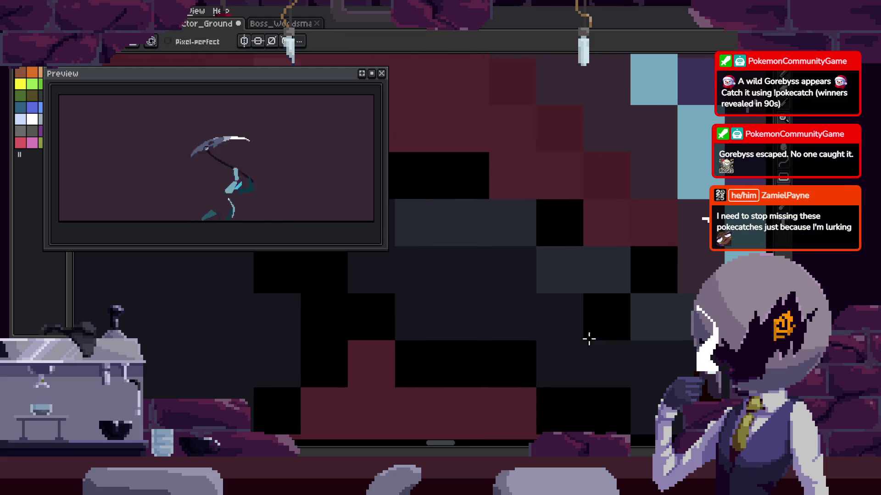
pyautogui.moveTo(633, 314)
pyautogui.mouseDown()
pyautogui.moveTo(585, 316)
pyautogui.moveTo(587, 323)
pyautogui.mouseUp()
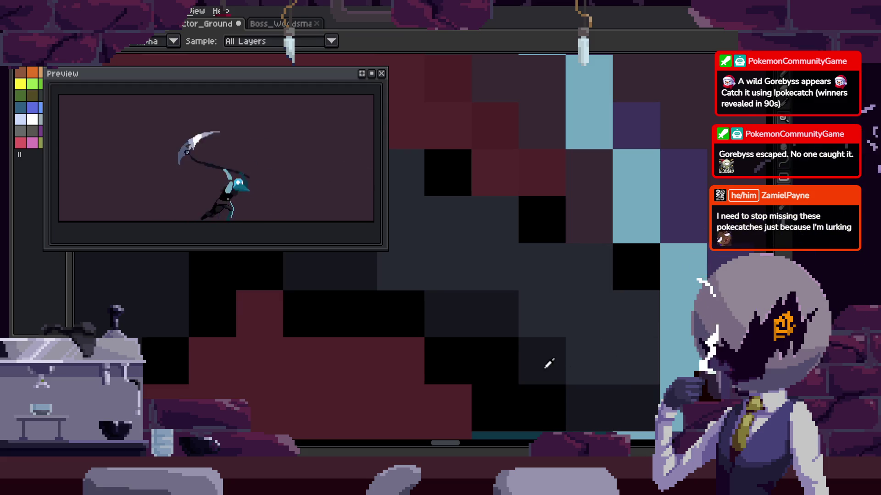
pyautogui.moveTo(590, 373); pyautogui.dragTo(623, 373)
pyautogui.hotkey('ctrl', 's')
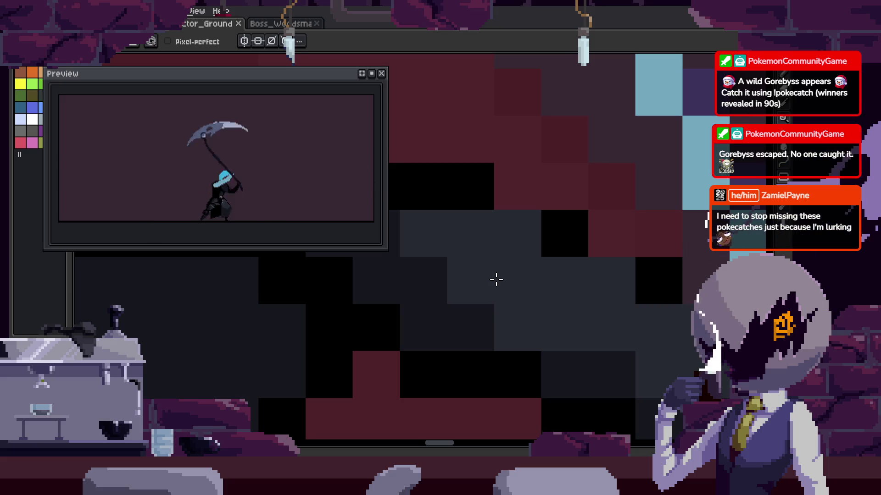
# Repaint a few dark cloak pixels light grey, discarding a stray dark pixel, and save.
pyautogui.moveTo(590, 319); pyautogui.dragTo(625, 366)
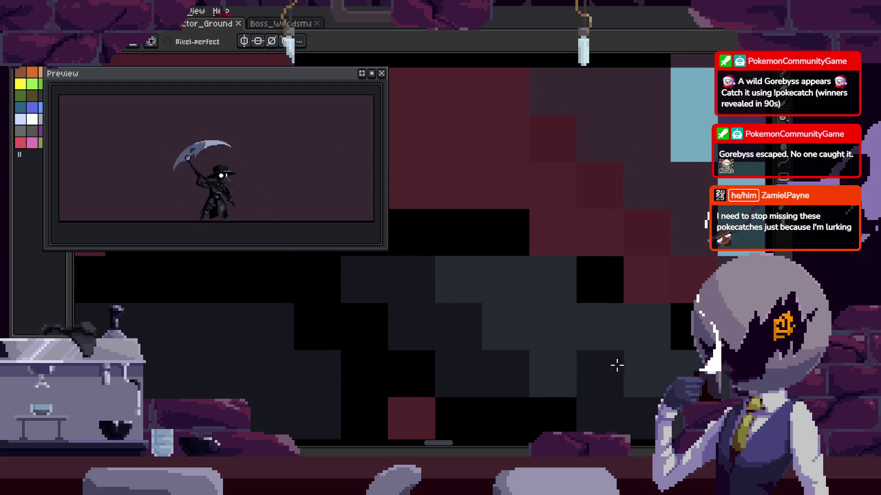
pyautogui.click(449, 334)
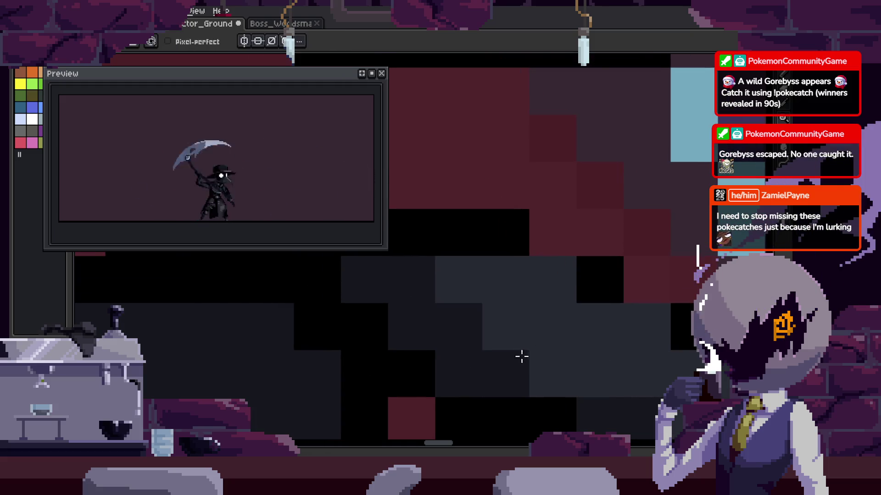
pyautogui.hotkey('ctrl', 'z')
pyautogui.scroll(-1, 543, 377)
pyautogui.scroll(-1, 528, 343)
pyautogui.scroll(-1, 528, 341)
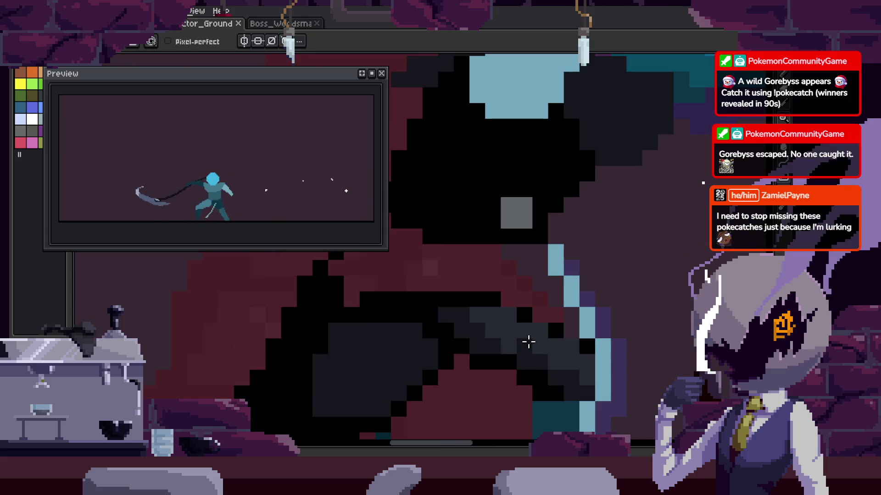
pyautogui.scroll(2, 529, 342)
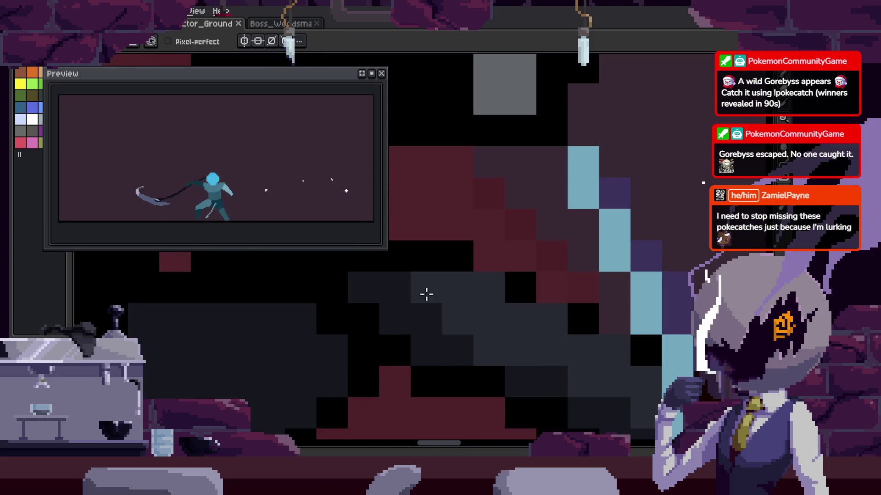
pyautogui.moveTo(430, 295); pyautogui.dragTo(465, 354)
pyautogui.hotkey('ctrl', 's')
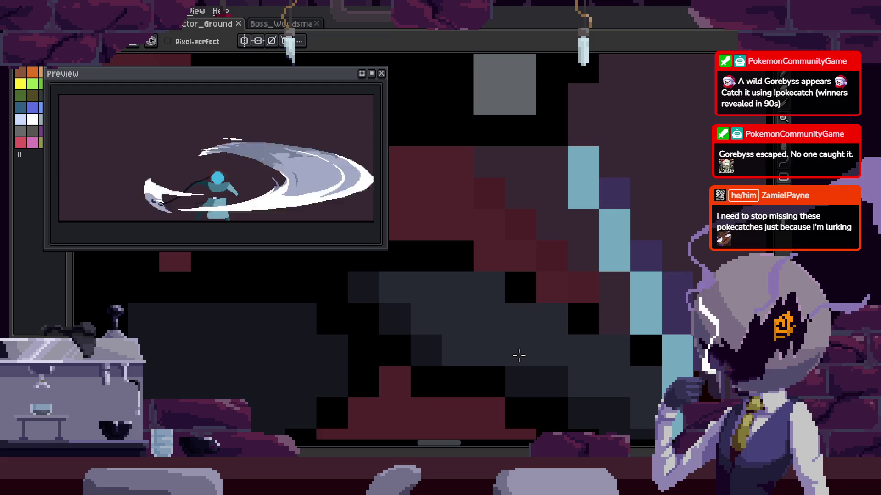
# Darken a few cells around the scythe grip.
pyautogui.scroll(-2, 519, 356)
pyautogui.scroll(3, 423, 271)
pyautogui.click(437, 268)
pyautogui.scroll(-1, 484, 332)
pyautogui.hotkey('ctrl', 'z')
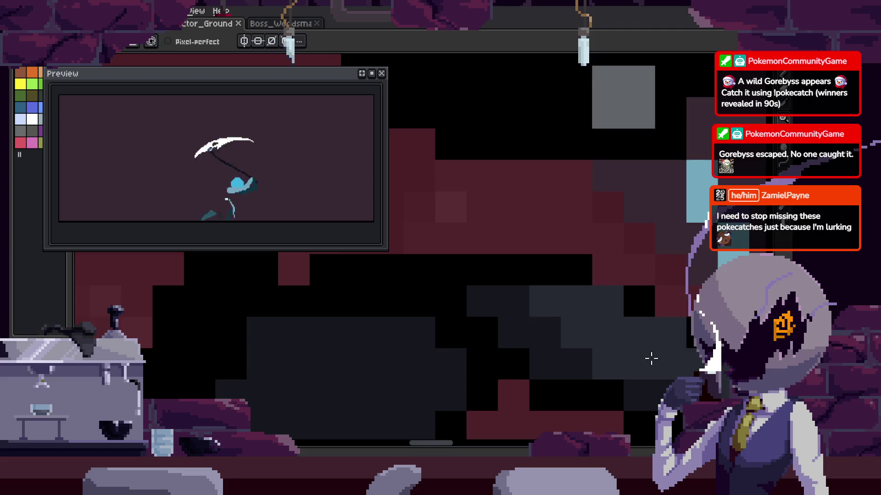
pyautogui.scroll(-2, 649, 359)
pyautogui.scroll(2, 610, 367)
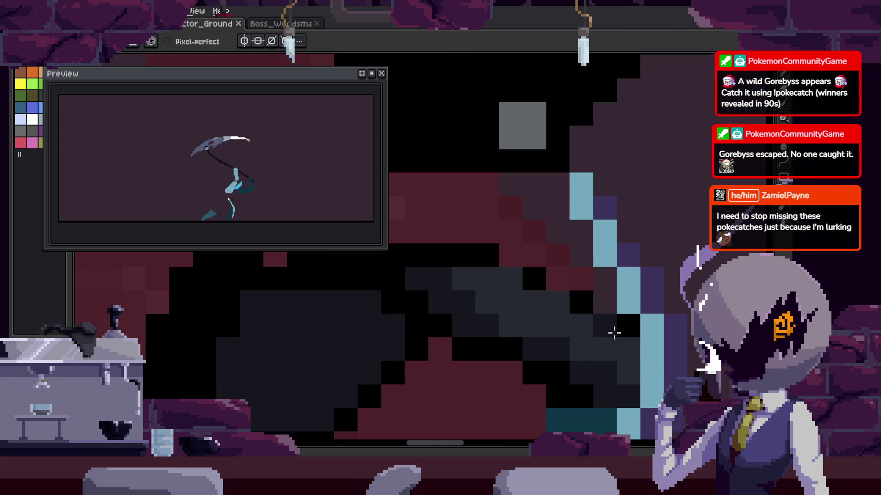
pyautogui.moveTo(525, 288); pyautogui.dragTo(567, 364)
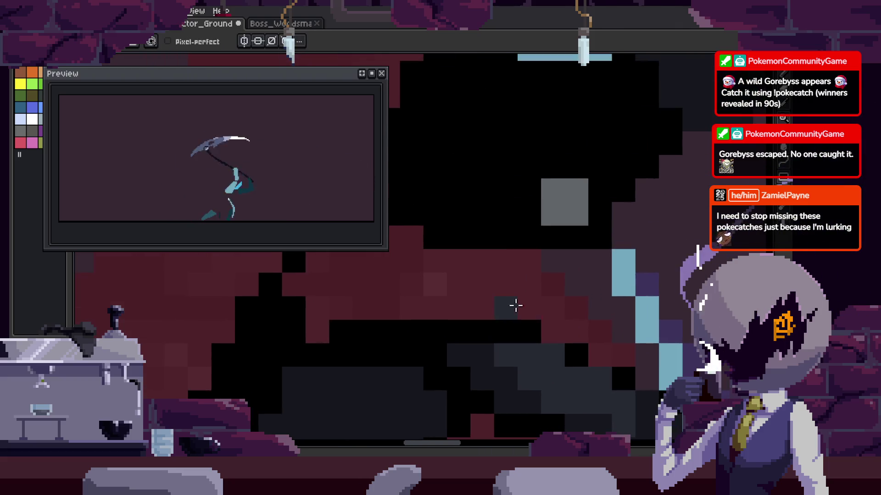
pyautogui.moveTo(478, 305); pyautogui.dragTo(518, 258)
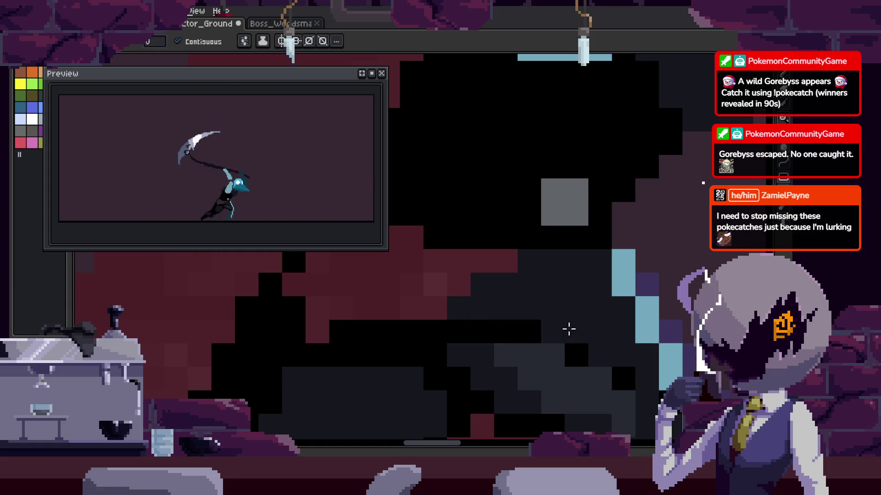
pyautogui.moveTo(570, 328); pyautogui.dragTo(531, 252)
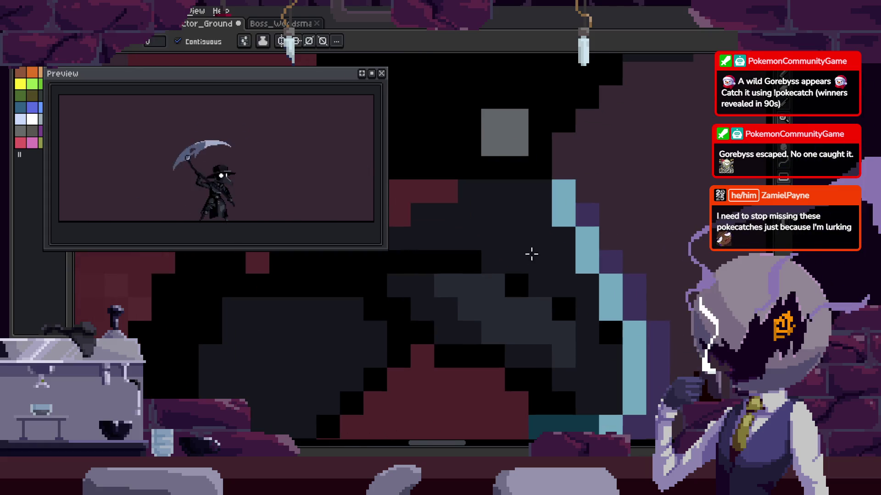
# Sample the dark colour from the sprite and paint over the cyan edge pixels.
pyautogui.click(564, 214)
pyautogui.press('alt')
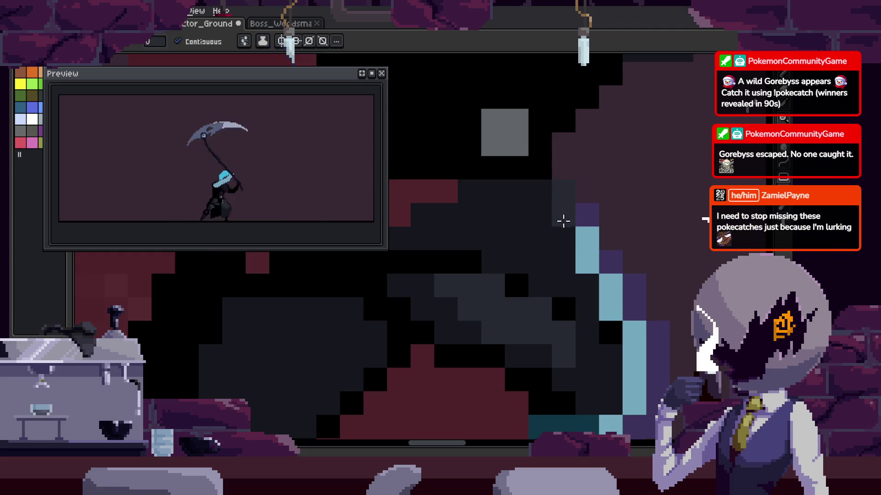
pyautogui.press('b')
pyautogui.moveTo(603, 295); pyautogui.dragTo(633, 385)
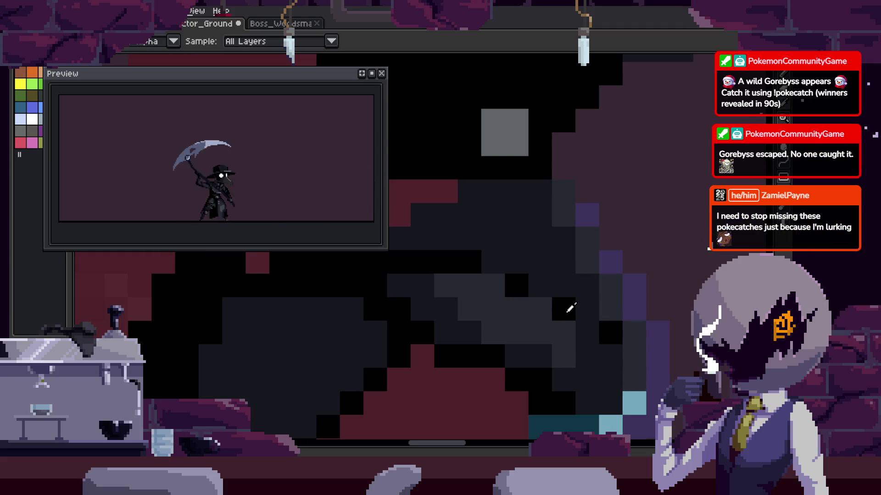
pyautogui.scroll(-4, 573, 257)
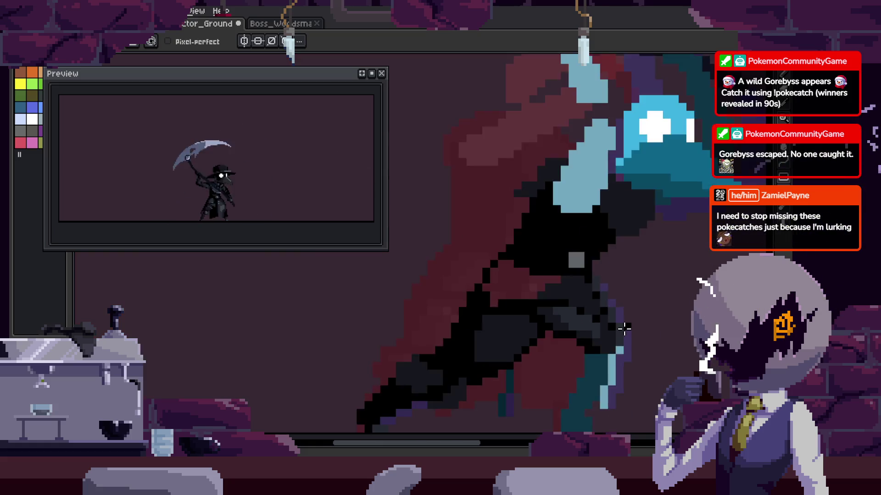
pyautogui.press('ctrl')
pyautogui.scroll(4, 642, 356)
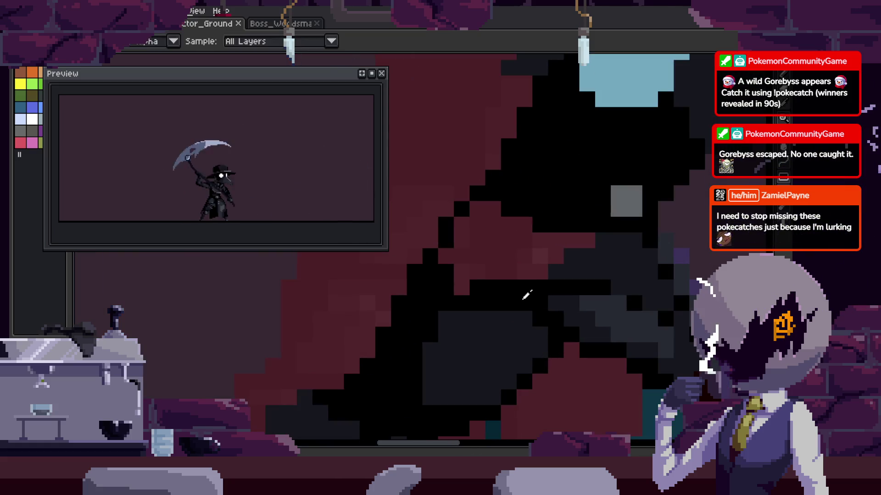
# Darken the pixels along the hand's edge.
pyautogui.press('g')
pyautogui.hscroll(2, 550, 285)
pyautogui.press('b')
pyautogui.scroll(1, 569, 226)
pyautogui.moveTo(605, 365); pyautogui.dragTo(550, 251)
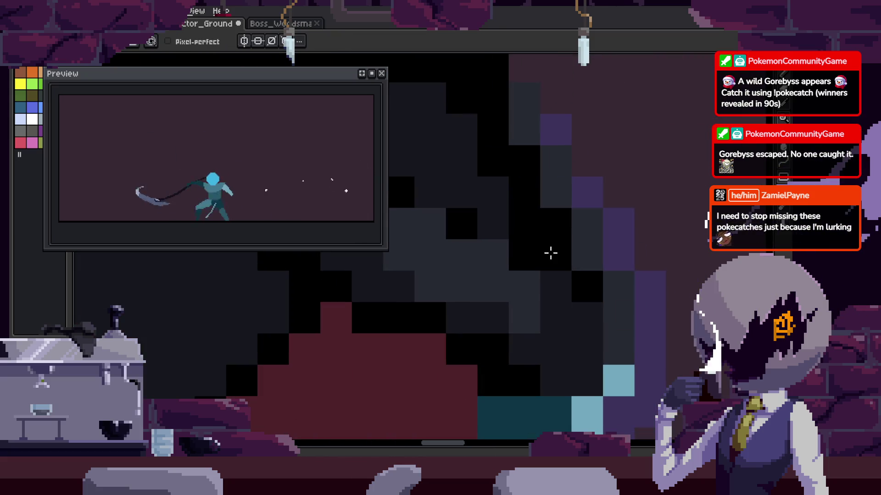
pyautogui.moveTo(583, 310)
pyautogui.mouseDown()
pyautogui.moveTo(570, 305)
pyautogui.moveTo(570, 347)
pyautogui.mouseUp()
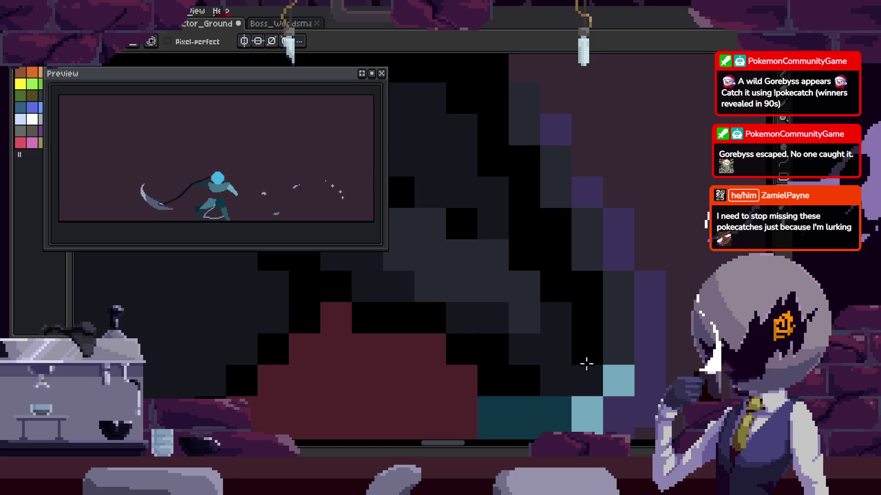
# Add one dark pixel to the grip and save the sprite.
pyautogui.moveTo(554, 208); pyautogui.dragTo(565, 294)
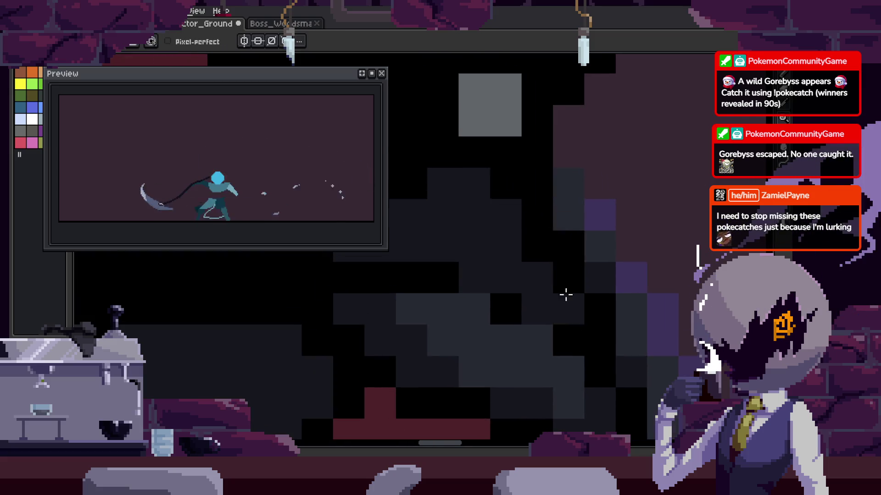
pyautogui.moveTo(550, 258)
pyautogui.mouseDown()
pyautogui.moveTo(564, 274)
pyautogui.moveTo(521, 243)
pyautogui.mouseUp()
pyautogui.click(534, 245)
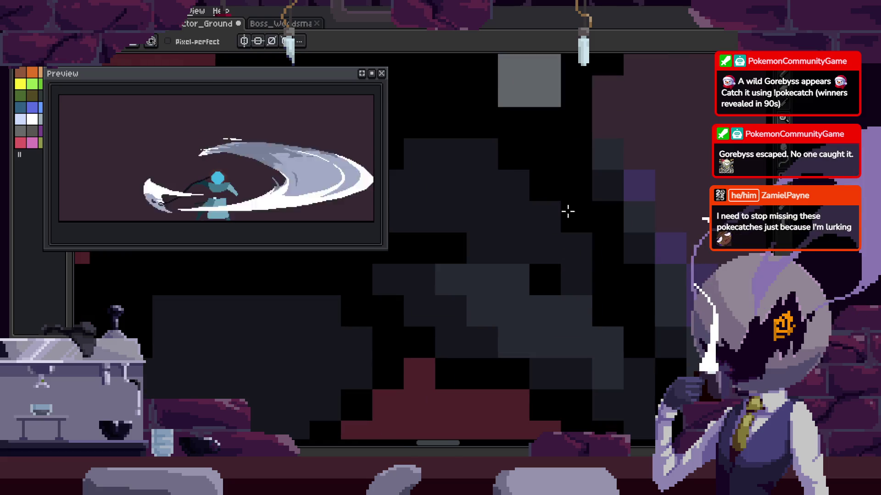
pyautogui.hotkey('ctrl', 's')
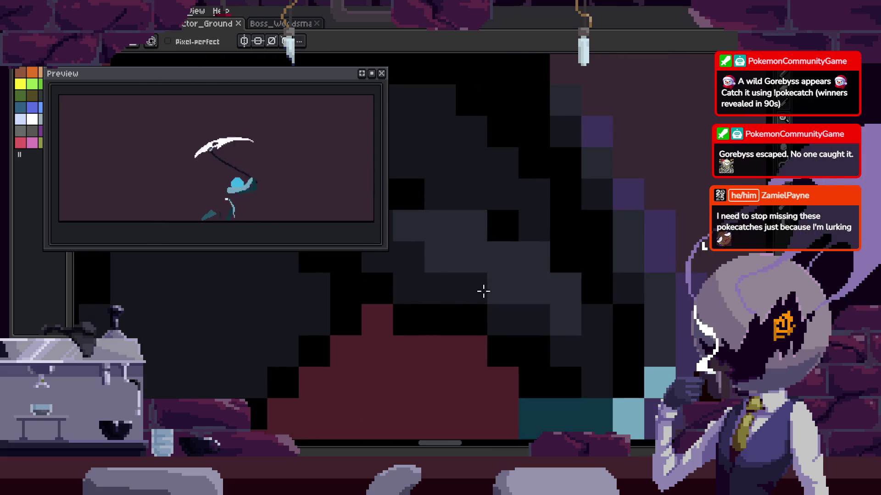
# Add lighter grey shading and a highlight on the figure.
pyautogui.hotkey('ctrl', 'z')
pyautogui.click(527, 177)
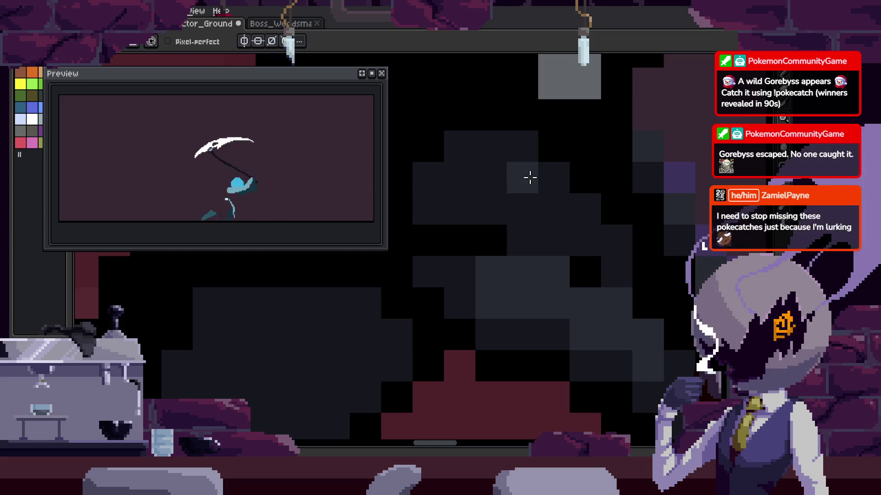
pyautogui.moveTo(523, 209); pyautogui.dragTo(540, 200)
pyautogui.hscroll(2, 569, 217)
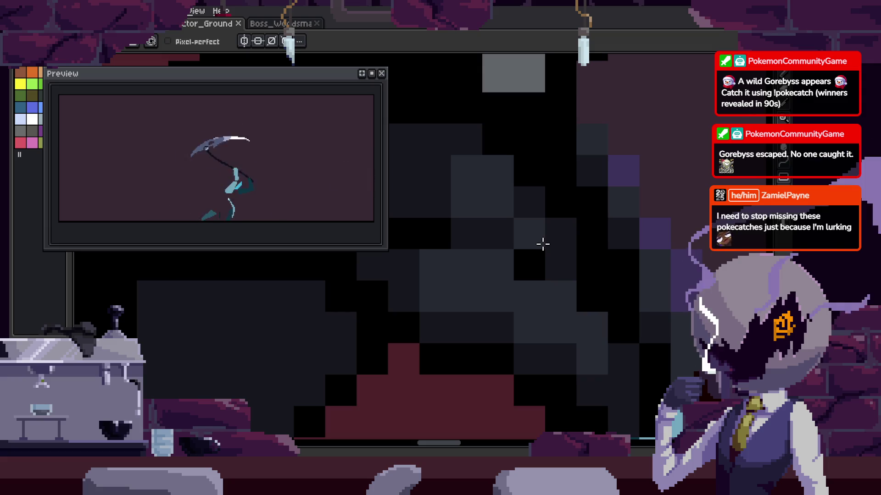
pyautogui.scroll(-1, 530, 211)
pyautogui.scroll(-2, 527, 222)
pyautogui.scroll(-1, 532, 255)
pyautogui.scroll(-1, 574, 222)
# Play the animation to review the scythe swing.
pyautogui.press('Return')
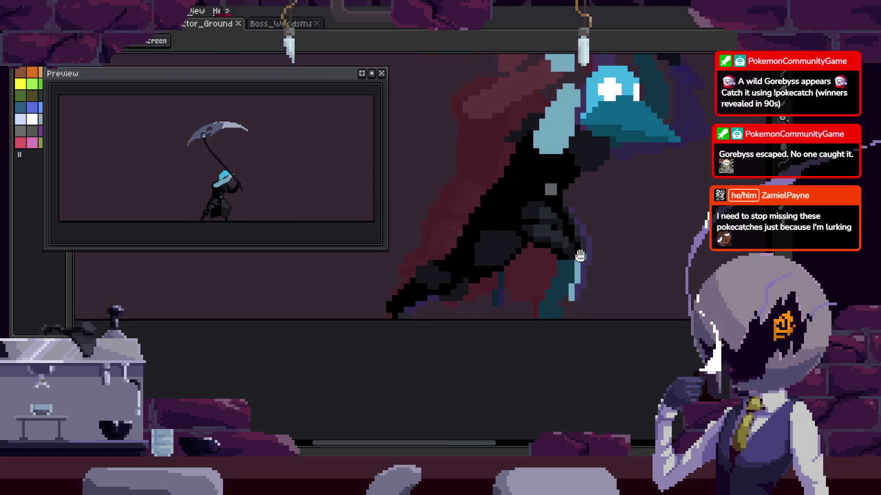
pyautogui.scroll(-1, 579, 239)
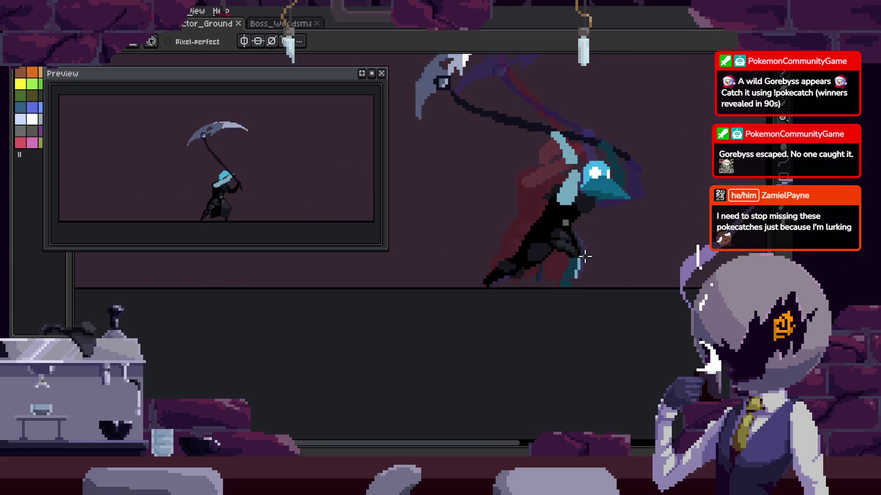
pyautogui.scroll(5, 576, 268)
pyautogui.scroll(-2, 552, 316)
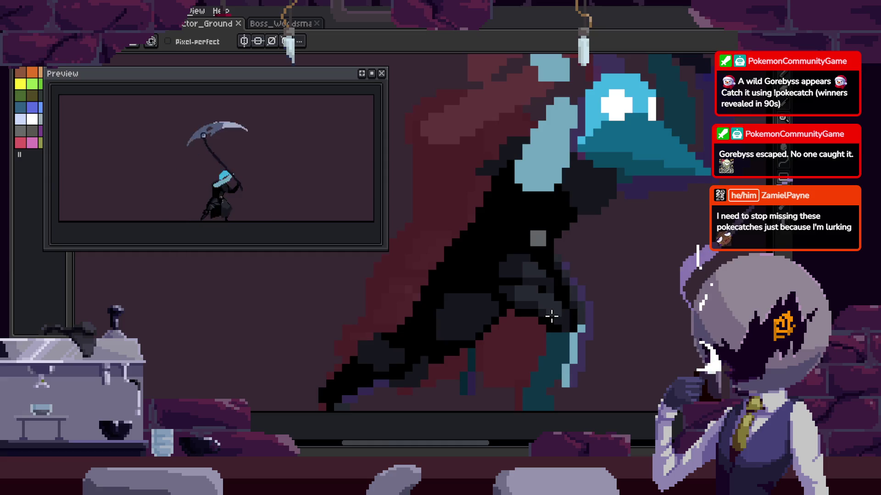
pyautogui.moveTo(552, 316); pyautogui.dragTo(621, 244)
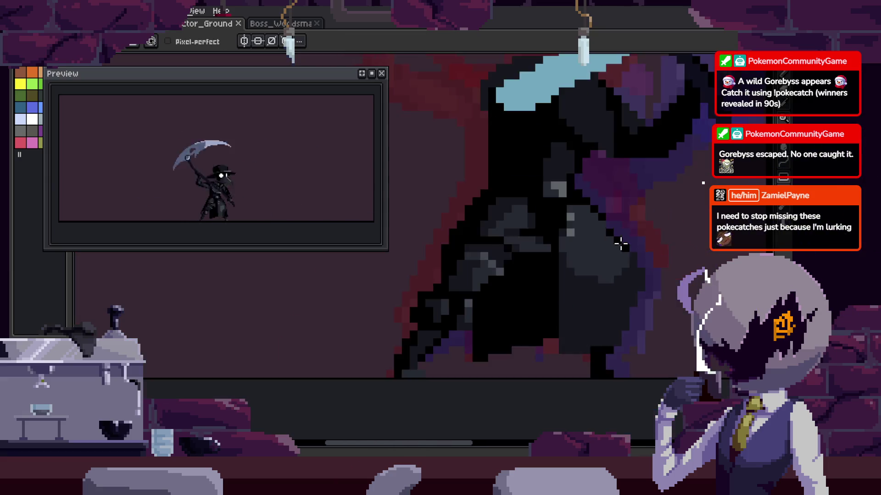
pyautogui.scroll(2, 621, 244)
# Lasso around the dark arm, undo the two recent edits, and save.
pyautogui.press('m')
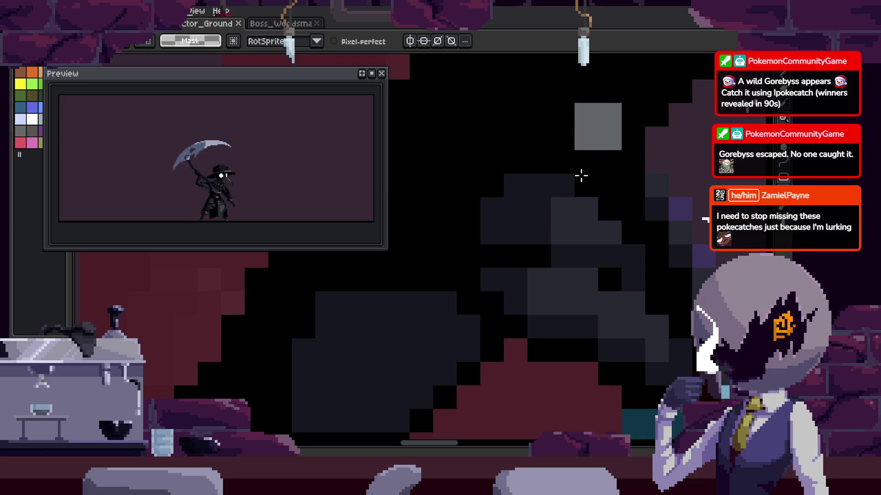
pyautogui.moveTo(575, 162); pyautogui.dragTo(659, 398)
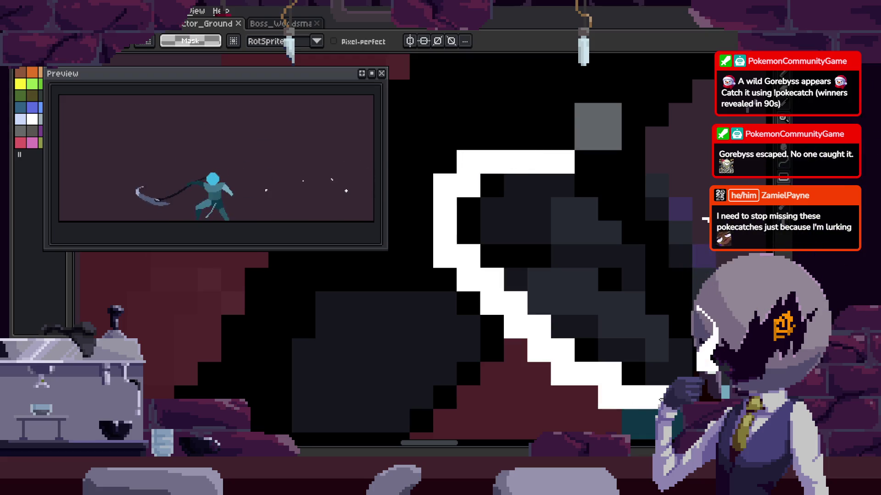
pyautogui.hotkey('ctrl', 'z')
pyautogui.hotkey('ctrl', 'z')
pyautogui.hotkey('ctrl', 'z')
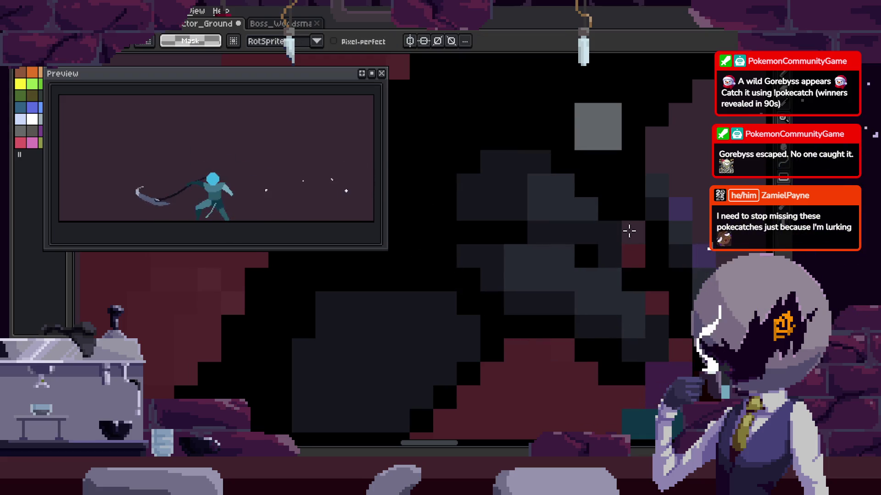
pyautogui.hotkey('ctrl', 'z')
pyautogui.moveTo(635, 246); pyautogui.dragTo(589, 256)
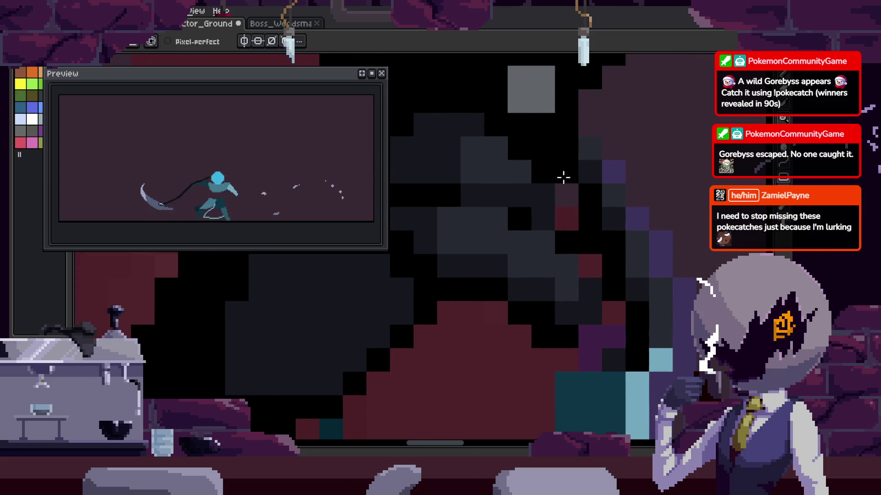
pyautogui.moveTo(562, 227); pyautogui.dragTo(555, 212)
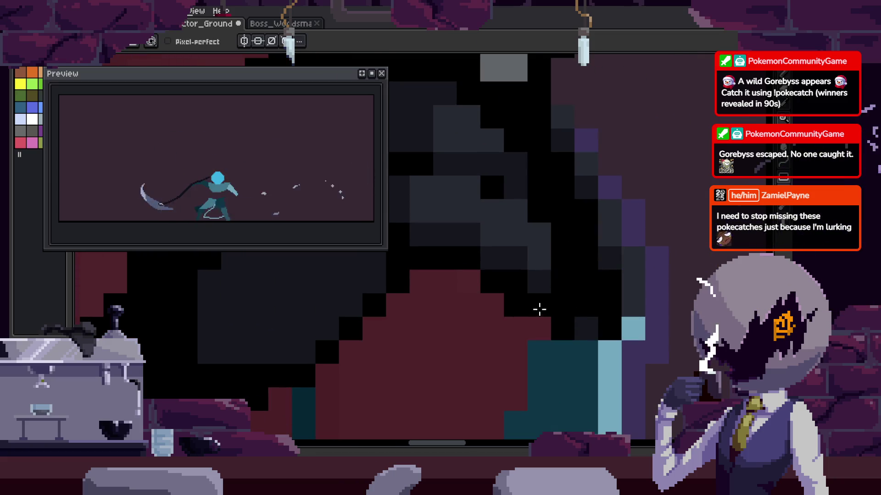
pyautogui.moveTo(540, 310); pyautogui.dragTo(603, 308)
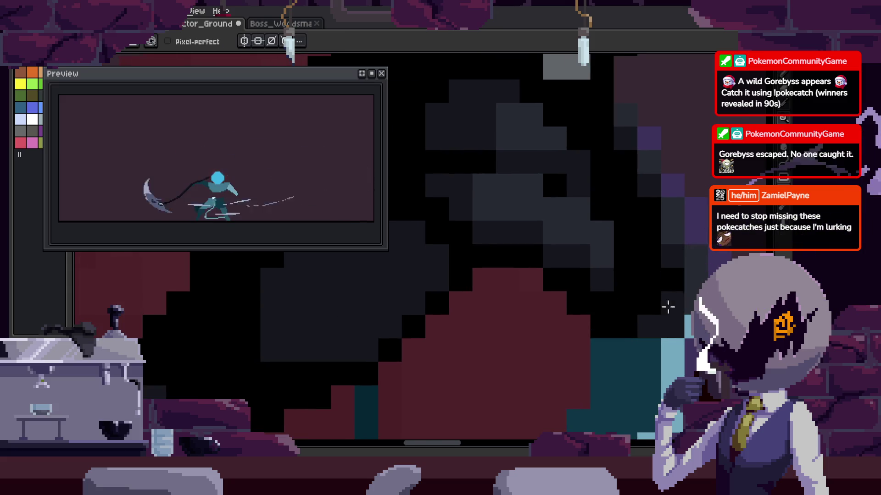
pyautogui.moveTo(643, 211); pyautogui.dragTo(635, 289)
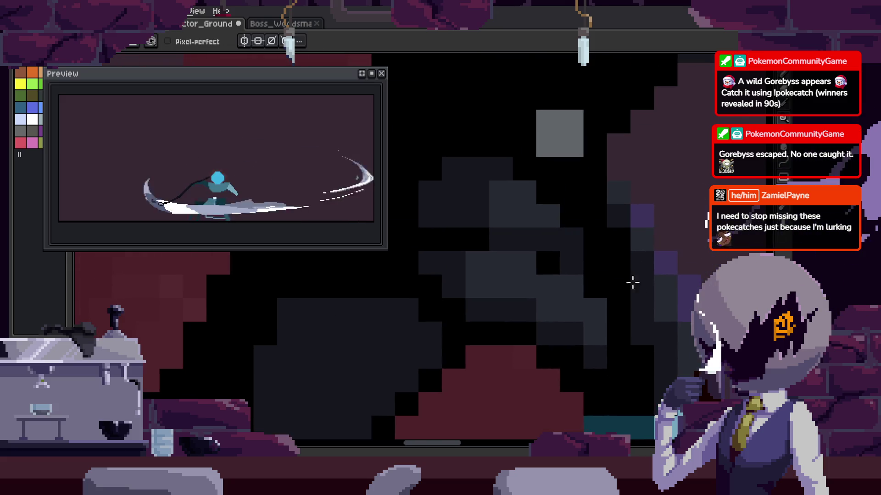
pyautogui.scroll(-3, 610, 205)
pyautogui.hotkey('ctrl', 's')
# Paint two single pixels black on the figure and save again.
pyautogui.scroll(1, 538, 210)
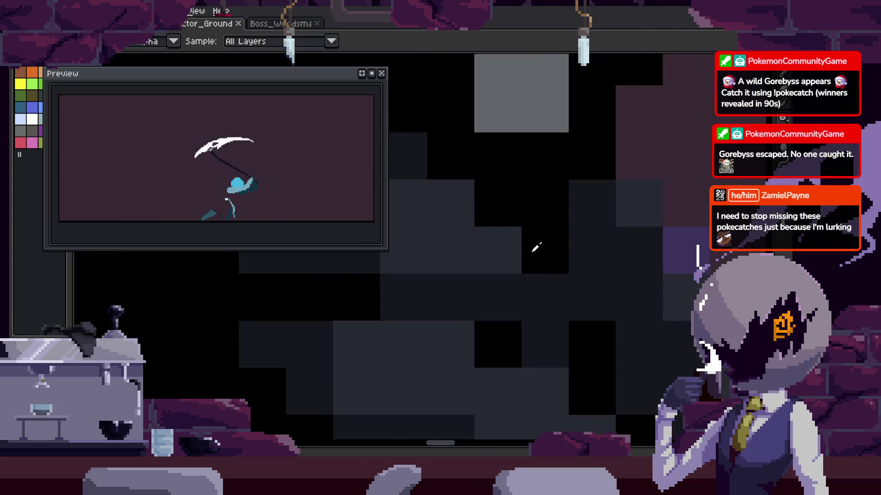
pyautogui.click(545, 297)
pyautogui.scroll(1, 549, 297)
pyautogui.click(603, 312)
pyautogui.scroll(-2, 603, 310)
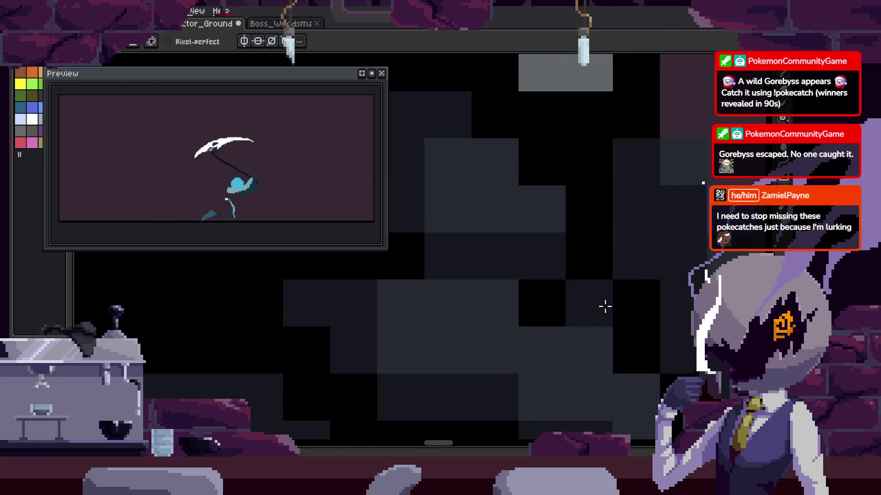
pyautogui.scroll(-1, 564, 284)
pyautogui.scroll(1, 592, 311)
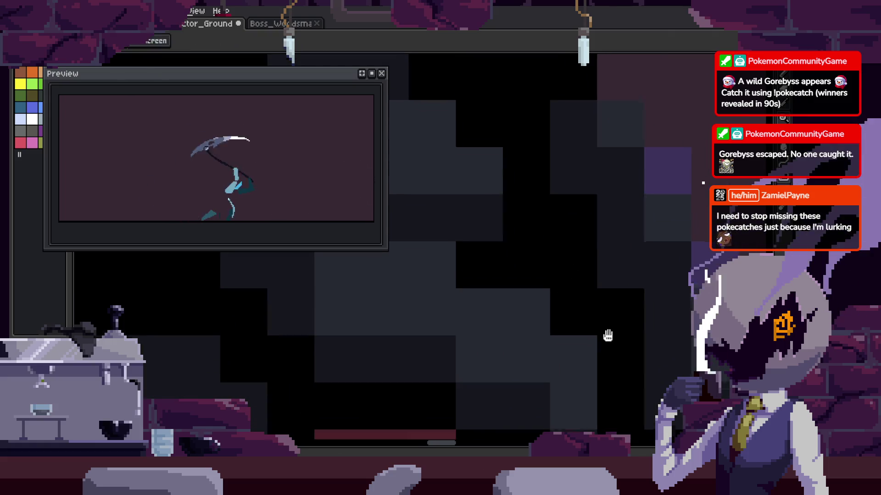
pyautogui.hotkey('ctrl', 's')
pyautogui.scroll(-2, 550, 279)
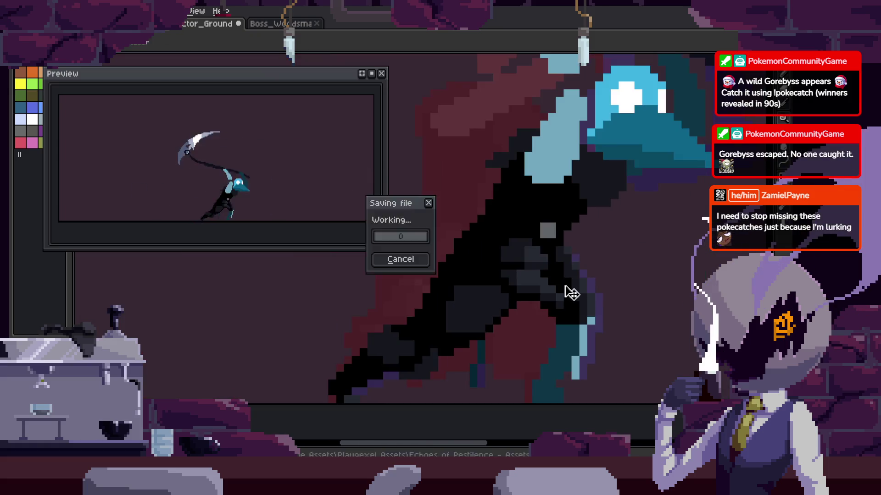
# Pick a colour from the canvas with the eyedropper and save the file.
pyautogui.scroll(1, 570, 291)
pyautogui.scroll(1, 541, 257)
pyautogui.press('i')
pyautogui.hotkey('ctrl', 's')
pyautogui.scroll(-1, 565, 280)
pyautogui.scroll(-2, 571, 296)
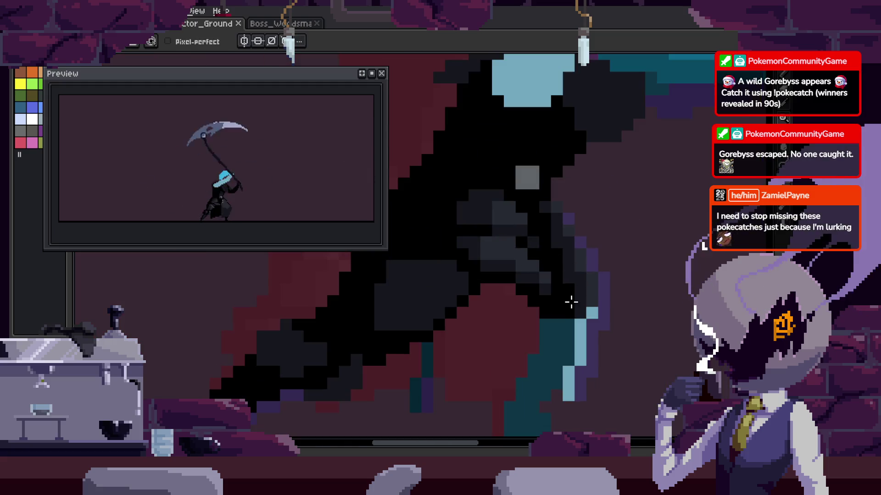
pyautogui.scroll(2, 565, 255)
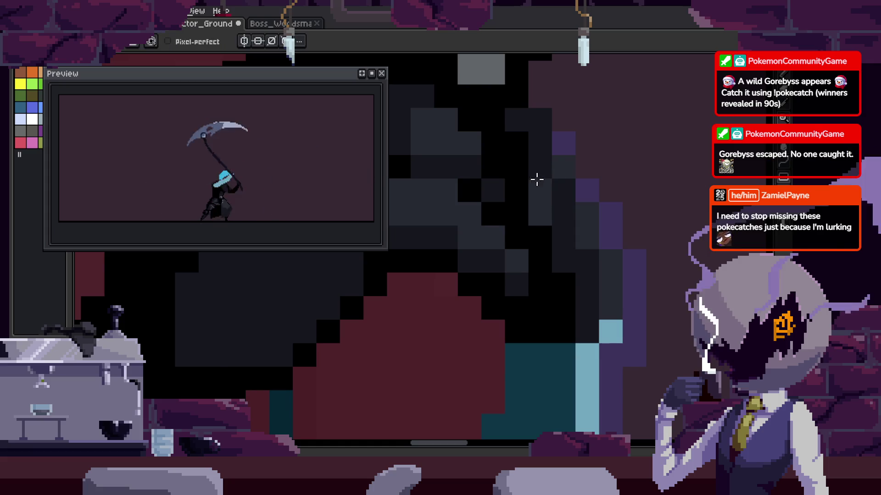
pyautogui.press('b')
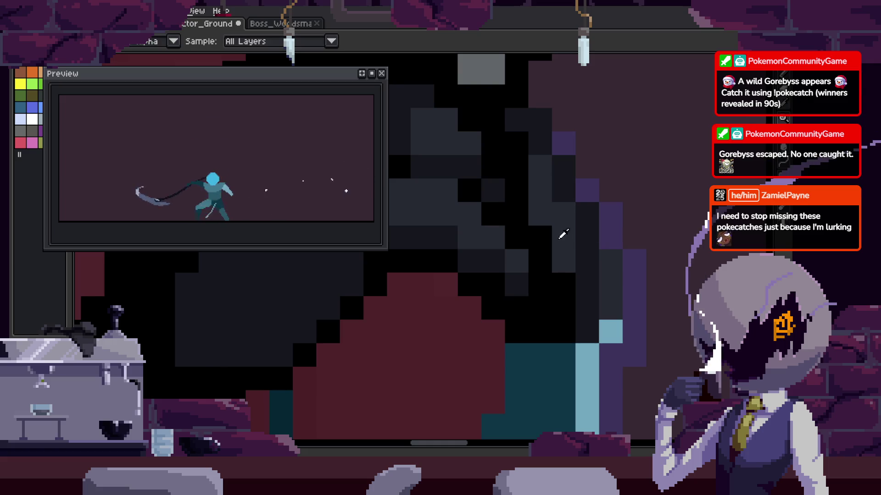
# On the next frame, undo the teal fills and paint black pixels along the cloak edge.
pyautogui.press('Right')
pyautogui.press('g')
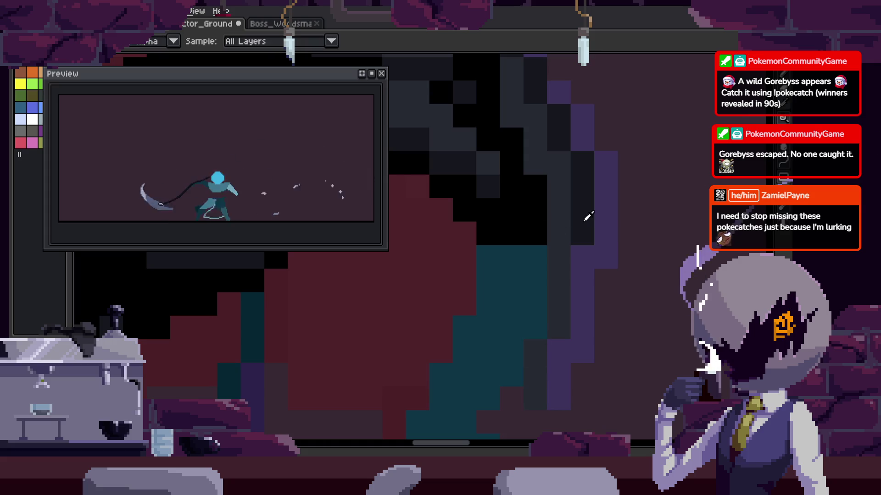
pyautogui.press('b')
pyautogui.scroll(-1, 520, 196)
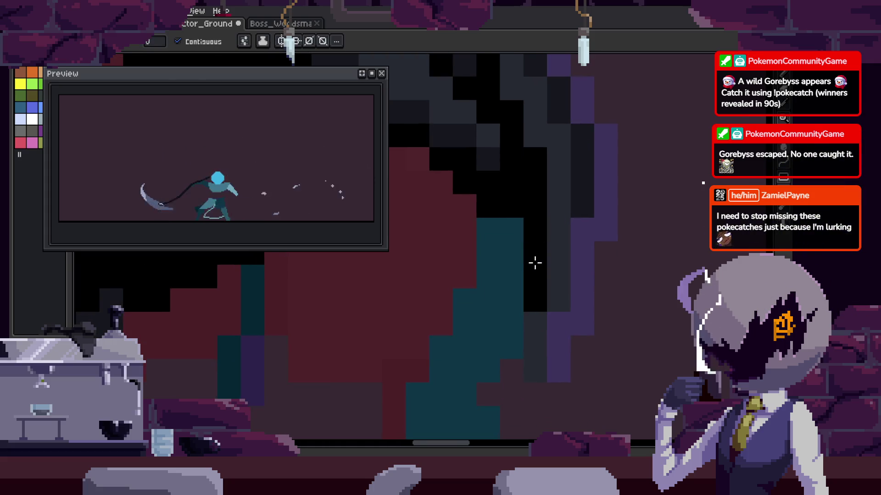
pyautogui.hotkey('ctrl', 'z')
pyautogui.hotkey('ctrl', 'z')
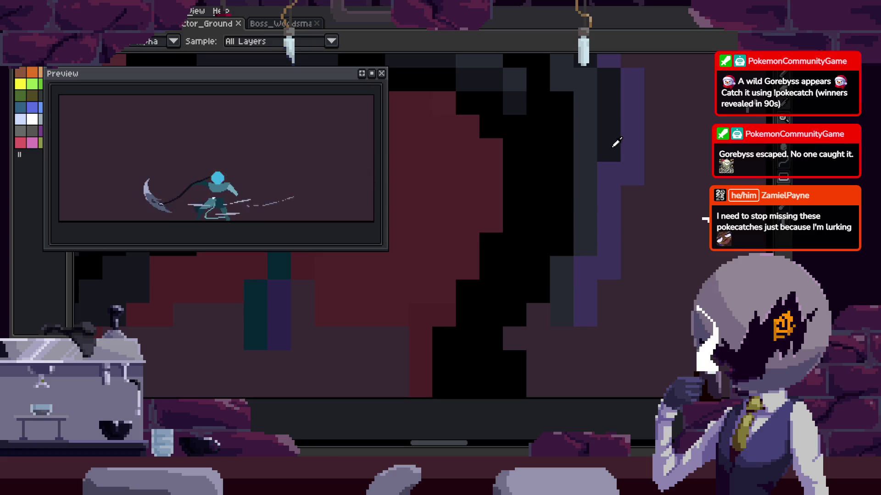
pyautogui.moveTo(547, 283); pyautogui.dragTo(560, 266)
pyautogui.hotkey('ctrl', 'y')
pyautogui.hotkey('ctrl', 'y')
# Save, blacken one more cloak pixel, and save the latest edits.
pyautogui.moveTo(544, 164); pyautogui.dragTo(547, 191)
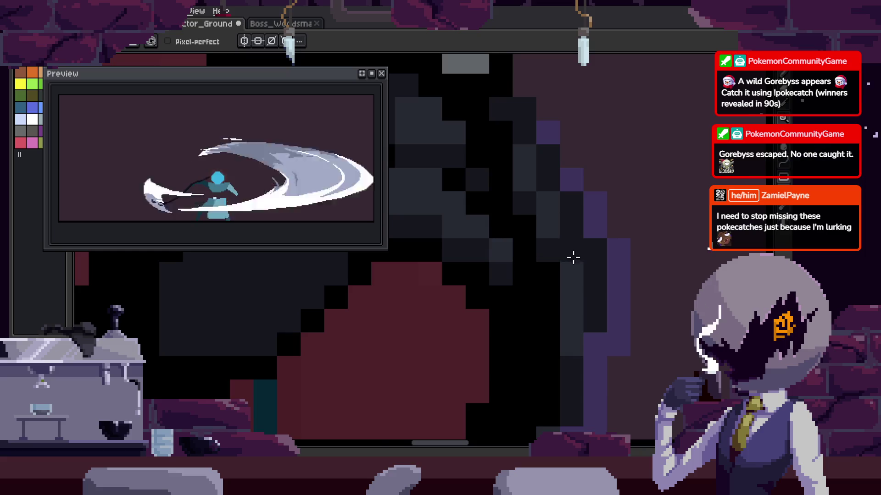
pyautogui.scroll(-3, 570, 252)
pyautogui.hotkey('ctrl', 's')
pyautogui.scroll(2, 560, 288)
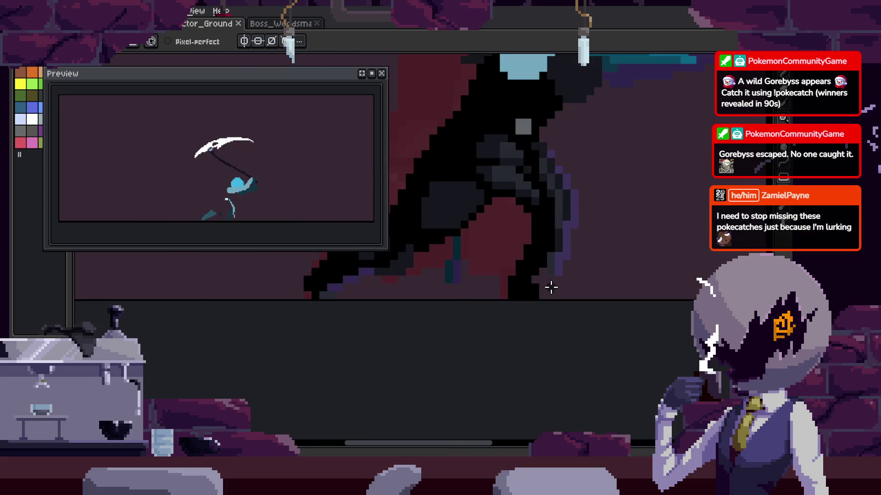
pyautogui.scroll(3, 551, 237)
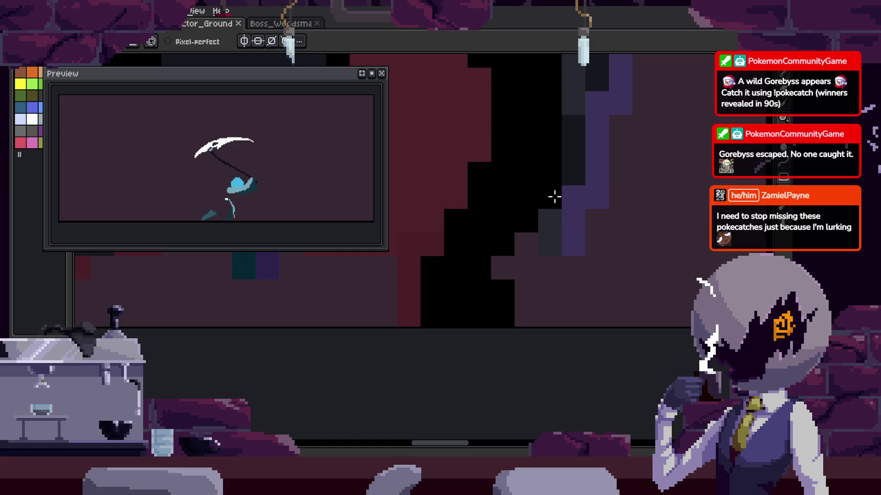
pyautogui.click(549, 198)
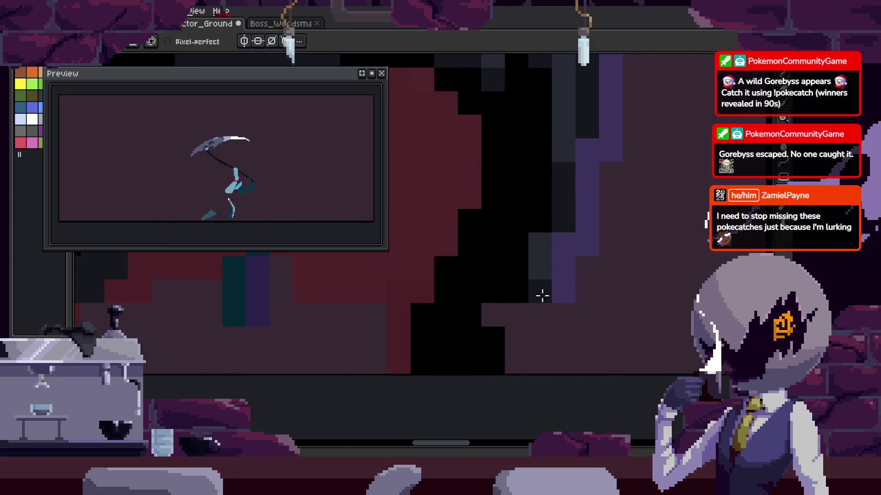
pyautogui.scroll(-3, 536, 296)
pyautogui.scroll(-2, 540, 289)
pyautogui.hotkey('ctrl', 's')
pyautogui.scroll(3, 516, 283)
# Undo the maroon fill on the reaper's body and return to the Pencil.
pyautogui.press('w')
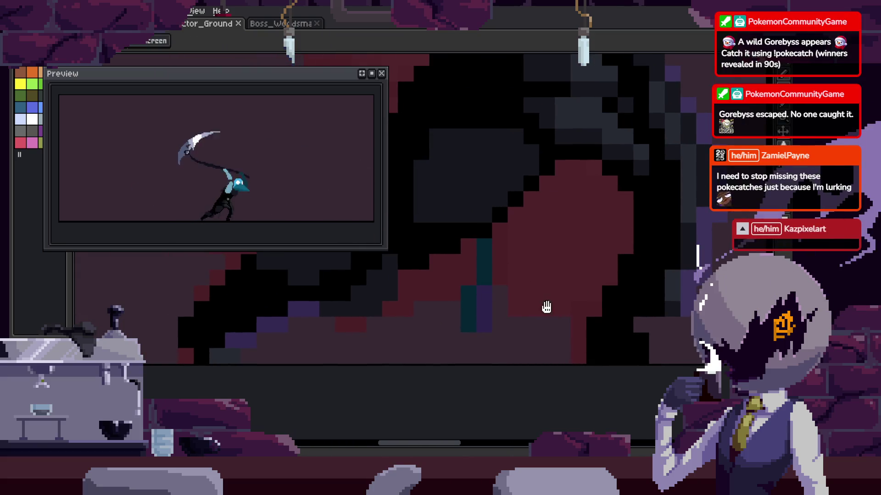
pyautogui.press('b')
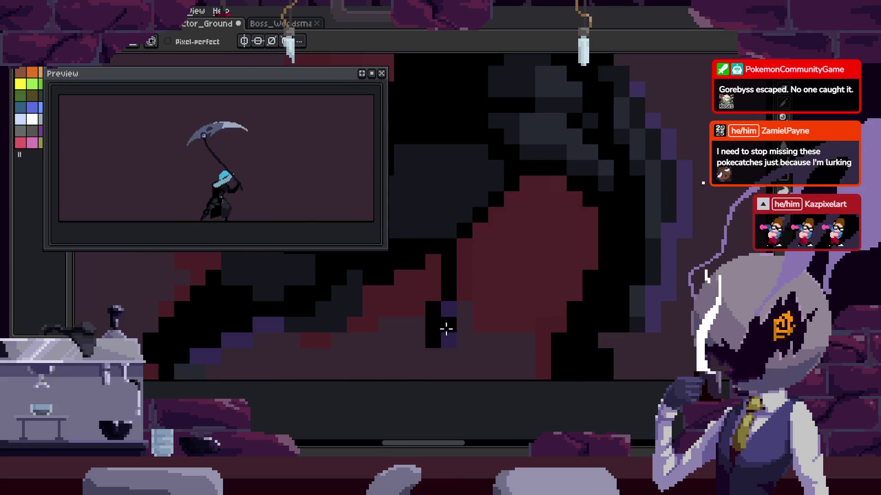
pyautogui.scroll(-3, 542, 289)
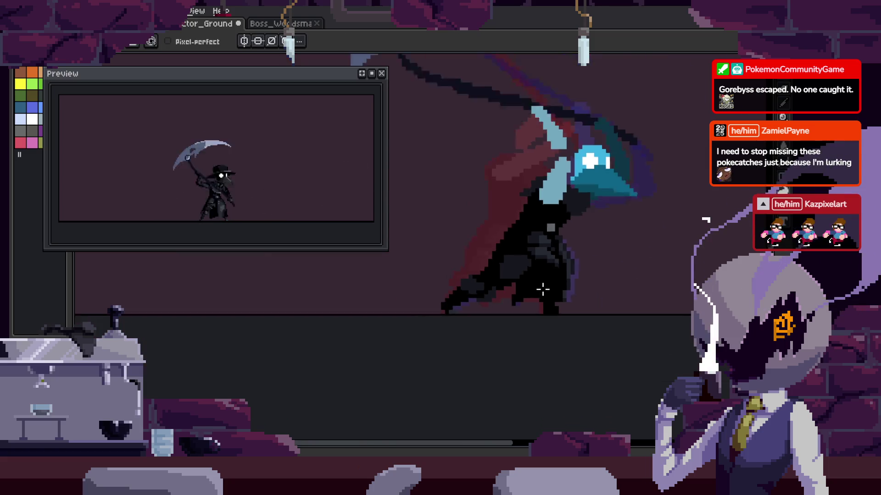
pyautogui.scroll(3, 542, 289)
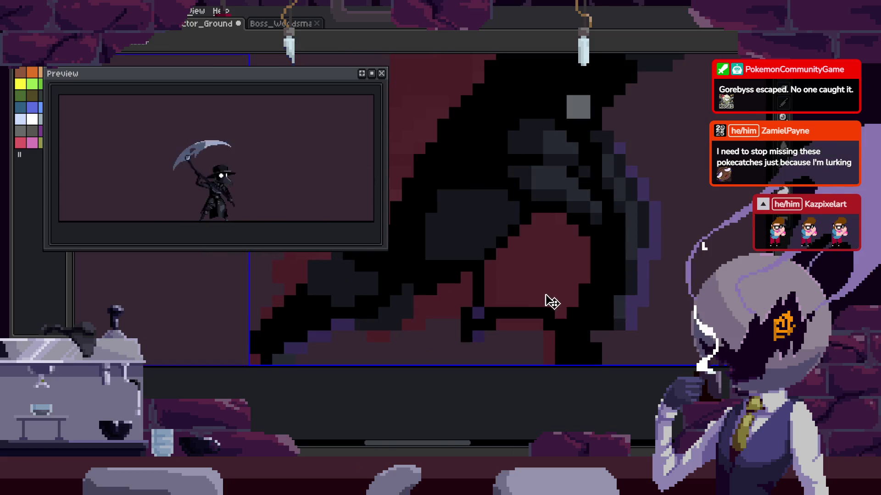
pyautogui.press('b')
pyautogui.scroll(-3, 523, 303)
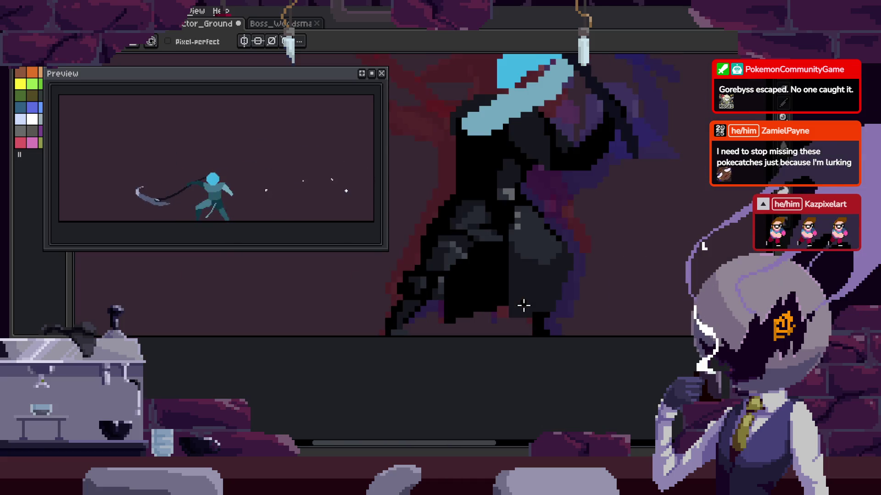
pyautogui.scroll(3, 523, 304)
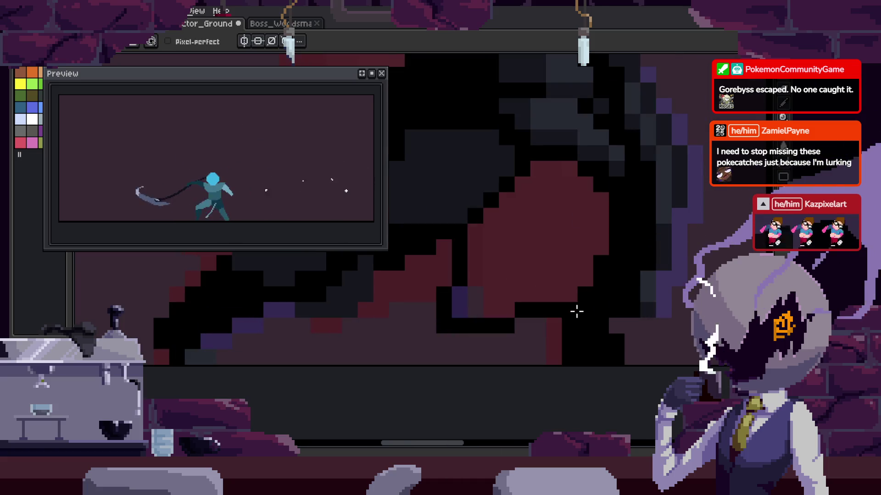
pyautogui.hotkey('ctrl', 'z')
pyautogui.press('g')
pyautogui.scroll(-3, 496, 287)
pyautogui.scroll(3, 500, 286)
pyautogui.press('b')
pyautogui.hotkey('ctrl', 'z')
pyautogui.scroll(-2, 499, 289)
# On another frame, paint individual dark grey body pixels black.
pyautogui.press('Return')
pyautogui.scroll(-1, 543, 301)
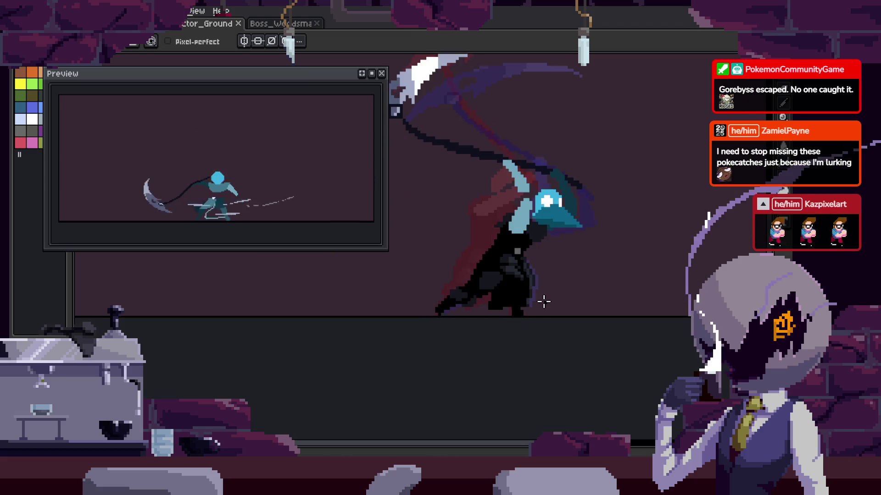
pyautogui.scroll(3, 464, 261)
pyautogui.press('b')
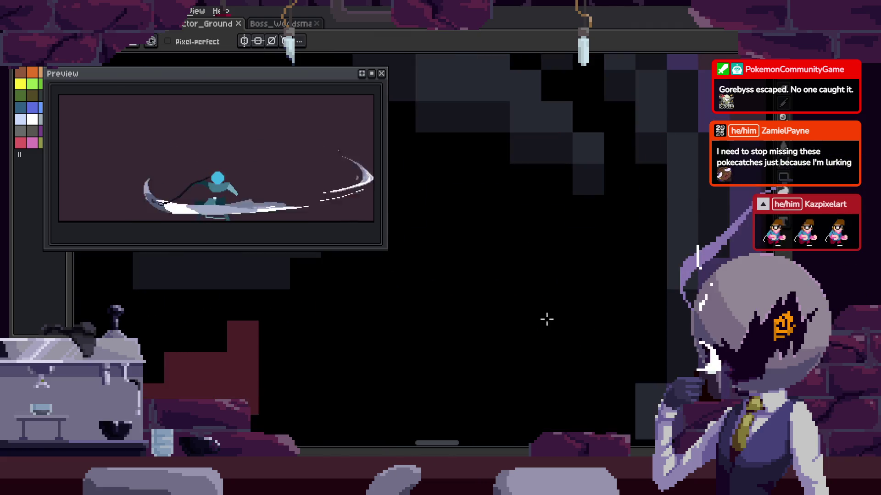
pyautogui.scroll(2, 555, 262)
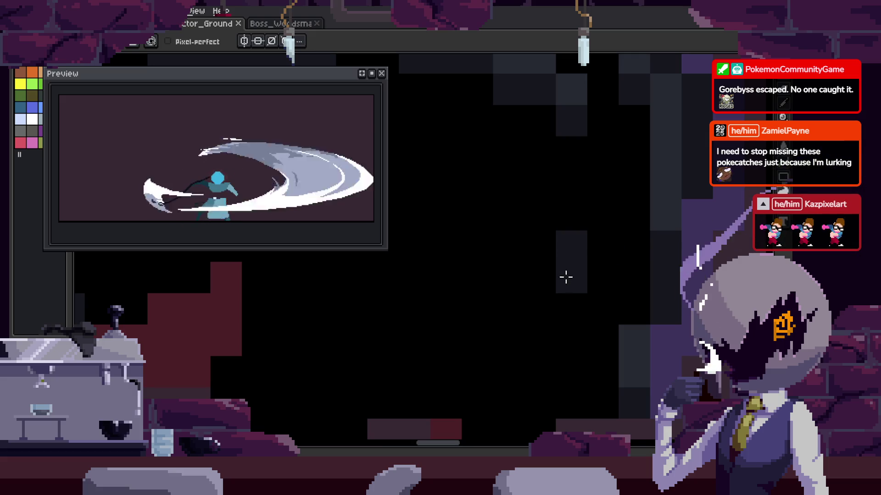
pyautogui.scroll(-3, 565, 278)
pyautogui.scroll(3, 564, 235)
pyautogui.click(565, 235)
pyautogui.scroll(-2, 576, 294)
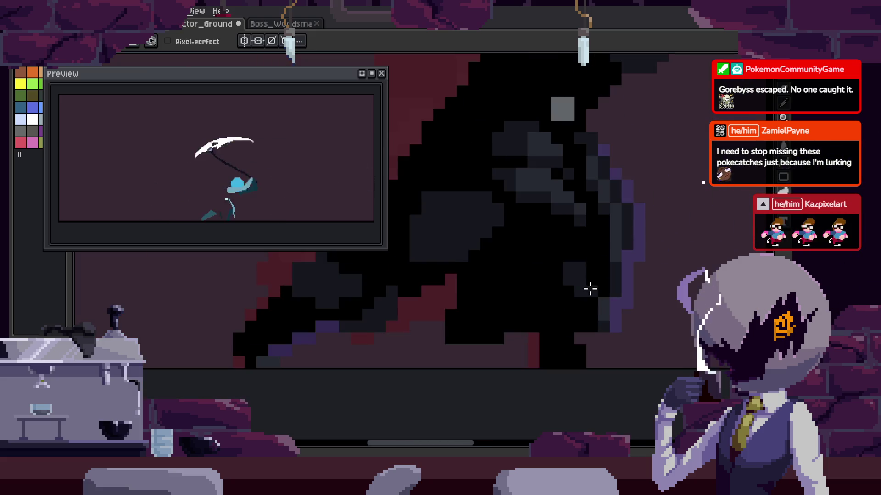
pyautogui.scroll(-1, 587, 316)
pyautogui.scroll(-1, 593, 325)
pyautogui.scroll(-1, 593, 324)
pyautogui.scroll(-1, 597, 325)
pyautogui.scroll(4, 563, 308)
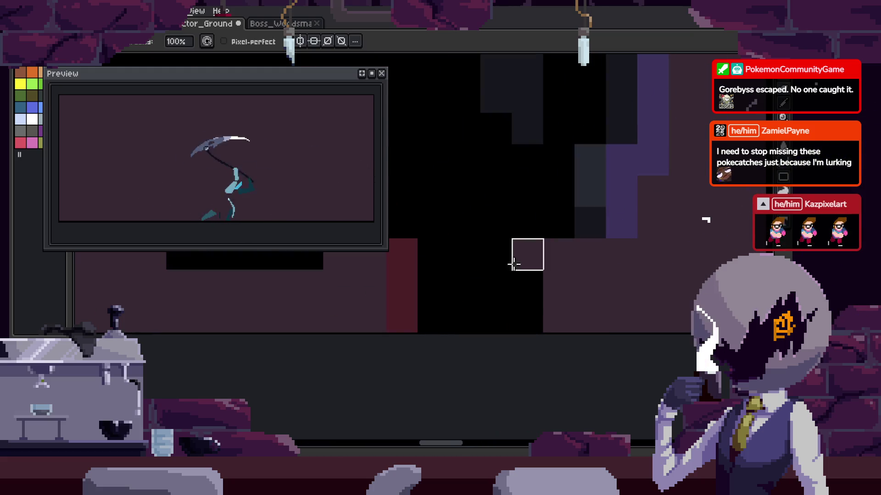
pyautogui.scroll(1, 536, 307)
pyautogui.scroll(1, 502, 272)
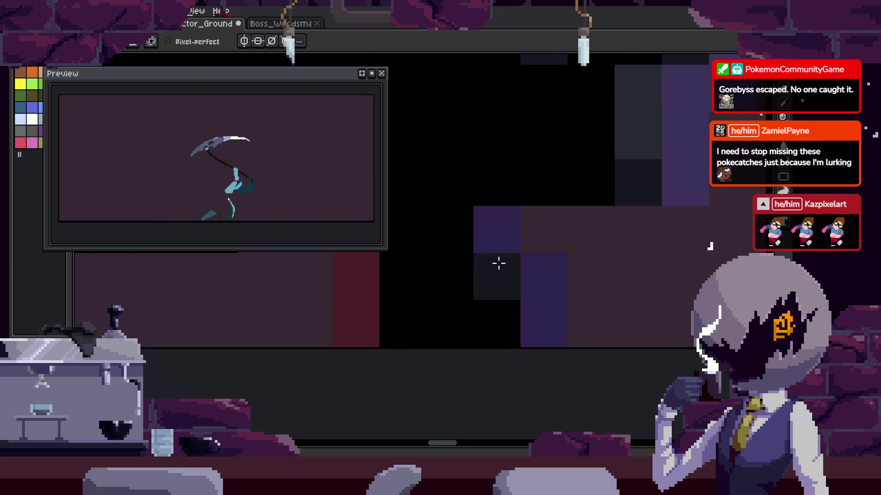
pyautogui.click(501, 240)
# Select a strip along the bottom pixel row, then bring the reaper's body back into view.
pyautogui.hscroll(-2, 582, 318)
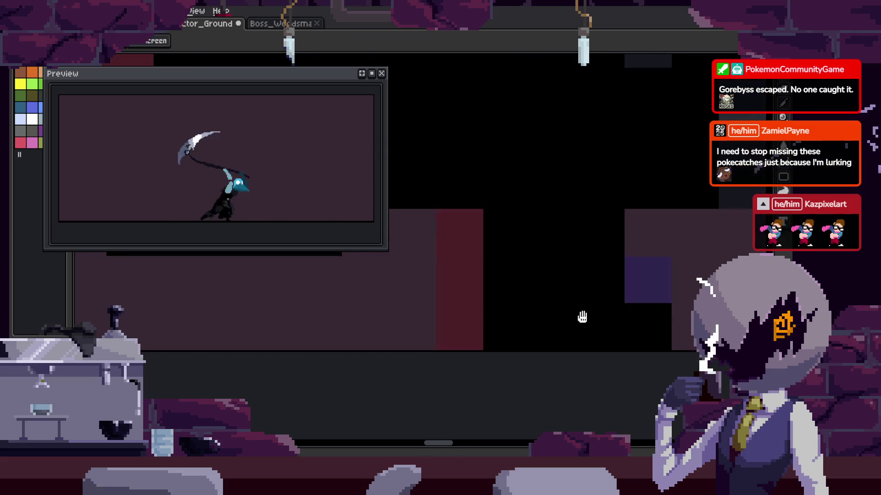
pyautogui.scroll(-1, 401, 319)
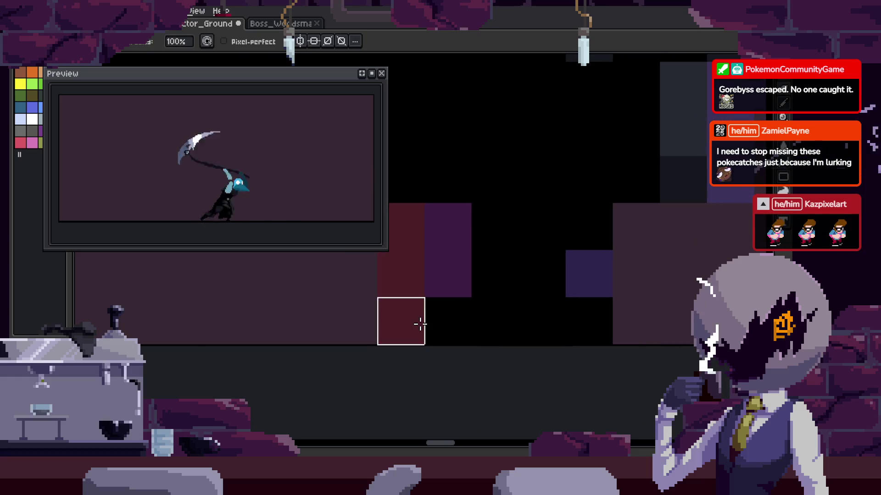
pyautogui.scroll(-1, 532, 335)
pyautogui.scroll(1, 602, 336)
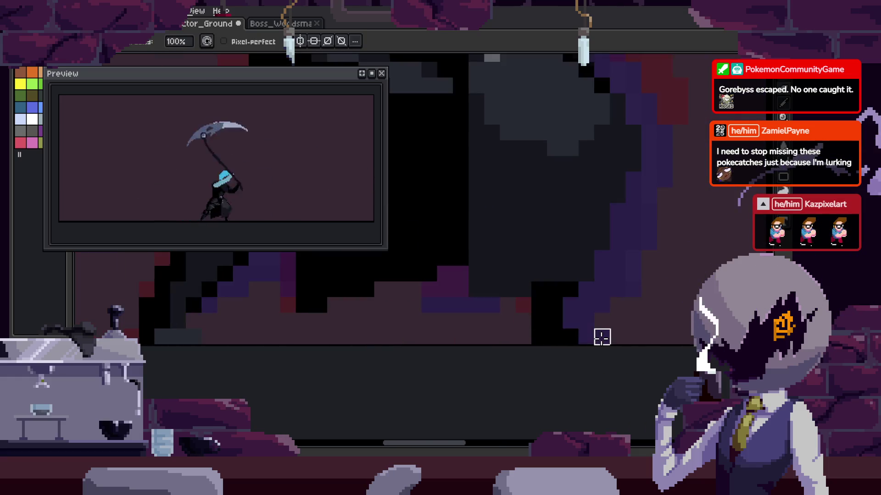
pyautogui.scroll(2, 599, 334)
pyautogui.press('m')
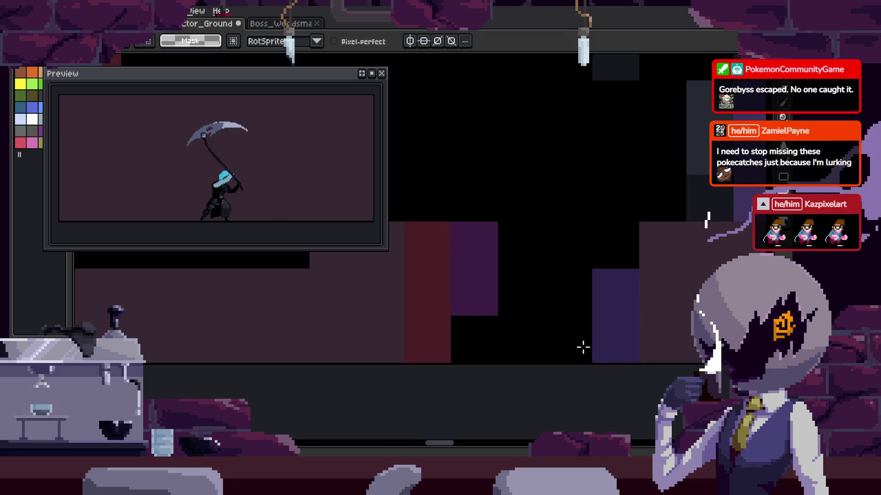
pyautogui.moveTo(596, 346); pyautogui.dragTo(530, 354)
pyautogui.press('b')
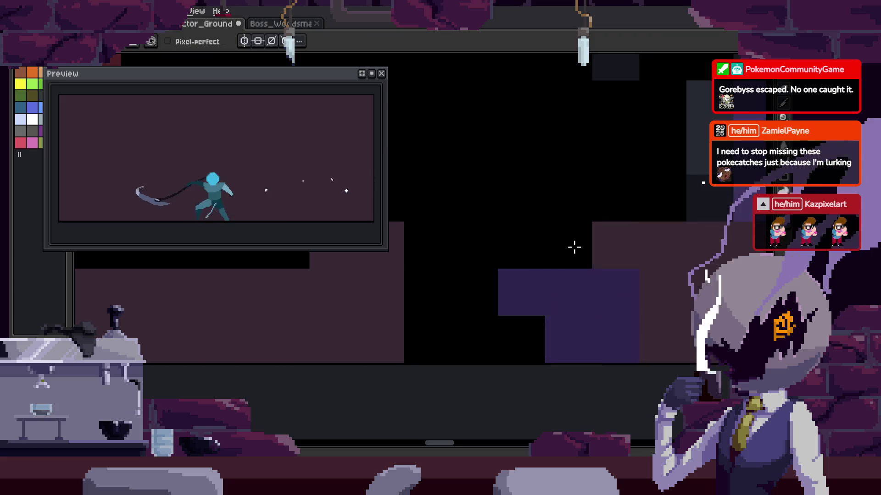
pyautogui.scroll(-2, 575, 248)
pyautogui.scroll(-1, 608, 301)
pyautogui.moveTo(546, 326); pyautogui.dragTo(541, 310)
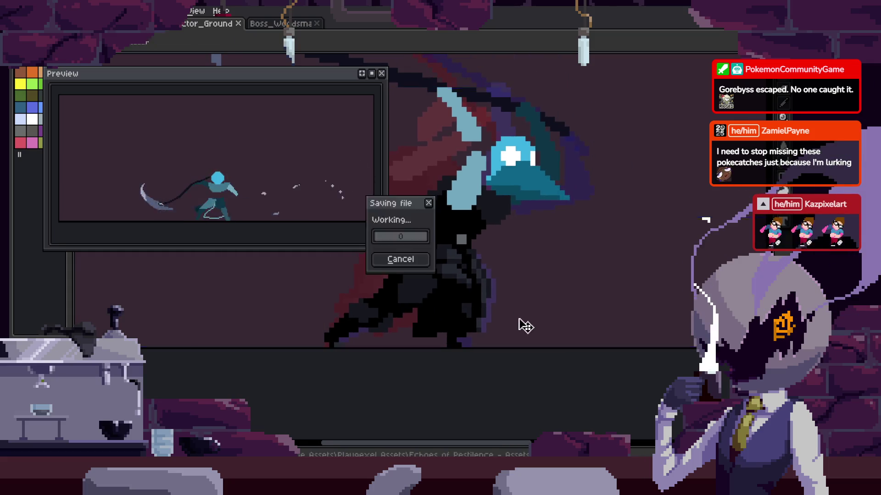
pyautogui.press('Tab')
pyautogui.press('Tab')
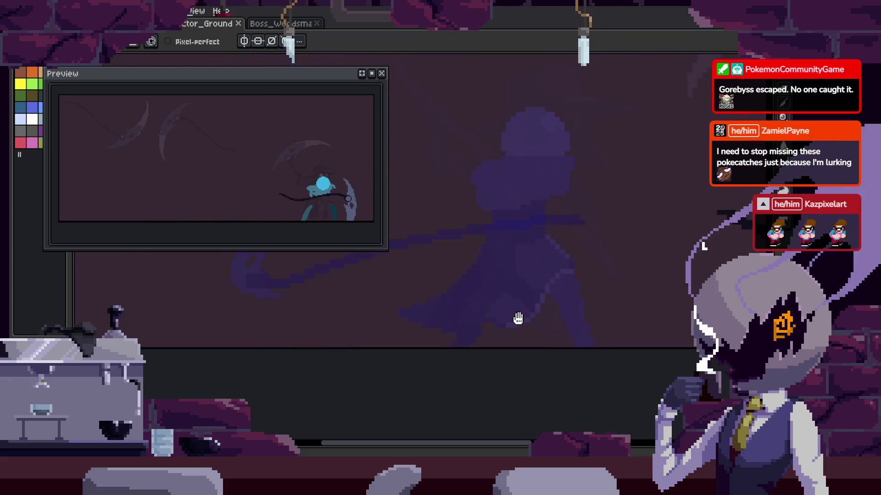
pyautogui.press('Tab')
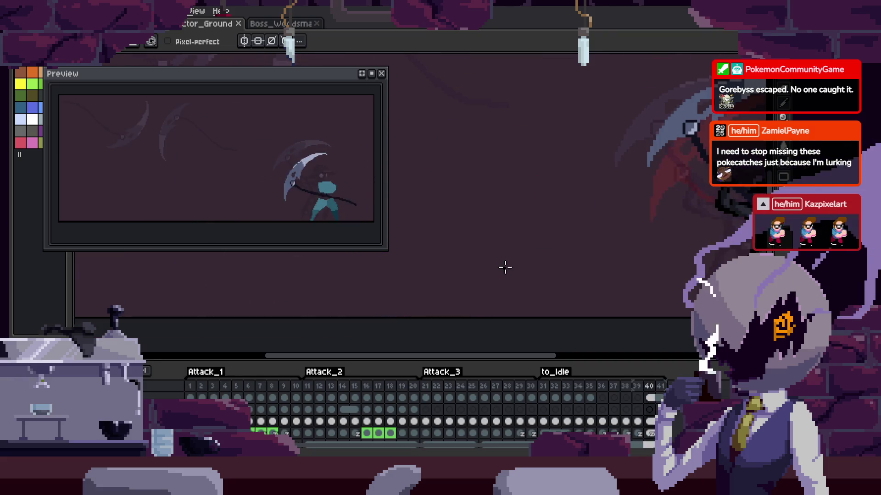
pyautogui.press('Tab')
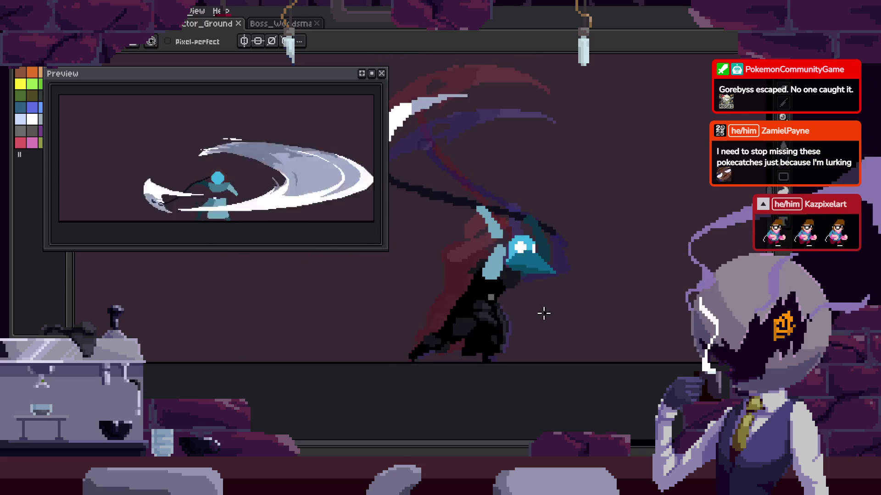
pyautogui.scroll(1, 515, 323)
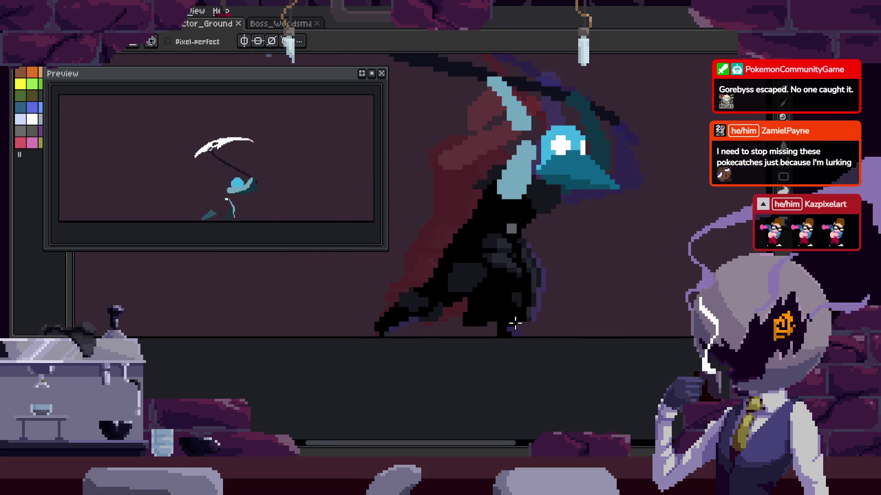
pyautogui.scroll(1, 514, 324)
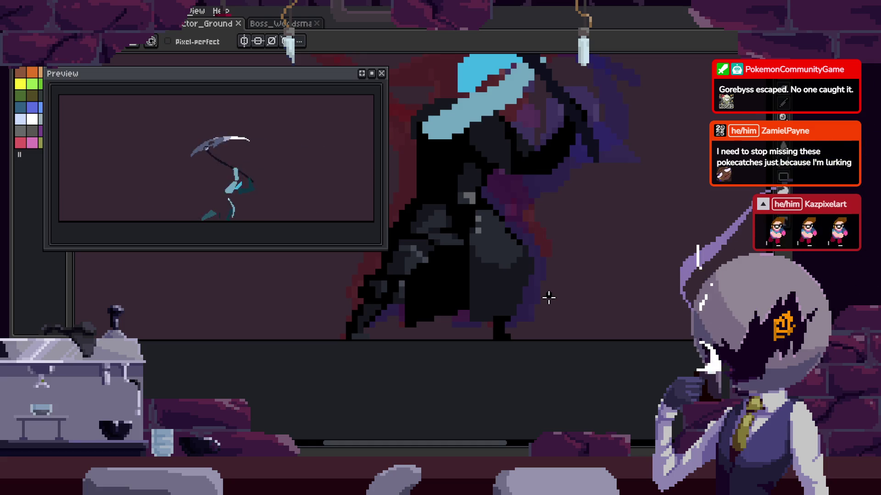
pyautogui.scroll(1, 505, 324)
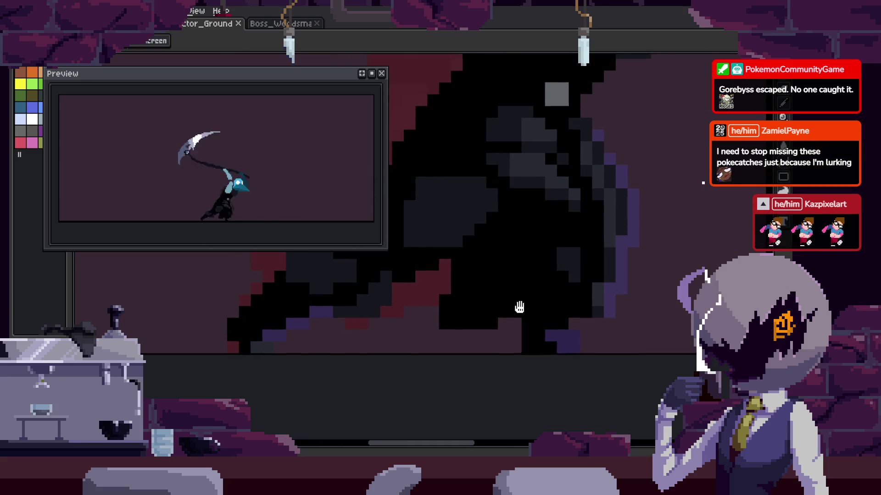
# Pan and zoom the canvas to recentre the reaper figure.
pyautogui.scroll(1, 452, 291)
pyautogui.keyDown('alt'); pyautogui.click(450, 294); pyautogui.keyUp('alt')
pyautogui.moveTo(467, 321); pyautogui.dragTo(433, 316)
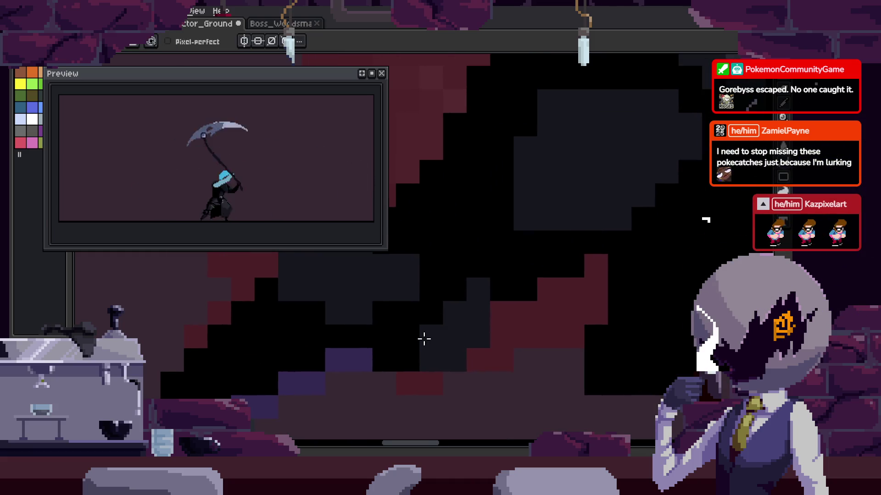
pyautogui.scroll(-1, 455, 327)
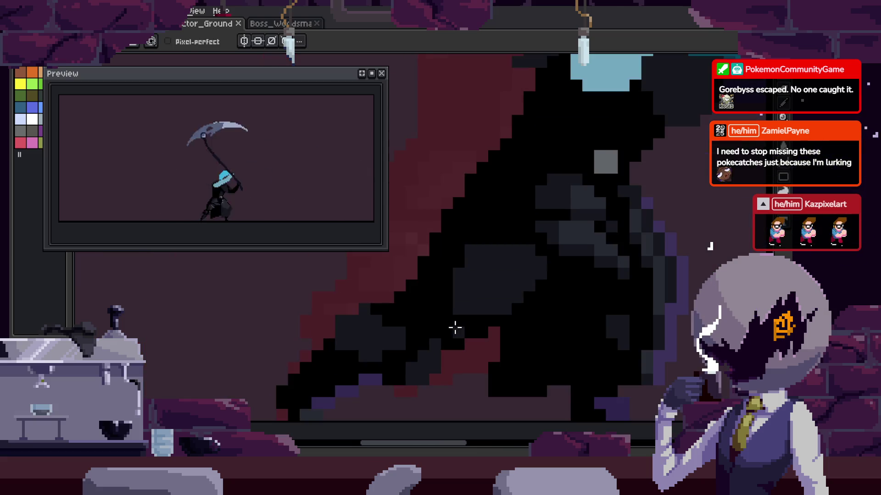
pyautogui.moveTo(593, 284); pyautogui.dragTo(527, 335)
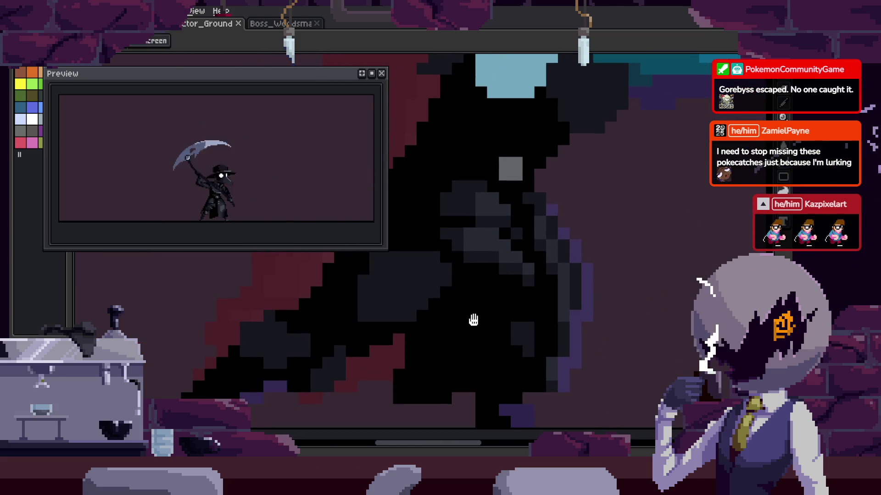
pyautogui.scroll(-1, 491, 299)
pyautogui.scroll(-1, 507, 282)
pyautogui.scroll(-1, 503, 279)
pyautogui.scroll(2, 503, 279)
pyautogui.scroll(1, 499, 241)
# Play the scythe-swing animation on the canvas, then stop it.
pyautogui.press('alt')
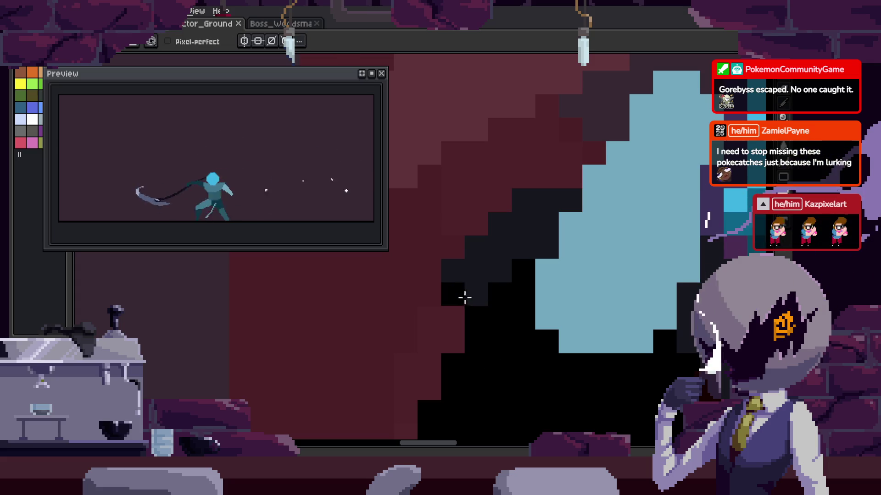
pyautogui.press('v')
pyautogui.press('Return')
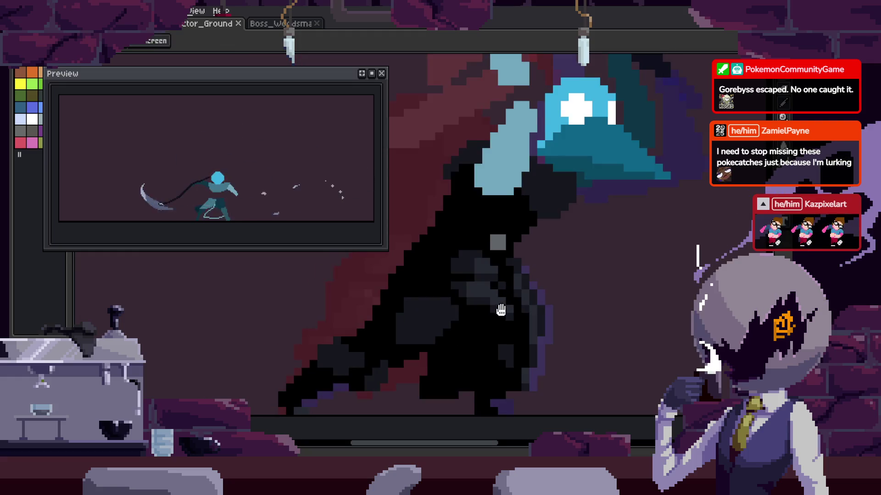
pyautogui.scroll(-1, 496, 276)
pyautogui.press('b')
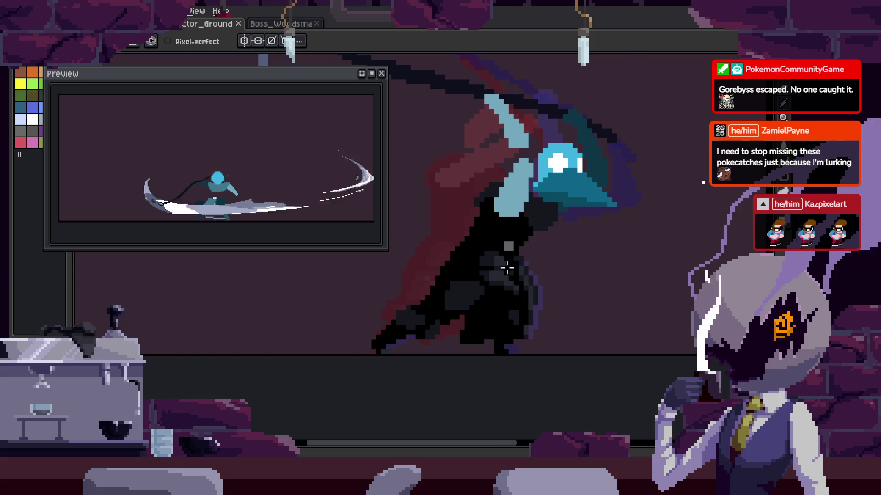
# Zoom in around the scythe blade to prepare a freehand selection.
pyautogui.scroll(1, 508, 279)
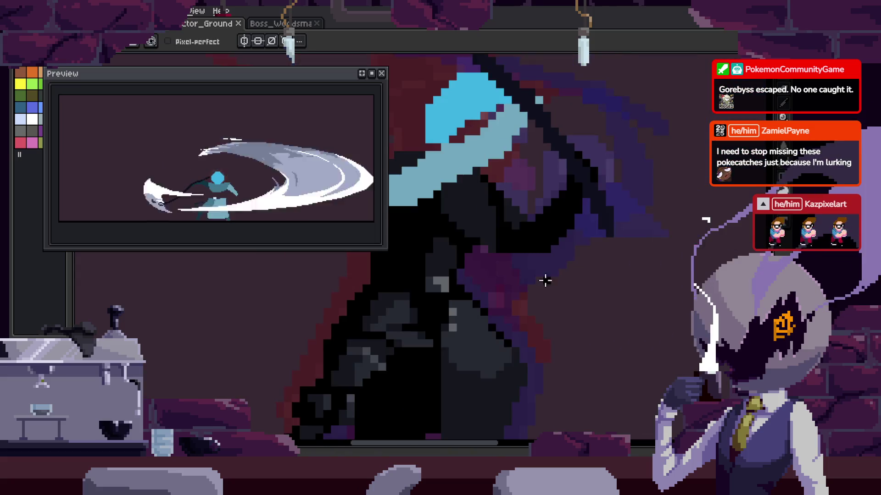
pyautogui.scroll(-2, 548, 248)
pyautogui.scroll(-1, 548, 247)
pyautogui.scroll(-2, 564, 280)
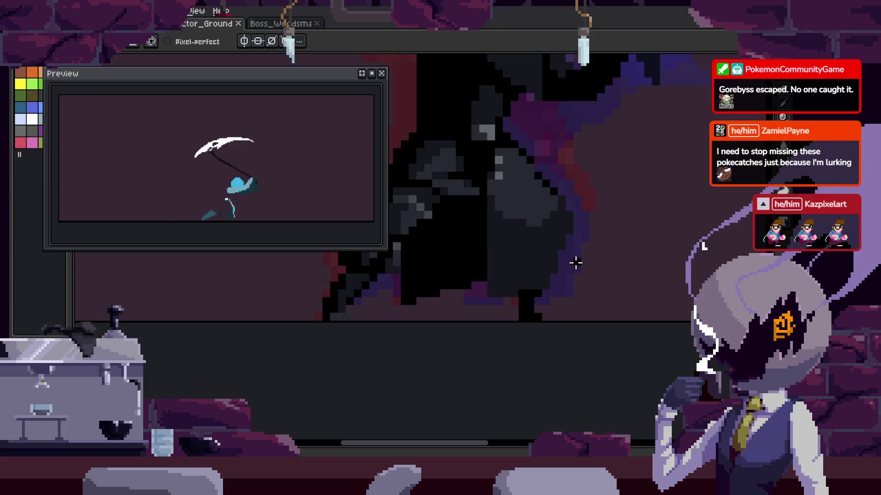
pyautogui.scroll(1, 546, 266)
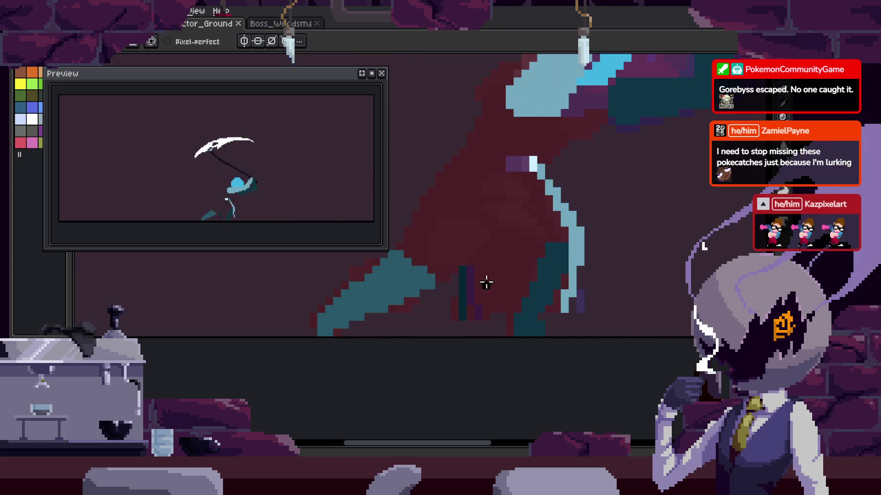
pyautogui.scroll(-2, 487, 283)
pyautogui.hscroll(-4, 488, 283)
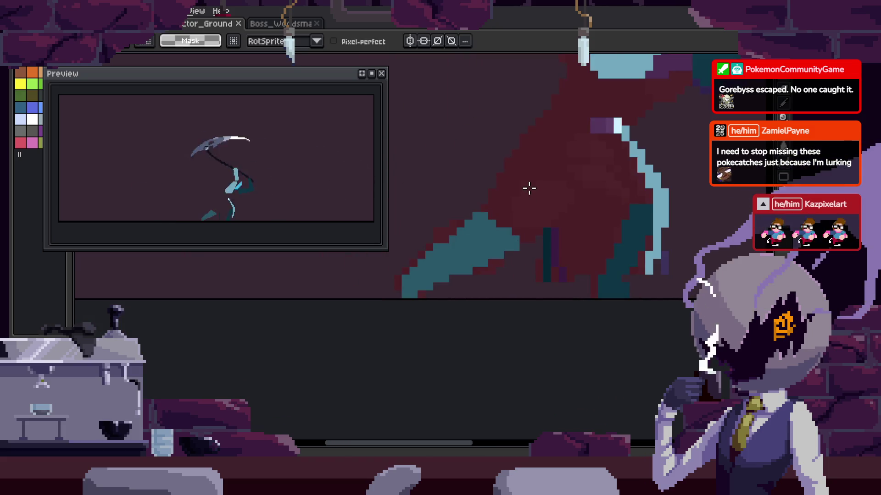
pyautogui.press('m')
pyautogui.scroll(1, 527, 197)
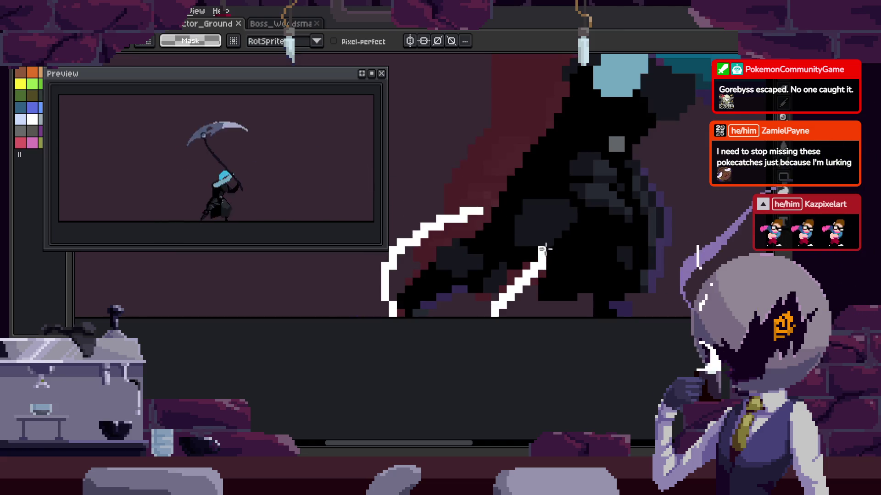
# Outline the scythe blade area as a freehand selection.
pyautogui.moveTo(549, 195); pyautogui.dragTo(459, 197)
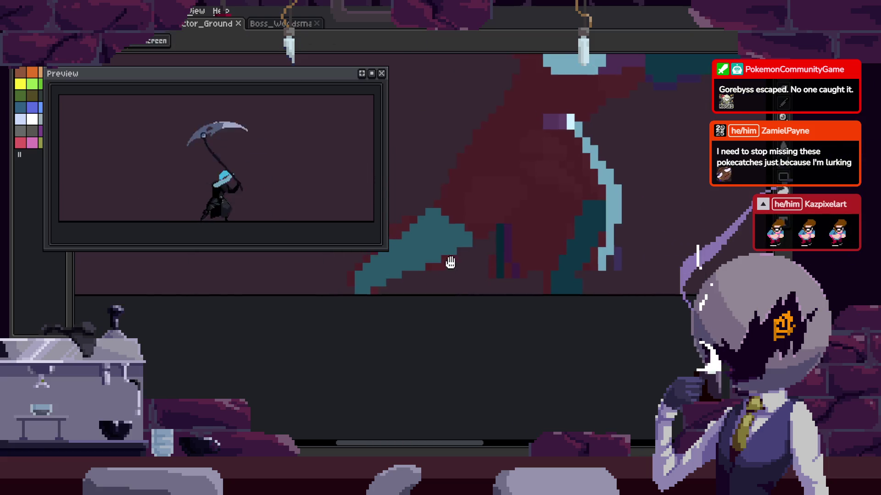
pyautogui.scroll(4, 478, 291)
pyautogui.press('b')
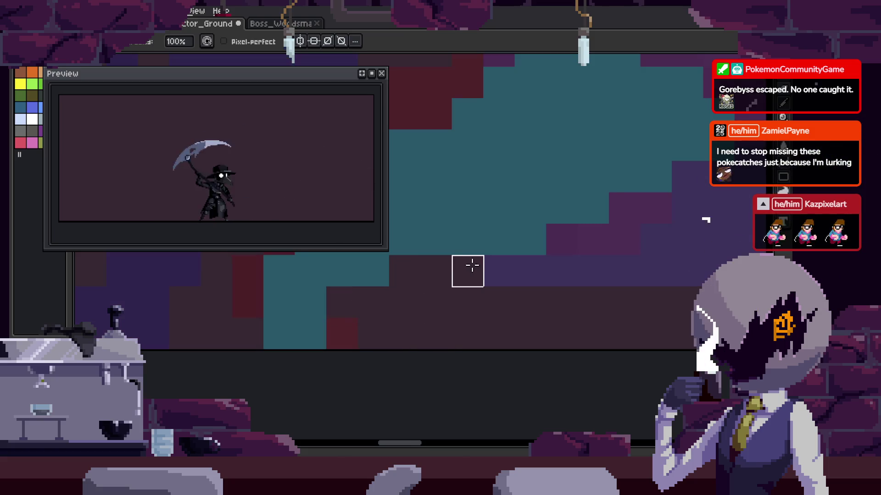
pyautogui.scroll(-2, 518, 240)
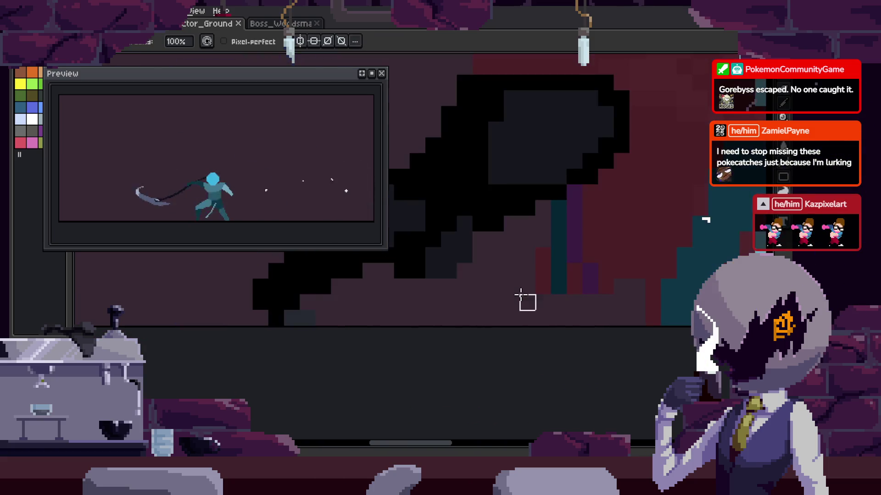
pyautogui.scroll(2, 536, 291)
pyautogui.scroll(2, 529, 228)
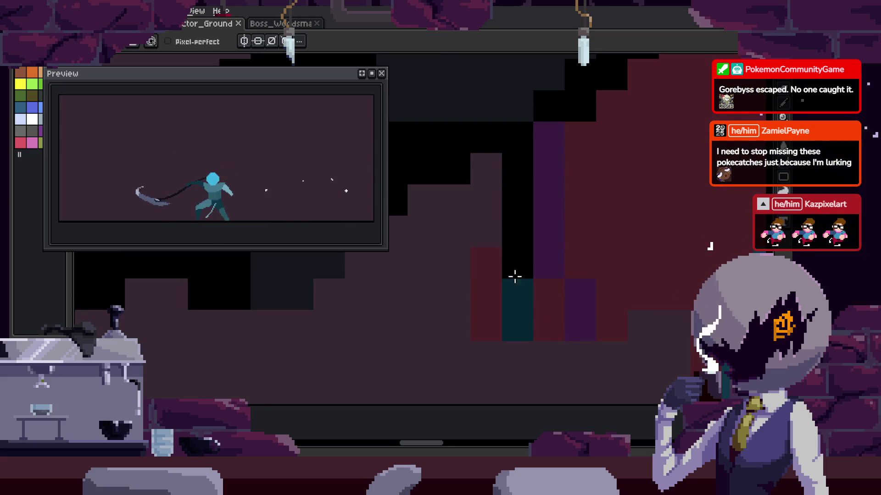
pyautogui.scroll(-1, 505, 300)
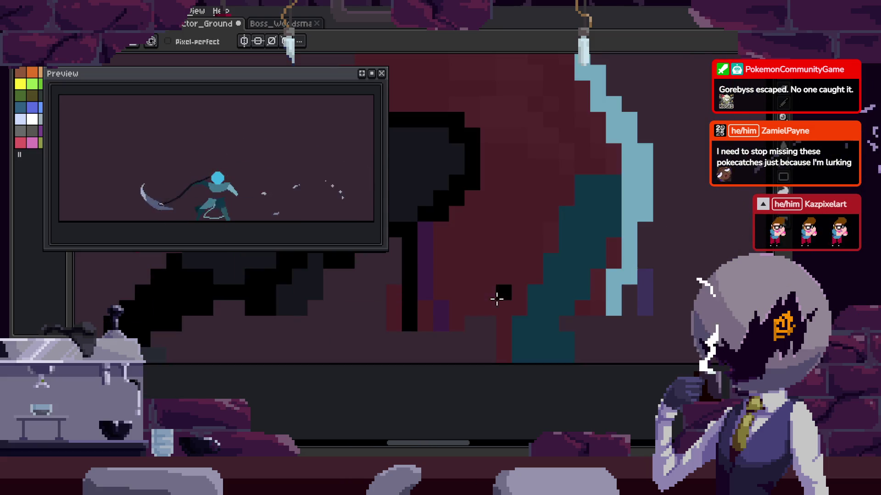
pyautogui.scroll(-2, 576, 319)
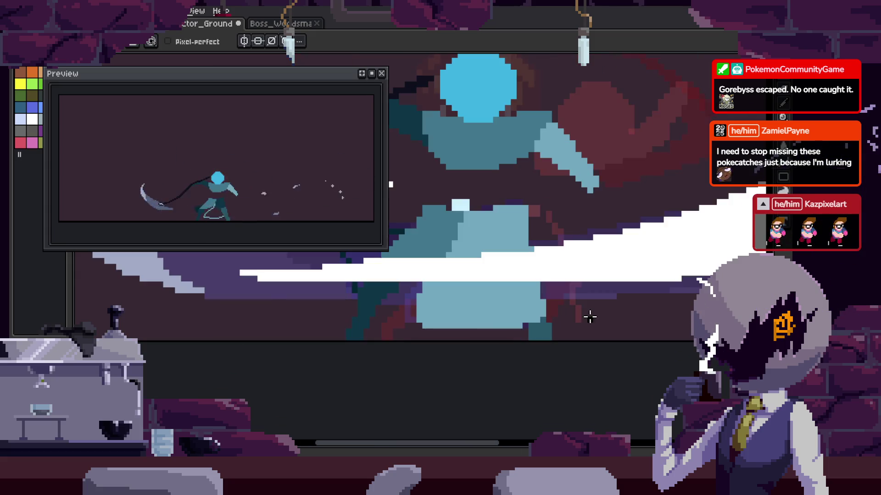
pyautogui.scroll(2, 590, 317)
# Select the dark hand shape beside the scythe shaft for Pencil editing.
pyautogui.press('m')
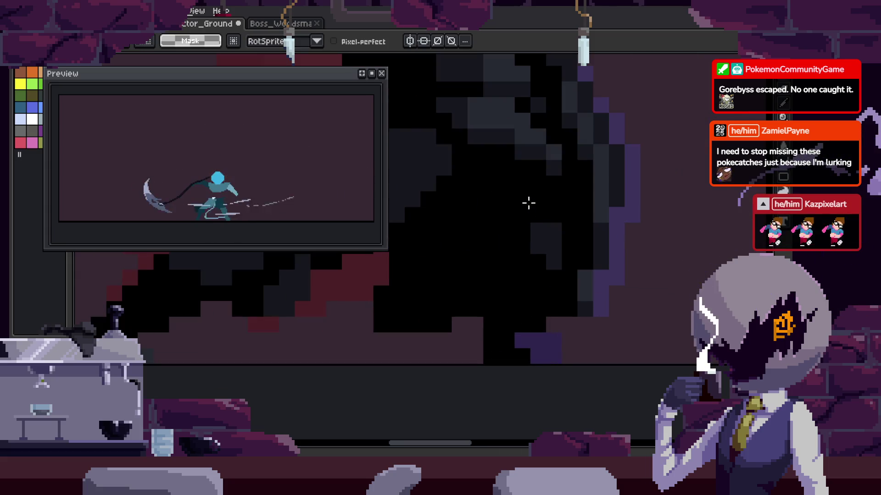
pyautogui.click(545, 321)
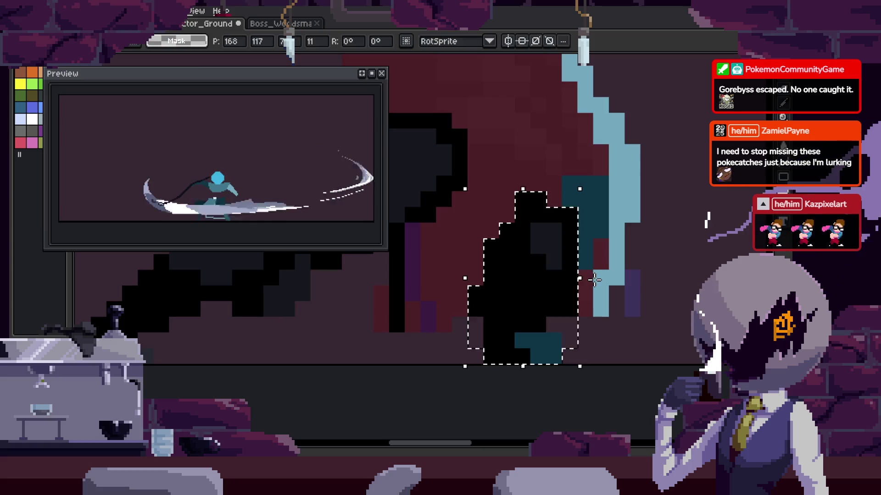
pyautogui.press('b')
pyautogui.scroll(1, 532, 326)
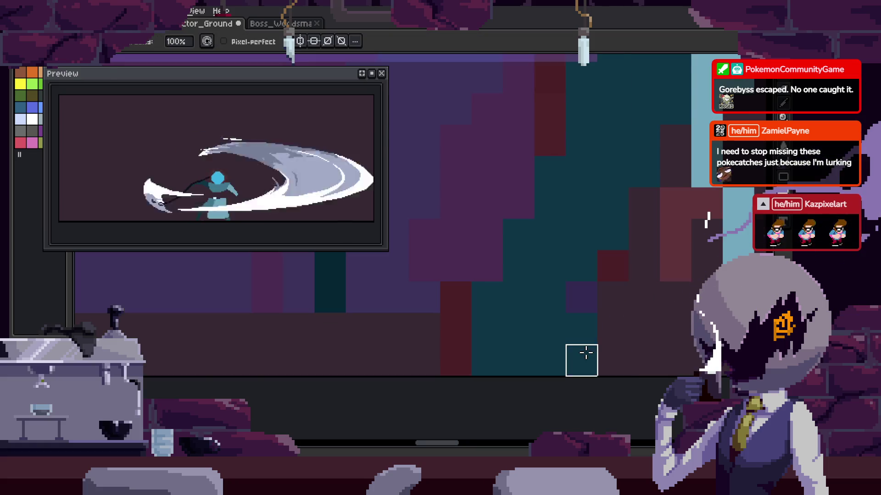
pyautogui.scroll(-2, 570, 359)
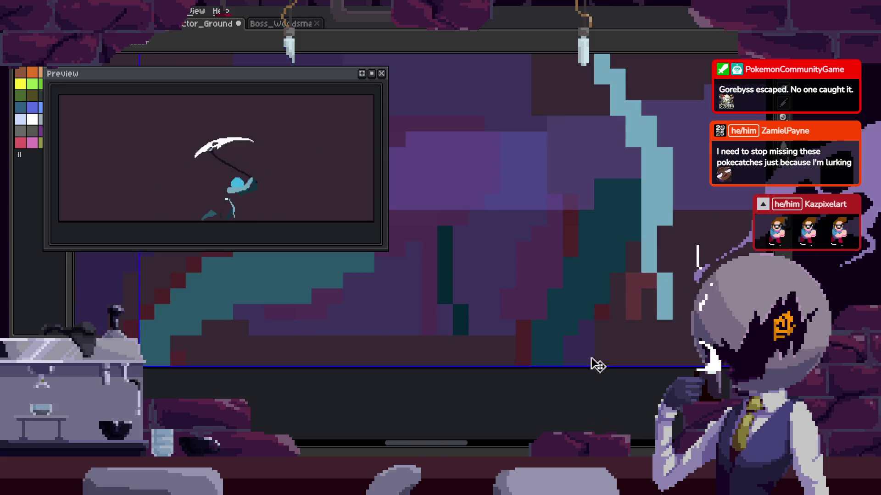
# Save the reaper animation file.
pyautogui.hotkey('ctrl', 's')
pyautogui.scroll(2, 546, 338)
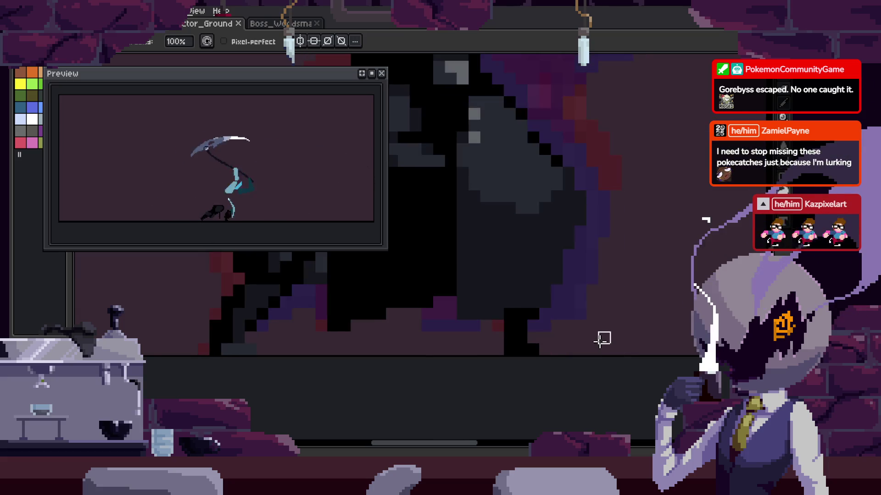
pyautogui.scroll(3, 557, 338)
# Sample a cloak colour from the sprite and replay the animation to check the edits.
pyautogui.press('i')
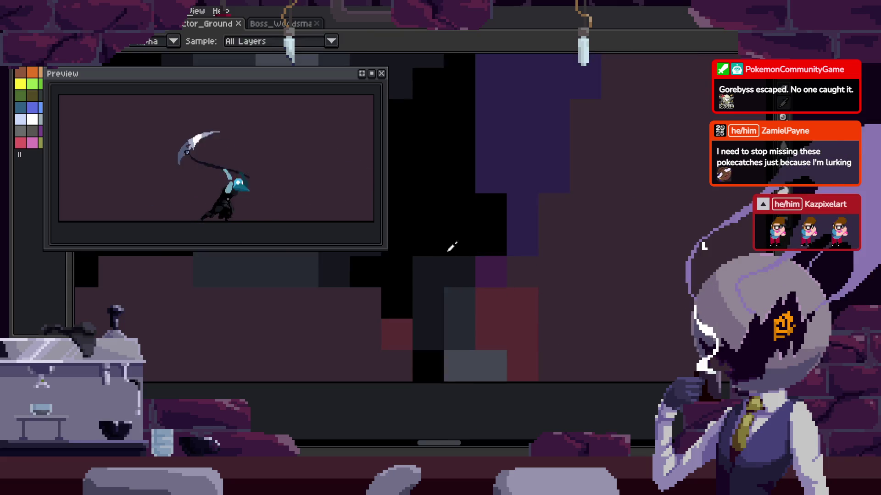
pyautogui.press('e')
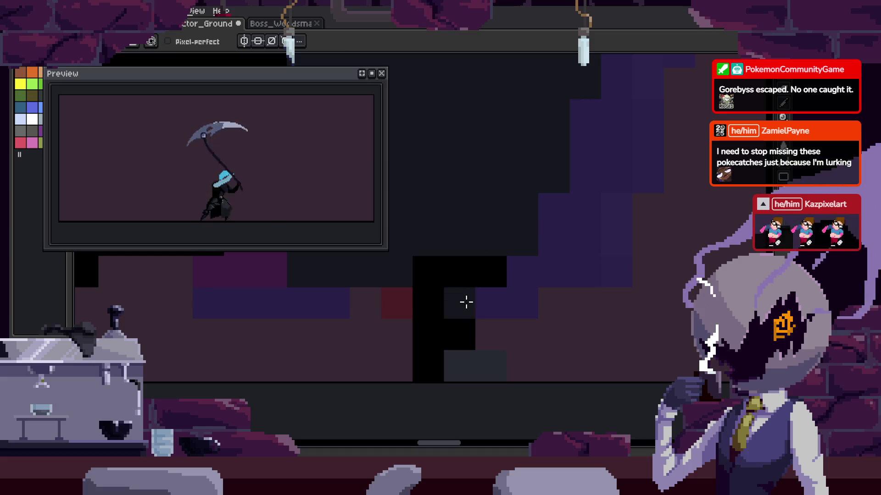
pyautogui.press('Return')
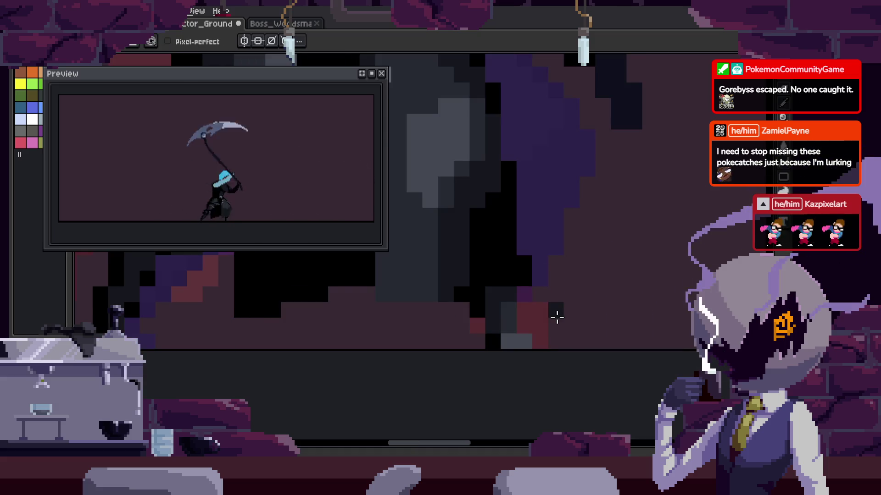